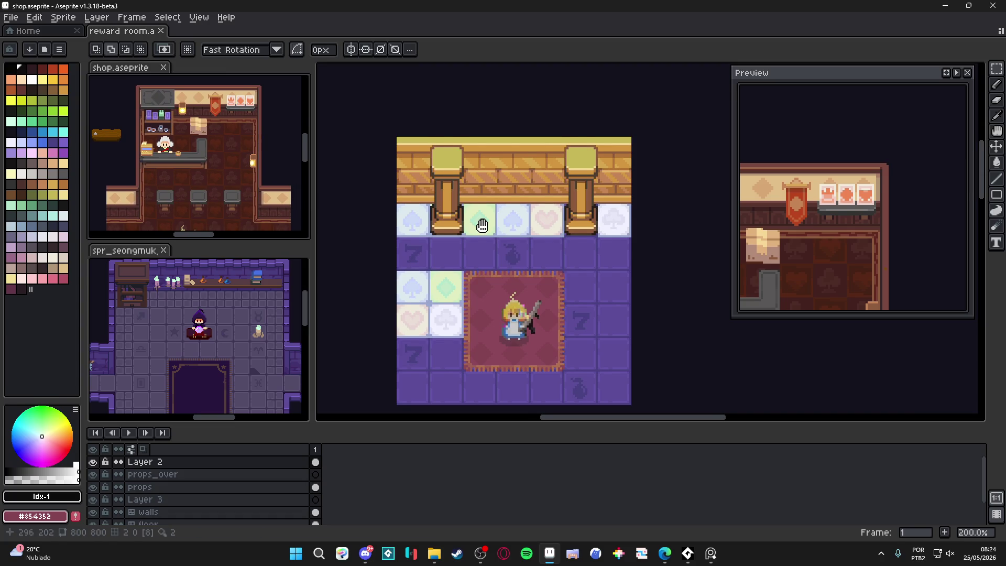
# Pan across the open sprites and make the reward room map the active sprite.
pyautogui.moveTo(480, 226); pyautogui.dragTo(460, 207)
pyautogui.moveTo(213, 319); pyautogui.dragTo(225, 328)
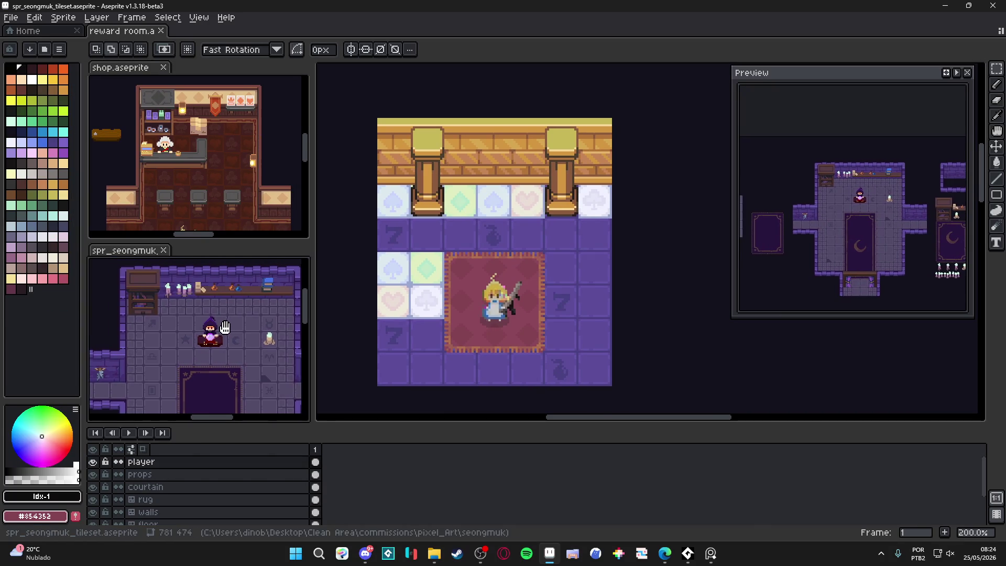
pyautogui.click(419, 277)
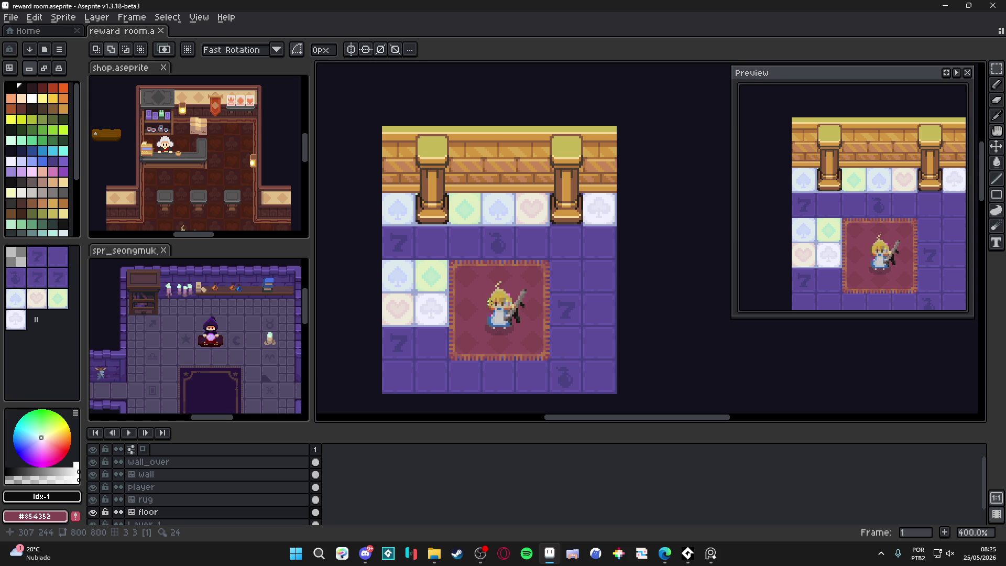
# Select the player layer and drag the player character off the rug to above the room's top-right edge.
pyautogui.press('v')
pyautogui.keyDown('ctrl'); pyautogui.click(513, 317); pyautogui.keyUp('ctrl')
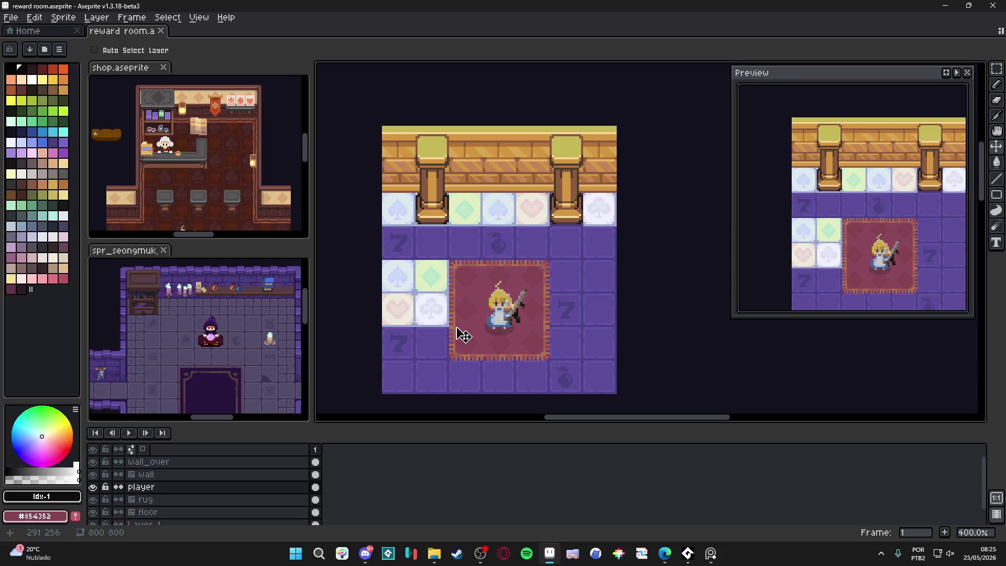
pyautogui.hscroll(1, 471, 324)
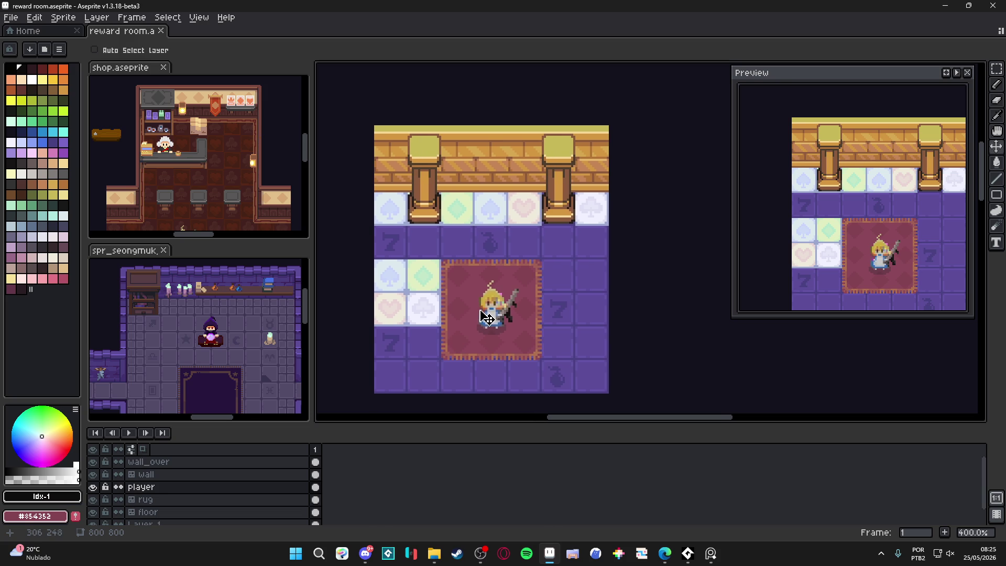
pyautogui.hotkey('alt', 'Tab')
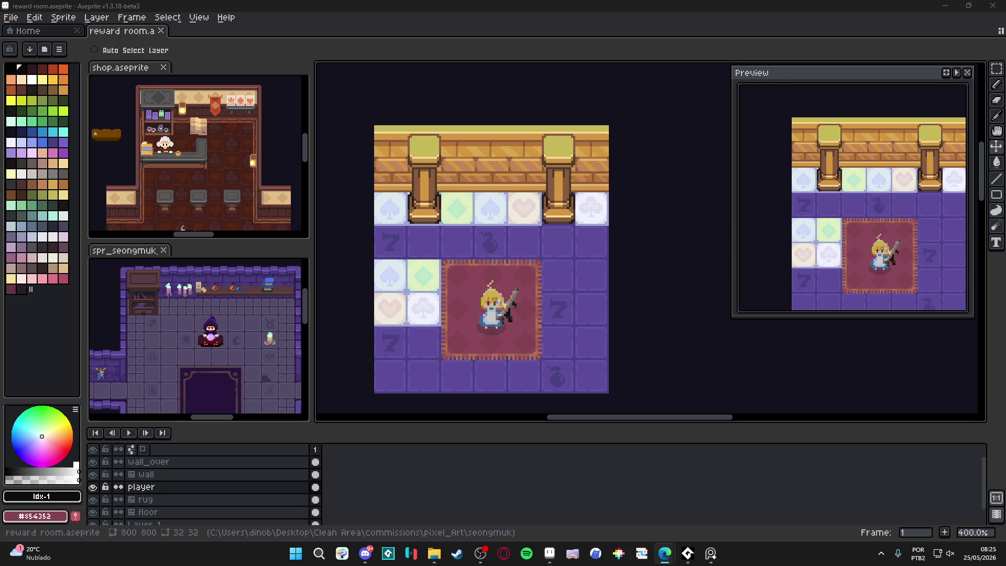
pyautogui.moveTo(491, 271); pyautogui.dragTo(485, 222)
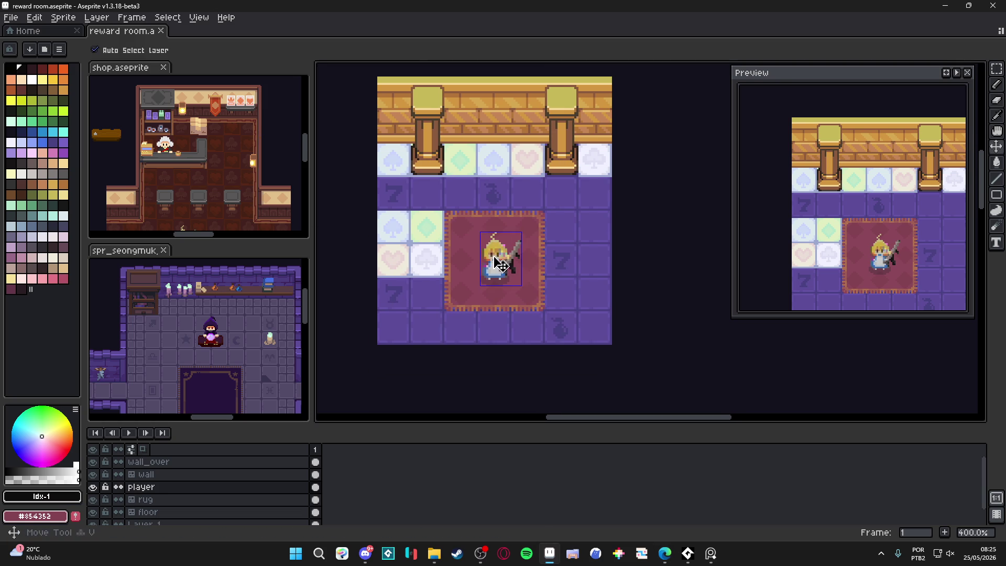
pyautogui.hotkey('ctrl', 't')
pyautogui.scroll(-1, 504, 260)
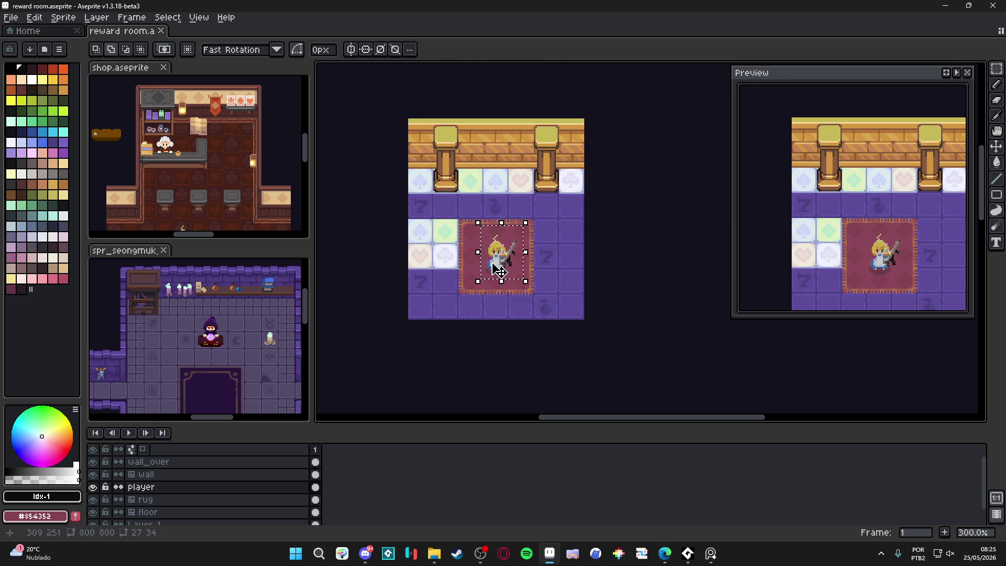
pyautogui.moveTo(504, 261)
pyautogui.mouseDown()
pyautogui.moveTo(634, 291)
pyautogui.moveTo(676, 269)
pyautogui.moveTo(642, 114)
pyautogui.moveTo(485, 234)
pyautogui.moveTo(523, 180)
pyautogui.moveTo(540, 188)
pyautogui.moveTo(523, 178)
pyautogui.moveTo(536, 183)
pyautogui.mouseUp()
pyautogui.hotkey('ctrl', "'")
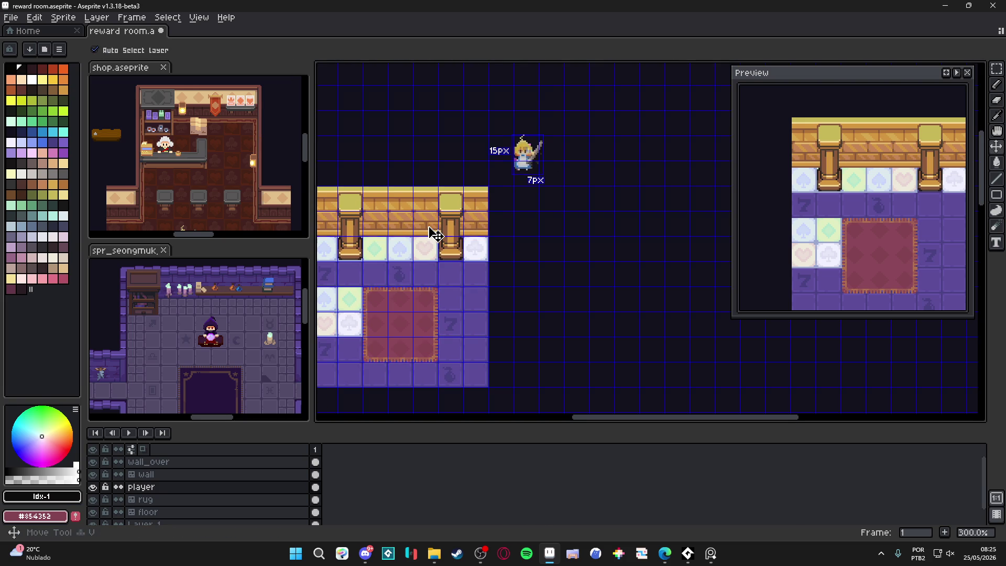
# Extend the upper and lower brick wall rows far to the right, undoing a stray tile.
pyautogui.keyDown('ctrl'); pyautogui.click(435, 234); pyautogui.keyUp('ctrl')
pyautogui.click(37, 257)
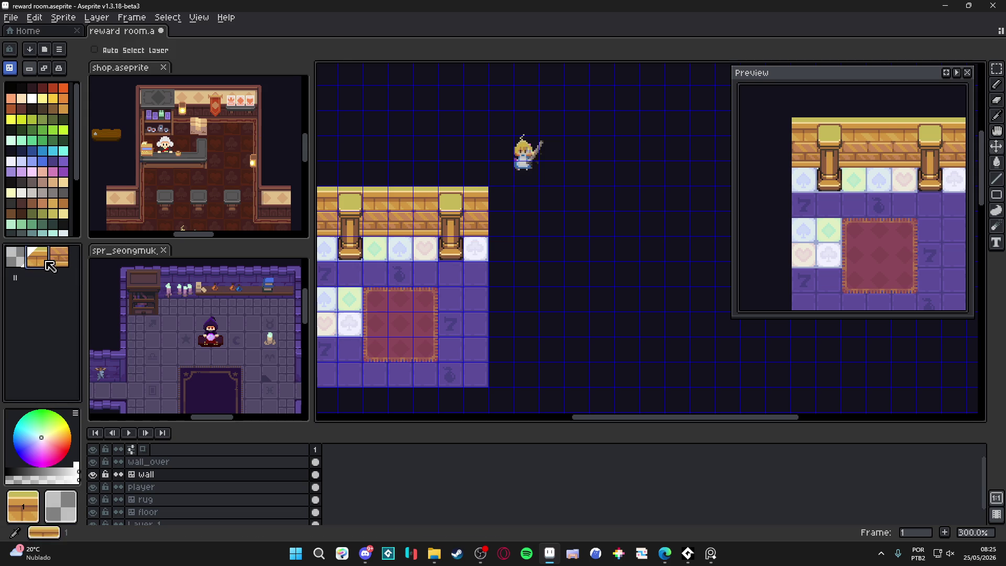
pyautogui.click(512, 206)
pyautogui.moveTo(512, 206); pyautogui.dragTo(689, 202)
pyautogui.click(58, 257)
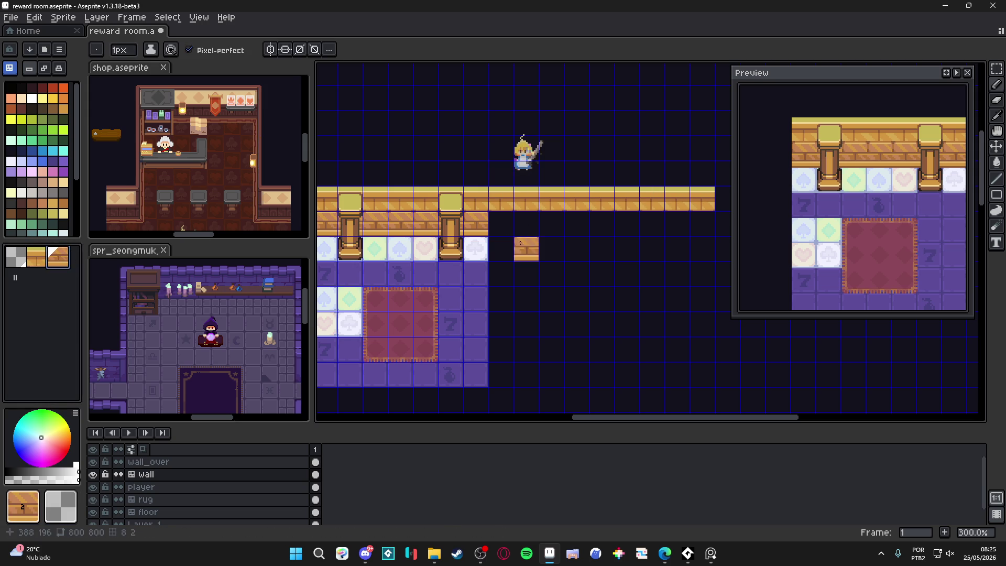
pyautogui.moveTo(504, 227); pyautogui.dragTo(712, 225)
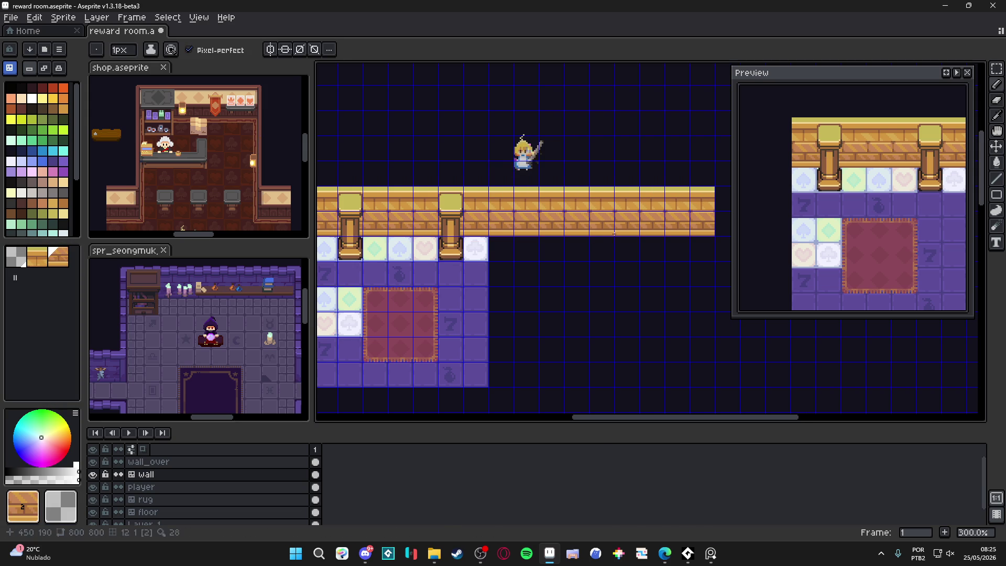
pyautogui.click(506, 262)
pyautogui.hotkey('ctrl', 'z')
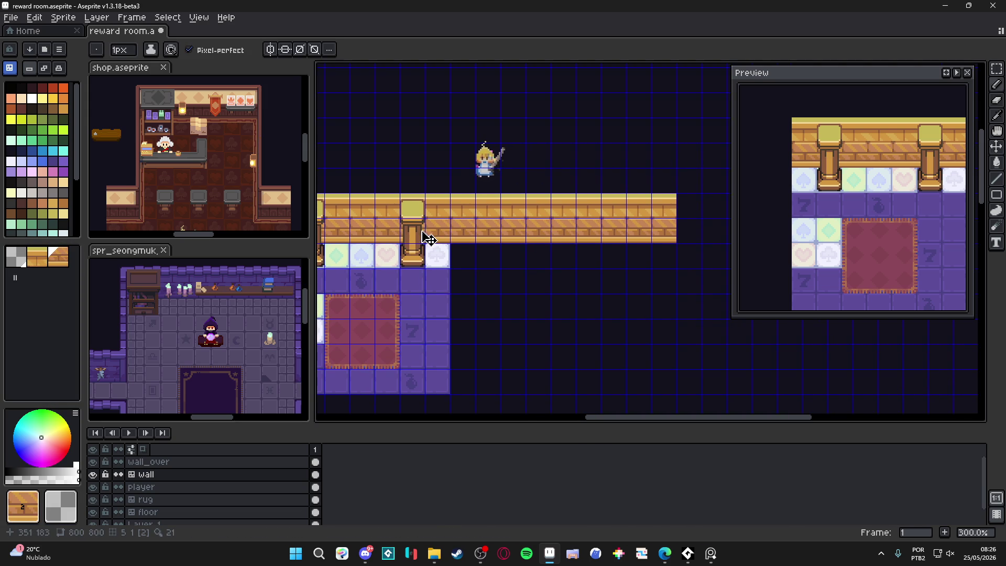
# Select the second pillar on the wall_over layer and pan the view right and down.
pyautogui.press('v')
pyautogui.click(417, 237)
pyautogui.press('m')
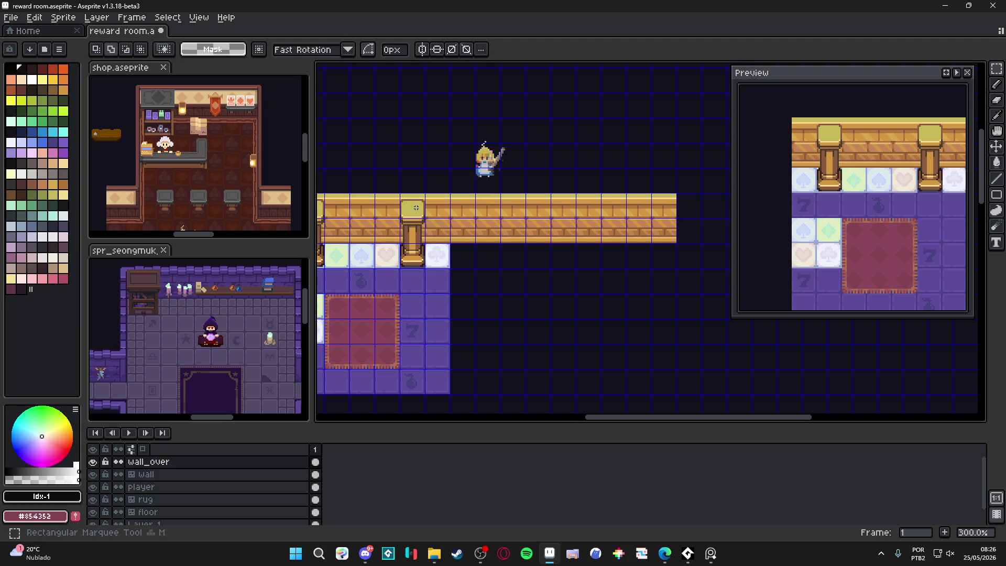
pyautogui.moveTo(416, 210); pyautogui.dragTo(419, 255)
pyautogui.scroll(-1, 419, 255)
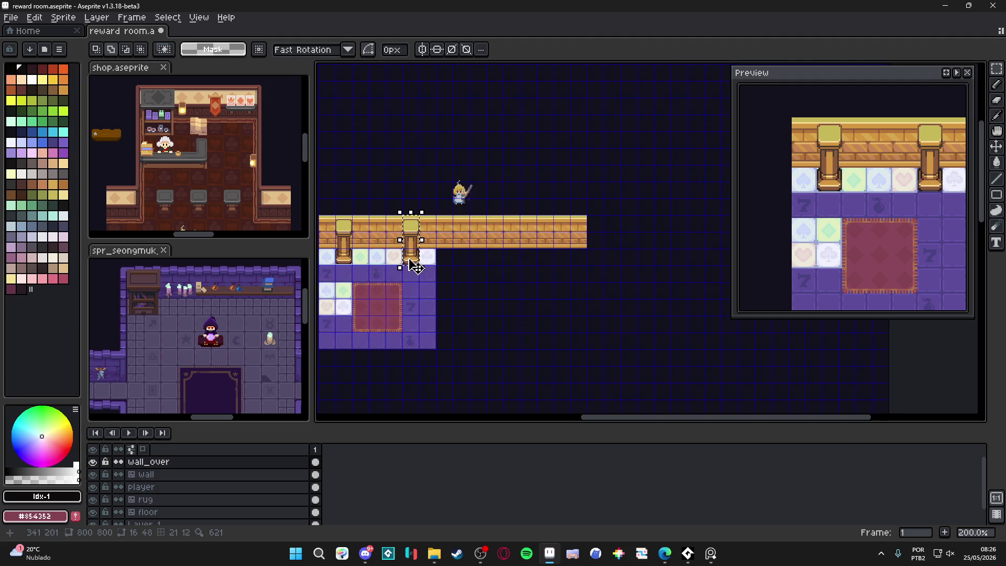
pyautogui.scroll(1, 419, 254)
pyautogui.scroll(-1, 414, 256)
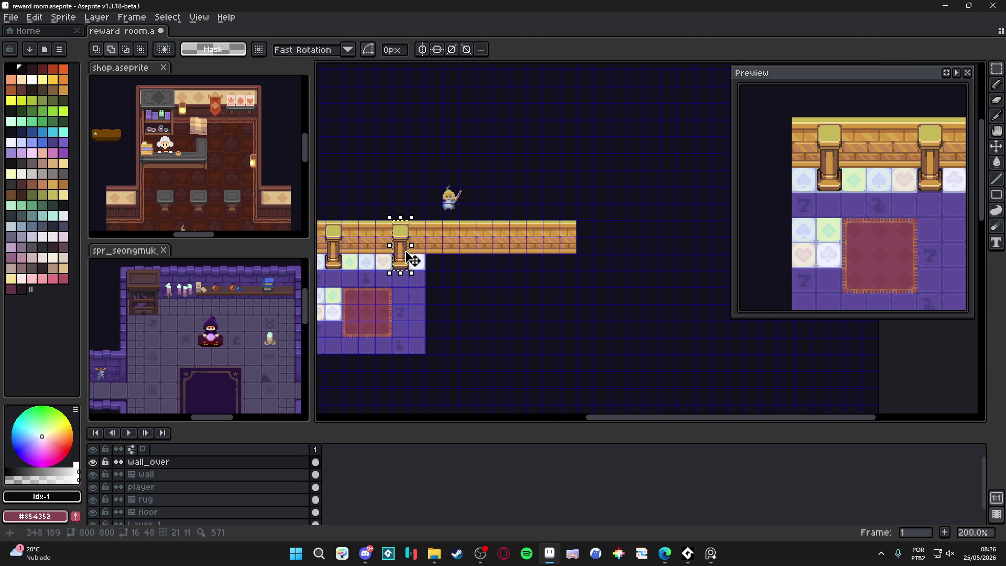
pyautogui.moveTo(411, 258); pyautogui.dragTo(442, 256)
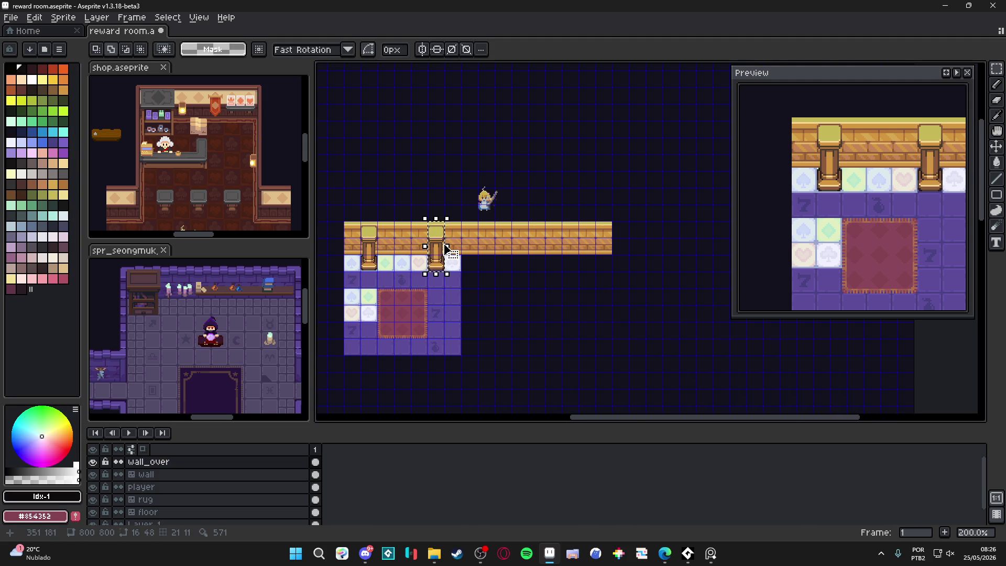
pyautogui.scroll(1, 445, 250)
pyautogui.moveTo(464, 258); pyautogui.dragTo(481, 229)
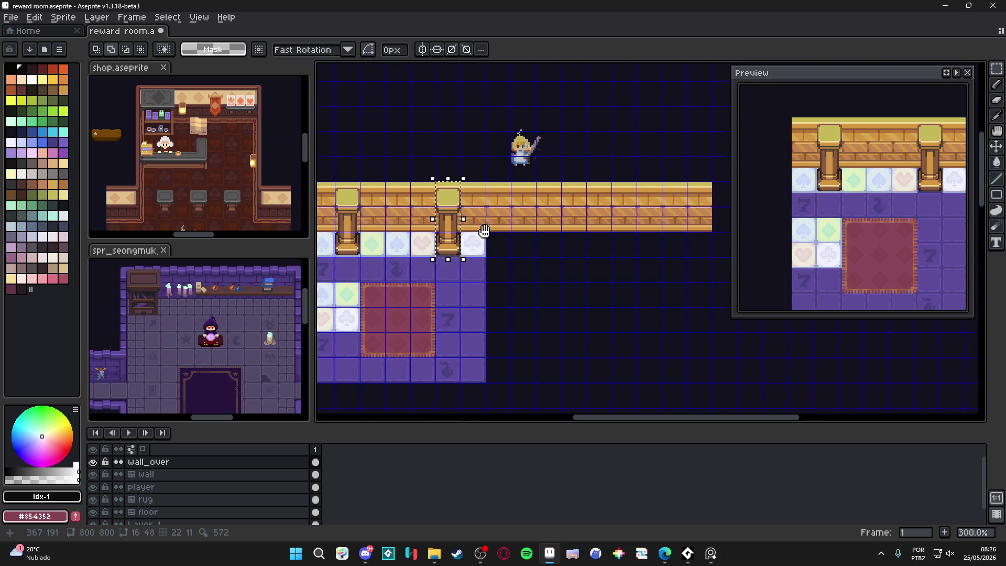
pyautogui.keyDown('ctrl'); pyautogui.click(474, 278); pyautogui.keyUp('ctrl')
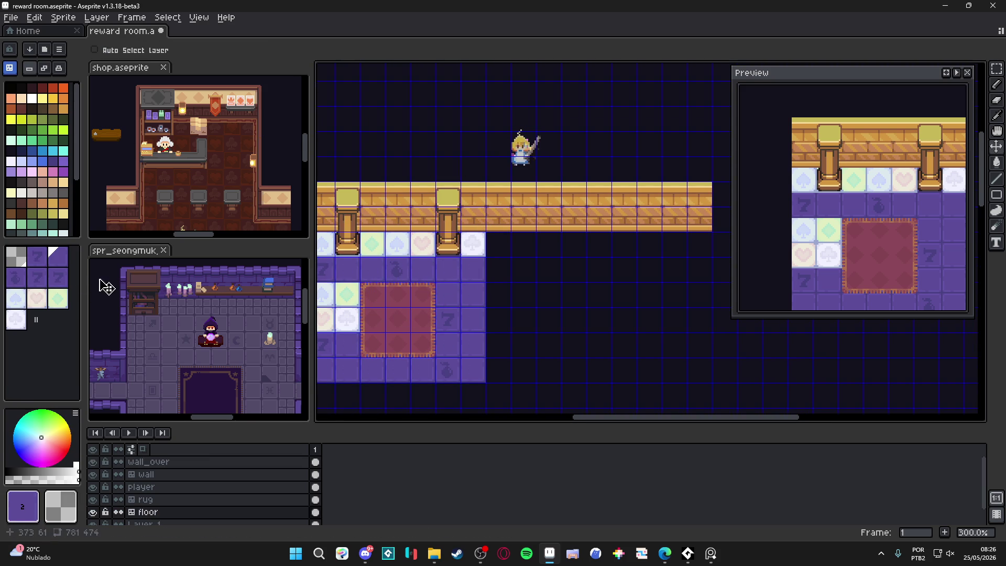
# Paint plain purple floor tiles under the extended wall, undoing the one over the heart tile.
pyautogui.click(67, 262)
pyautogui.moveTo(498, 243)
pyautogui.mouseDown()
pyautogui.moveTo(699, 243)
pyautogui.moveTo(699, 371)
pyautogui.moveTo(497, 370)
pyautogui.moveTo(676, 329)
pyautogui.moveTo(513, 319)
pyautogui.moveTo(498, 294)
pyautogui.moveTo(675, 294)
pyautogui.moveTo(503, 270)
pyautogui.moveTo(520, 305)
pyautogui.moveTo(532, 301)
pyautogui.moveTo(479, 296)
pyautogui.mouseUp()
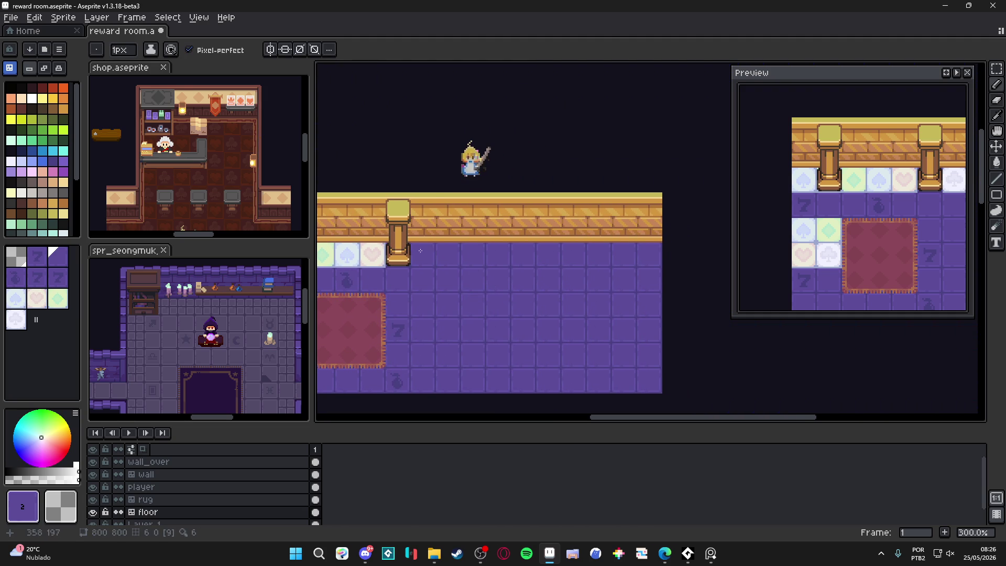
pyautogui.click(375, 256)
pyautogui.hotkey('ctrl', 'z')
# Check the pillar's spacing on wall_over with grid and distance guides, then save reward room.aseprite.
pyautogui.keyDown('ctrl'); pyautogui.click(399, 218); pyautogui.keyUp('ctrl')
pyautogui.press("ctrl+'")
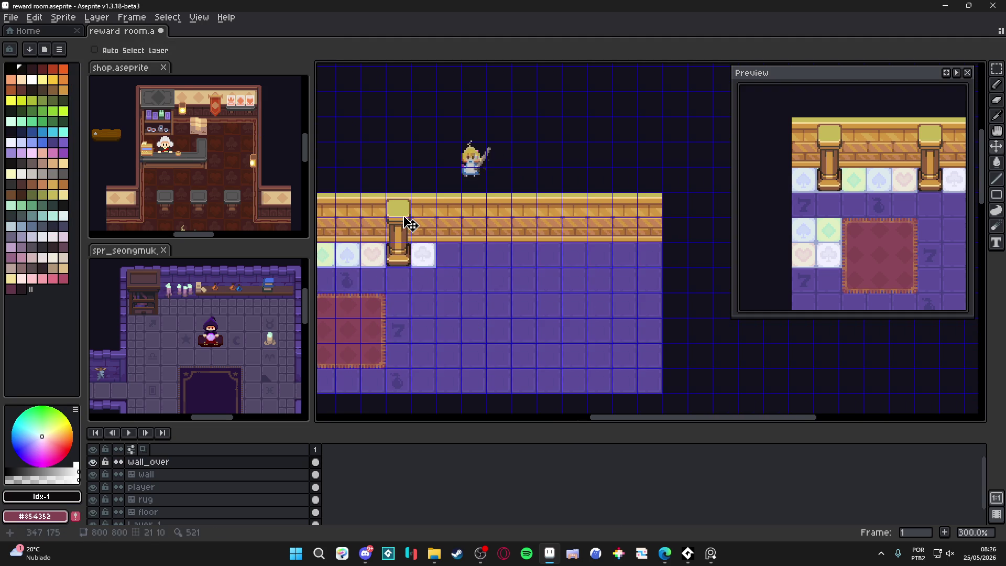
pyautogui.keyDown('alt'); pyautogui.click(404, 217); pyautogui.keyUp('alt')
pyautogui.press('v')
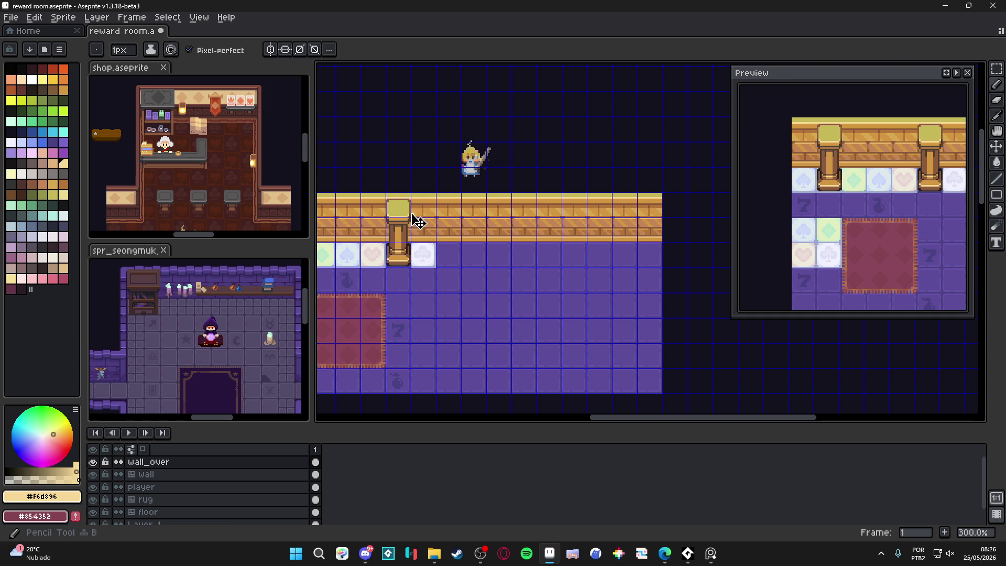
pyautogui.press('ctrl')
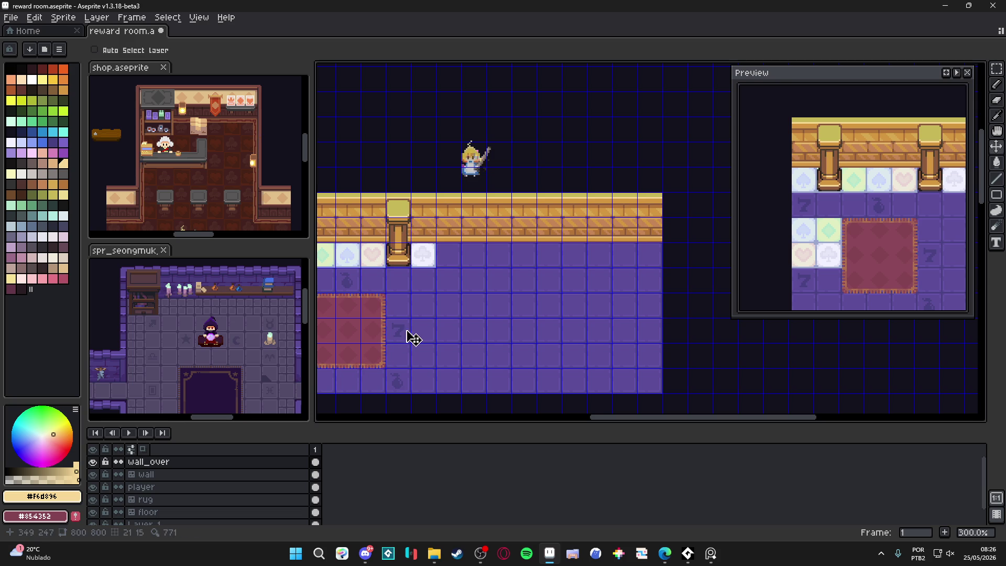
pyautogui.moveTo(411, 335); pyautogui.dragTo(420, 341)
pyautogui.press('ctrl')
pyautogui.hotkey('ctrl', 's')
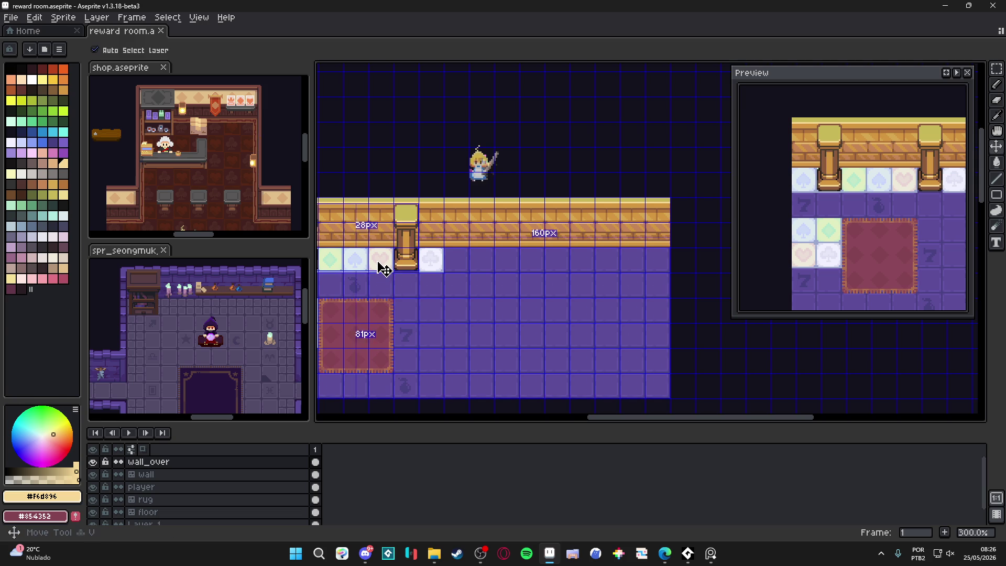
pyautogui.keyDown('ctrl'); pyautogui.click(384, 270); pyautogui.keyUp('ctrl')
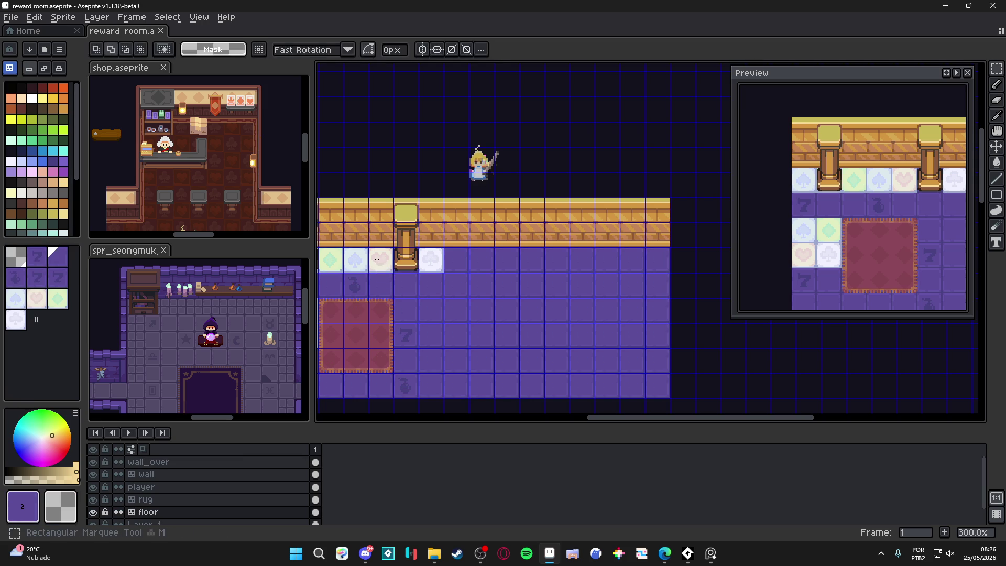
pyautogui.press('ctrl')
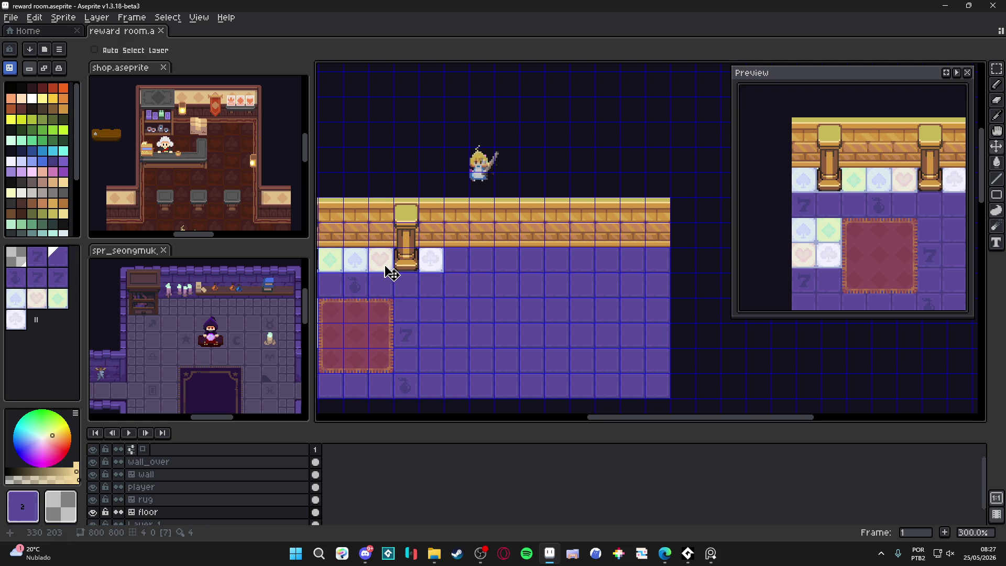
pyautogui.press('ctrl')
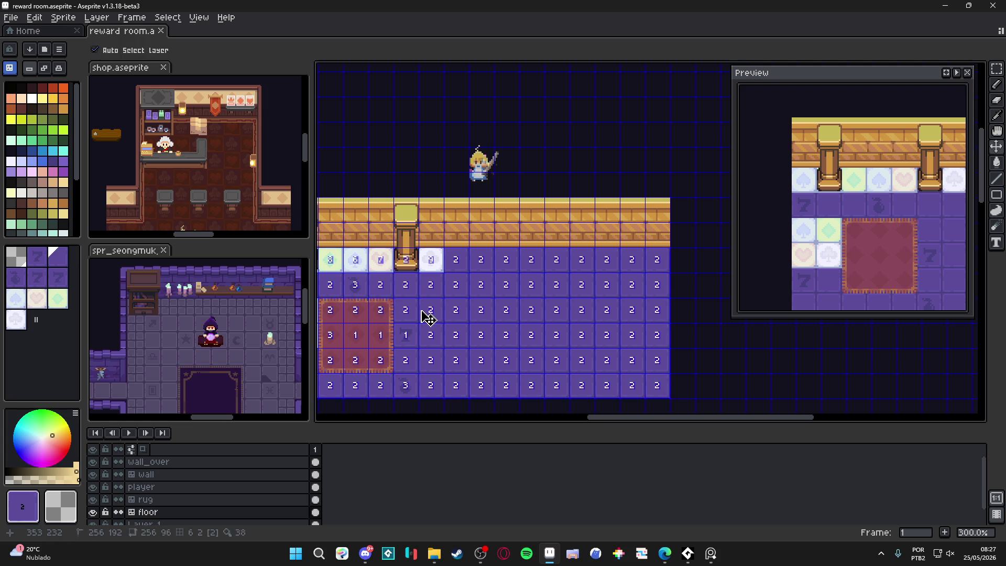
pyautogui.press('ctrl')
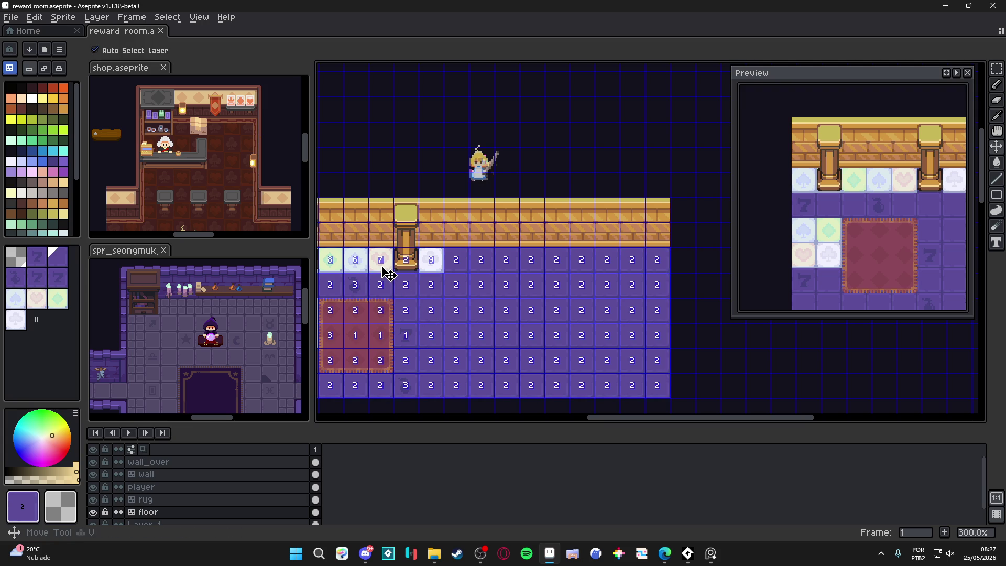
pyautogui.press('ctrl')
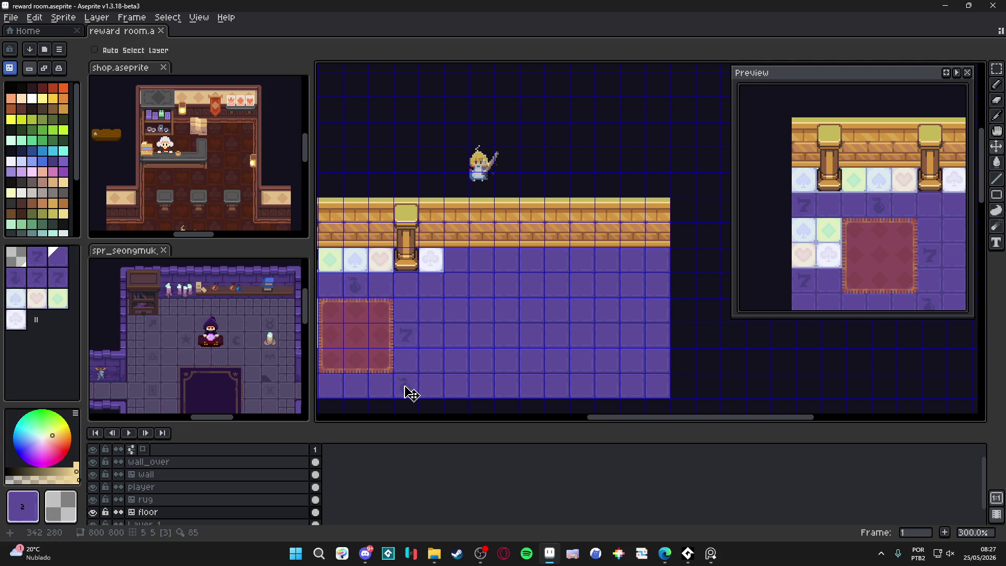
pyautogui.press('ctrl')
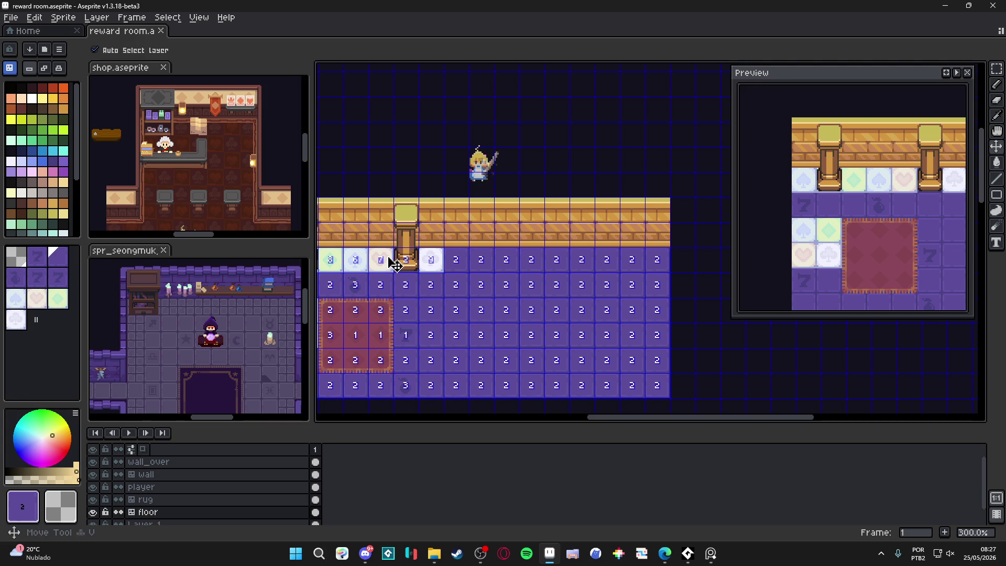
pyautogui.press('ctrl')
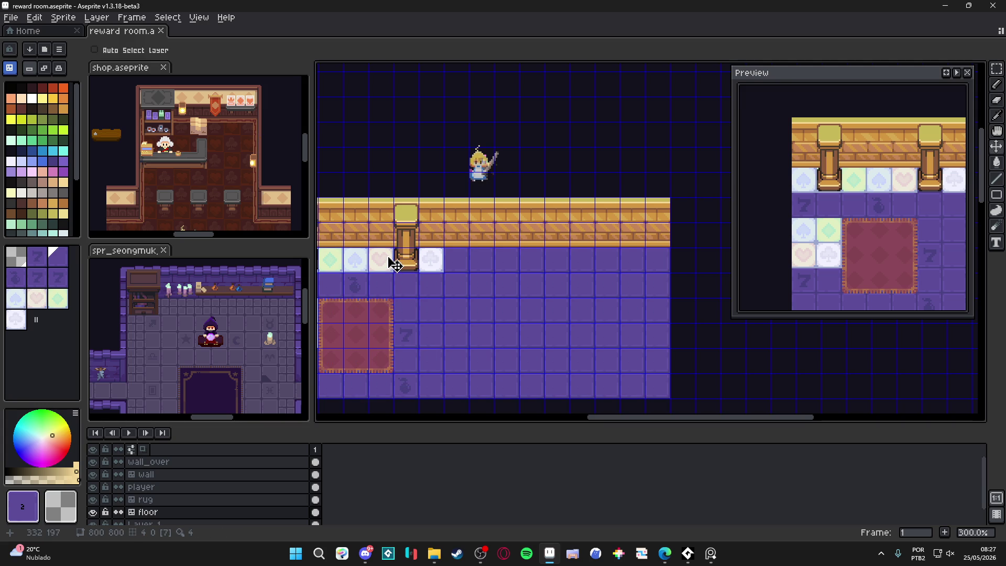
pyautogui.press('ctrl')
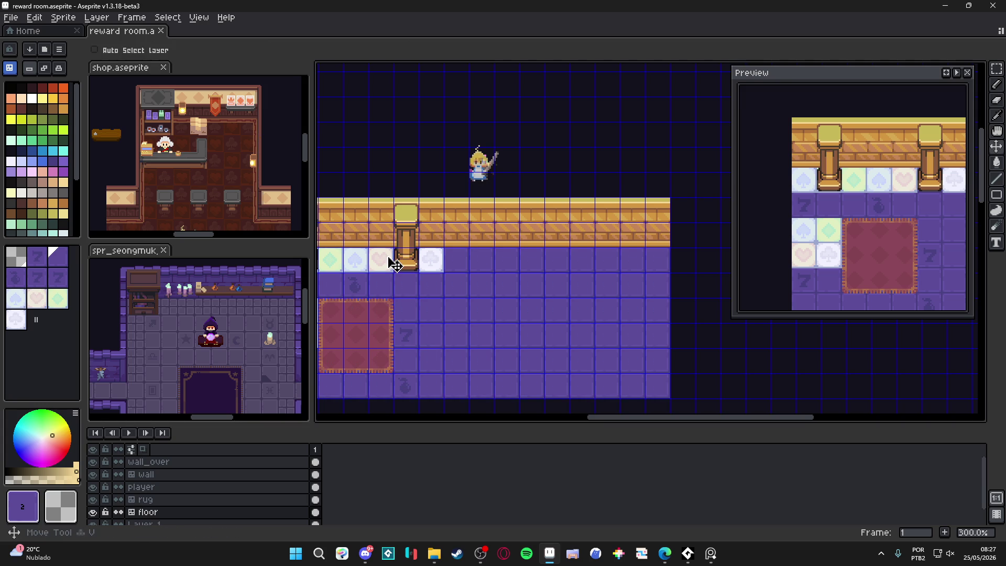
pyautogui.press('ctrl')
pyautogui.press('ctrl')
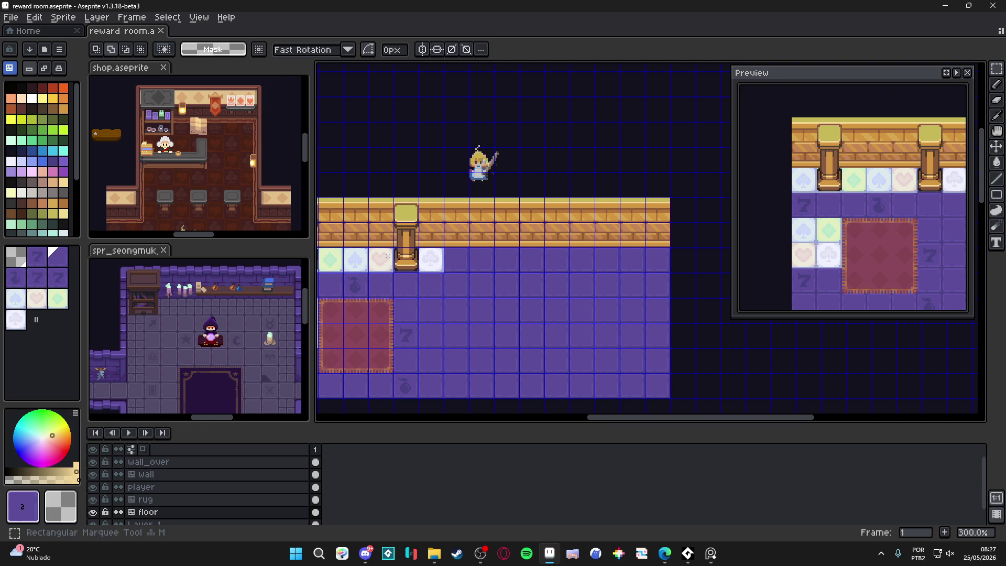
pyautogui.press('ctrl')
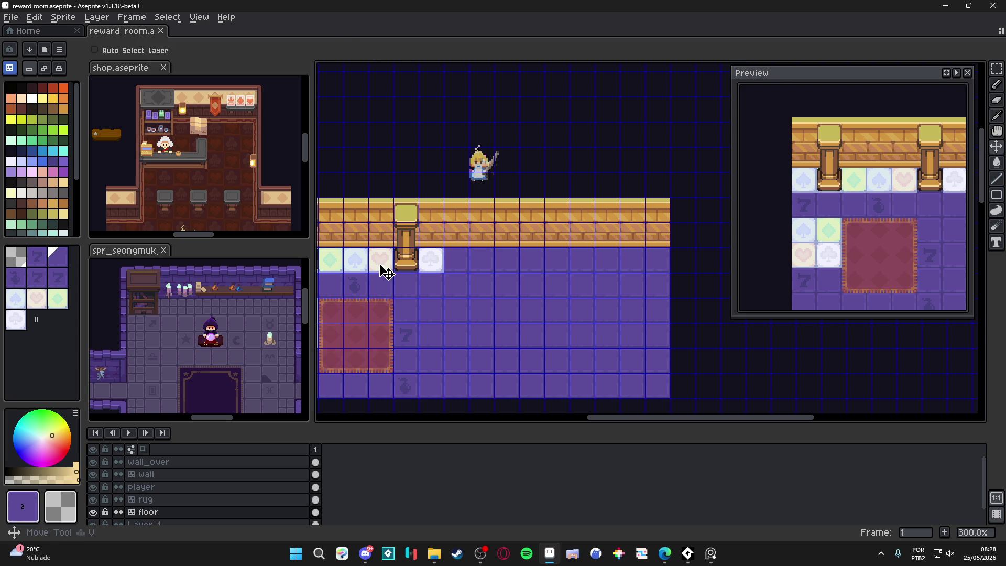
pyautogui.hscroll(1, 382, 267)
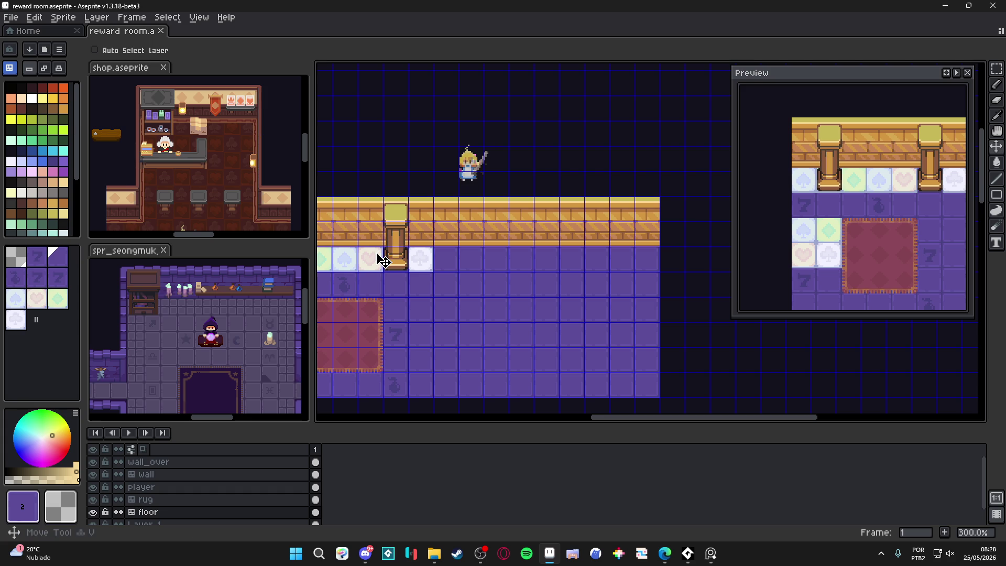
pyautogui.press('m')
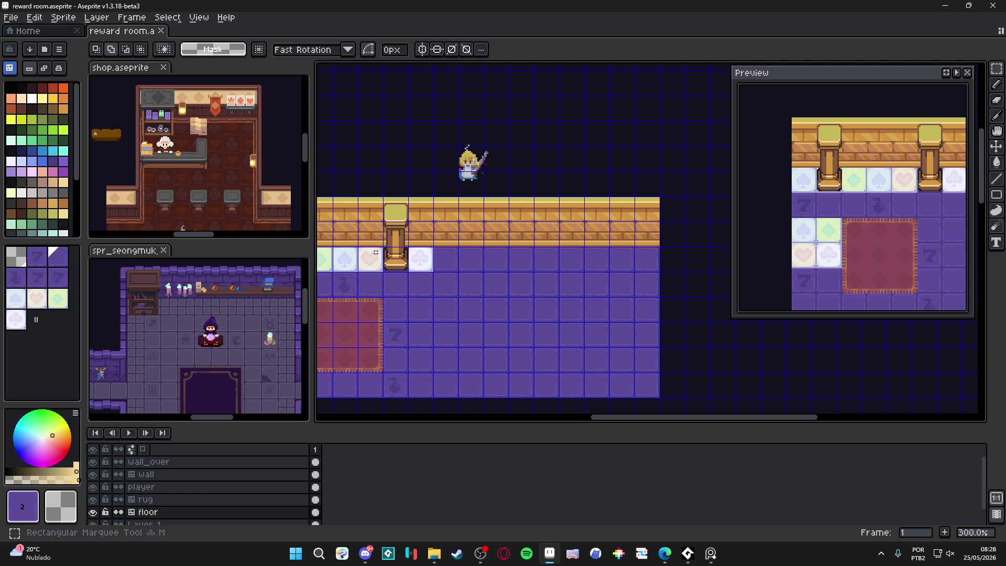
pyautogui.press('v')
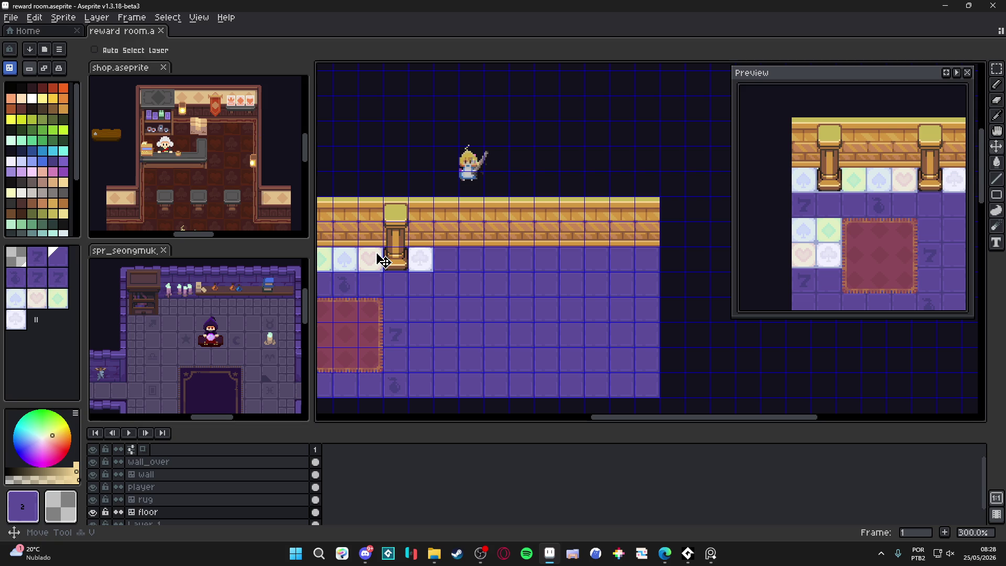
pyautogui.scroll(1, 348, 260)
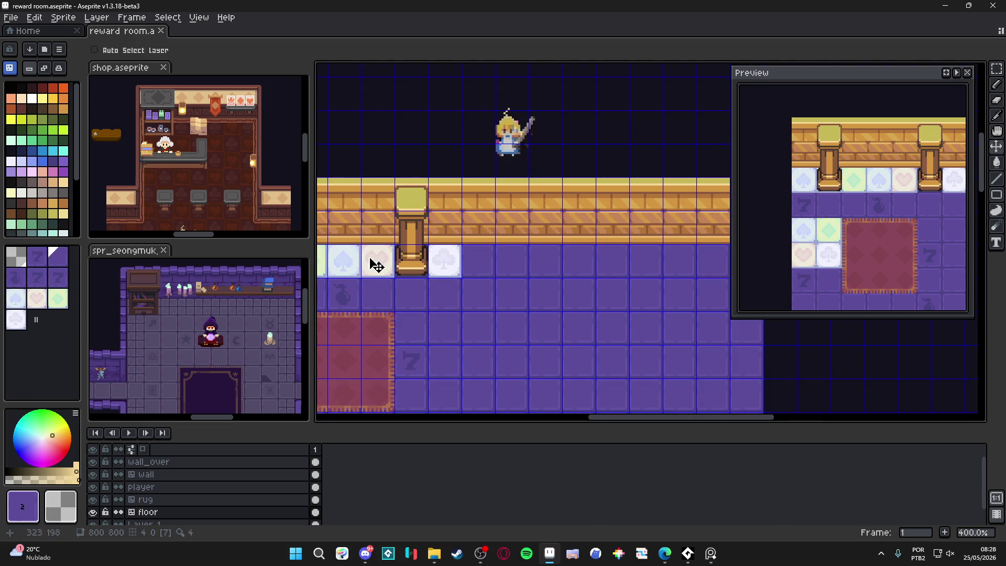
pyautogui.scroll(-2, 425, 248)
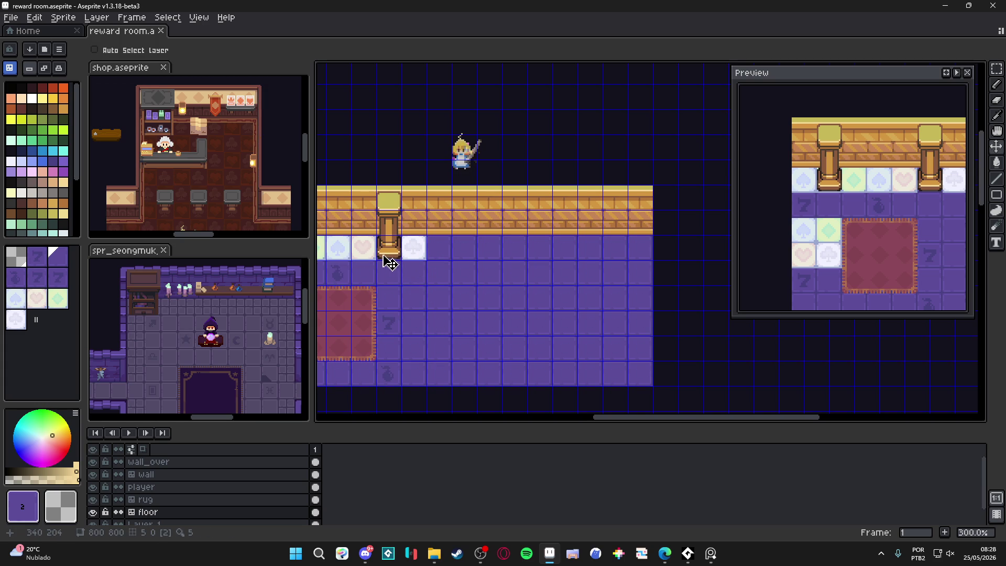
pyautogui.press('ctrl')
pyautogui.moveTo(450, 312)
pyautogui.mouseDown()
pyautogui.moveTo(579, 337)
pyautogui.moveTo(406, 300)
pyautogui.moveTo(473, 297)
pyautogui.moveTo(518, 312)
pyautogui.moveTo(510, 312)
pyautogui.mouseUp()
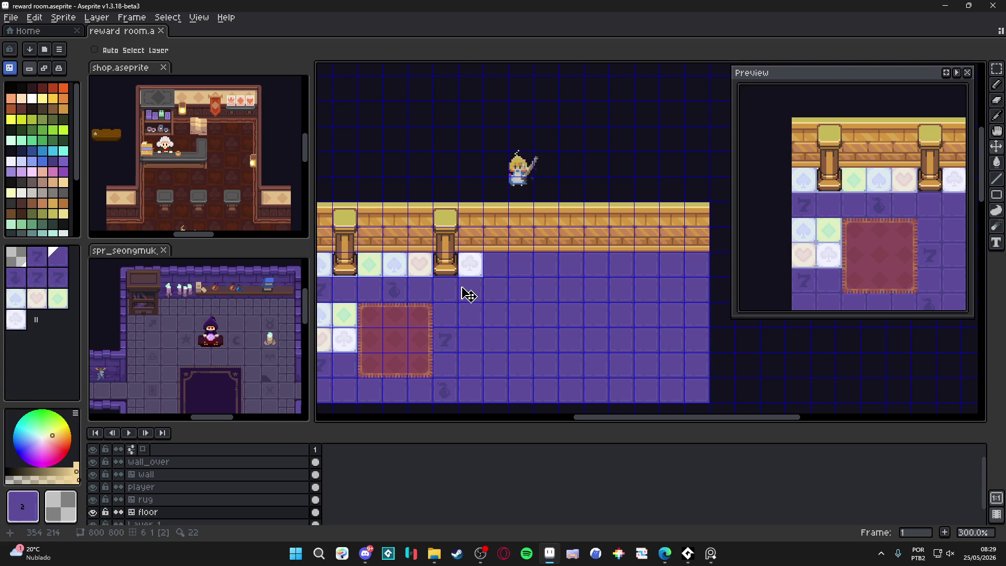
# Hide the tile grid over the reward room map.
pyautogui.hscroll(3, 469, 295)
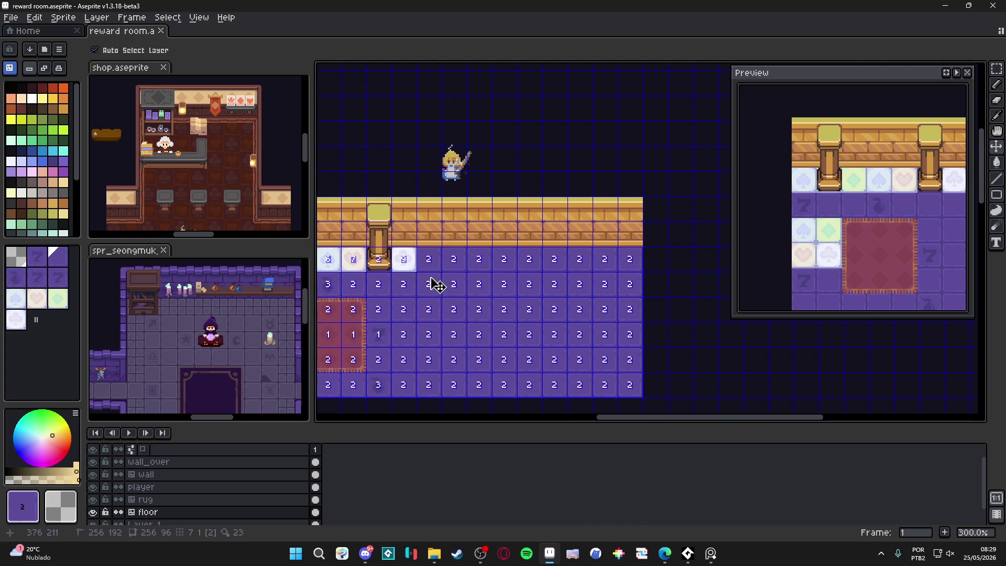
pyautogui.hotkey('ctrl', "'")
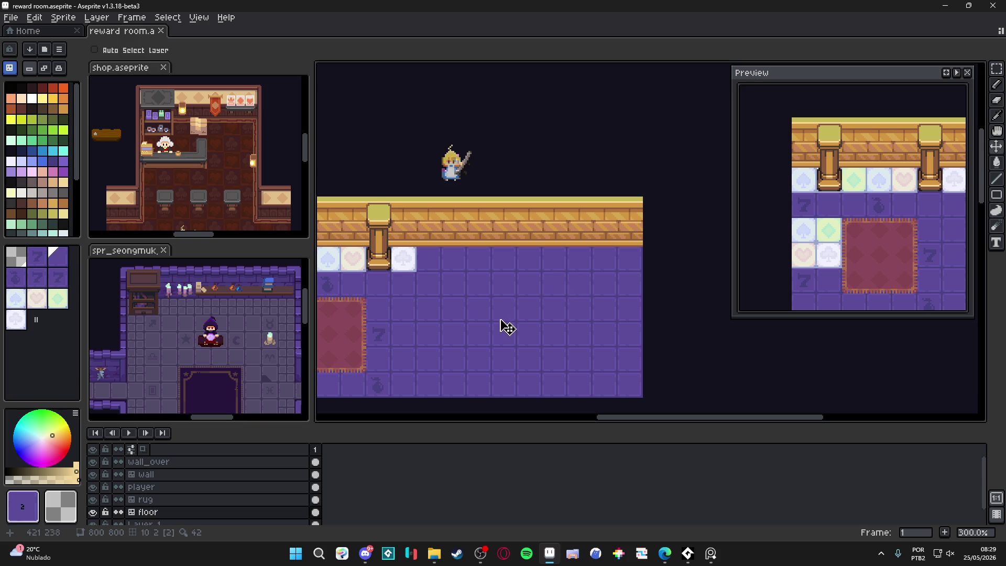
pyautogui.scroll(1, 411, 306)
pyautogui.scroll(1, 420, 298)
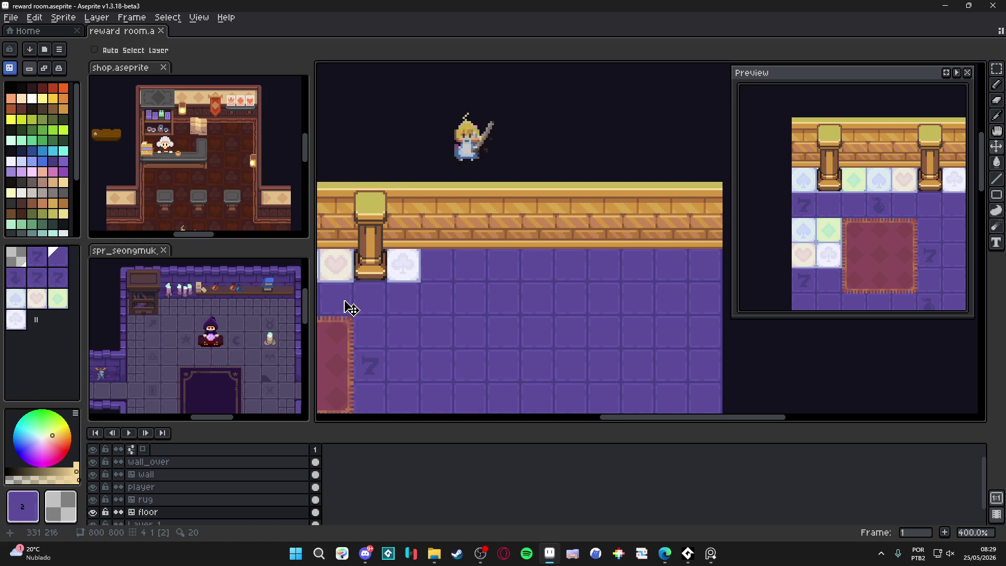
pyautogui.scroll(-1, 351, 308)
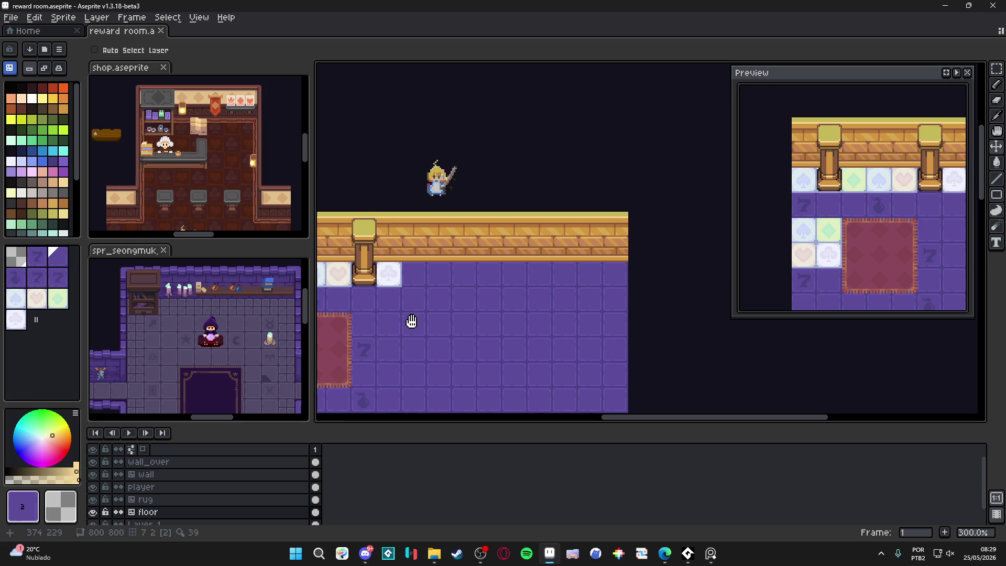
# Widen the main canvas area and bring the whole room map into view.
pyautogui.moveTo(410, 321); pyautogui.dragTo(420, 332)
pyautogui.moveTo(314, 322); pyautogui.dragTo(259, 317)
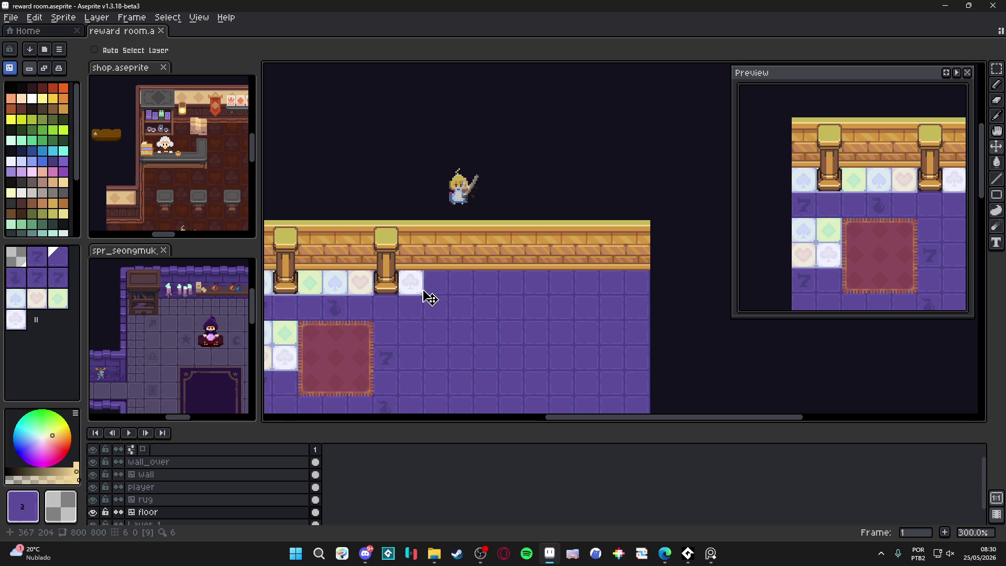
pyautogui.moveTo(426, 294); pyautogui.dragTo(413, 310)
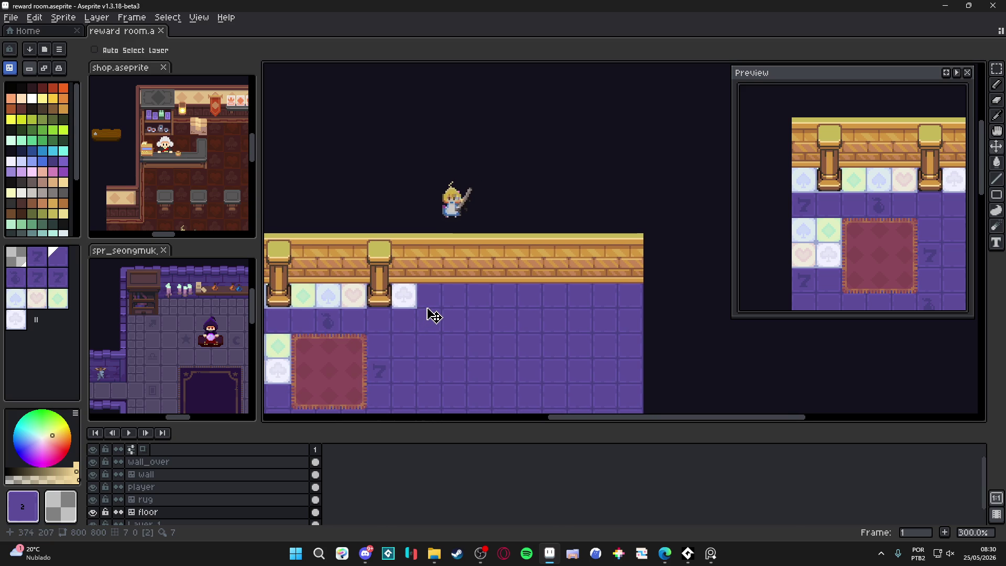
pyautogui.moveTo(428, 312)
pyautogui.mouseDown()
pyautogui.moveTo(465, 278)
pyautogui.moveTo(467, 224)
pyautogui.mouseUp()
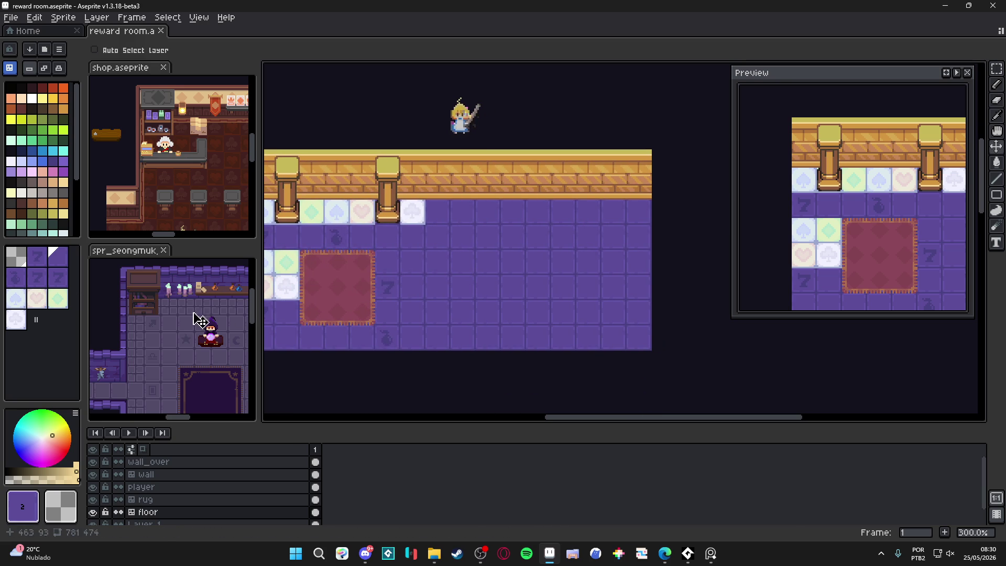
# Select the grey 16x32 stool on the shop sprite's props layer.
pyautogui.scroll(1, 173, 209)
pyautogui.click(169, 209)
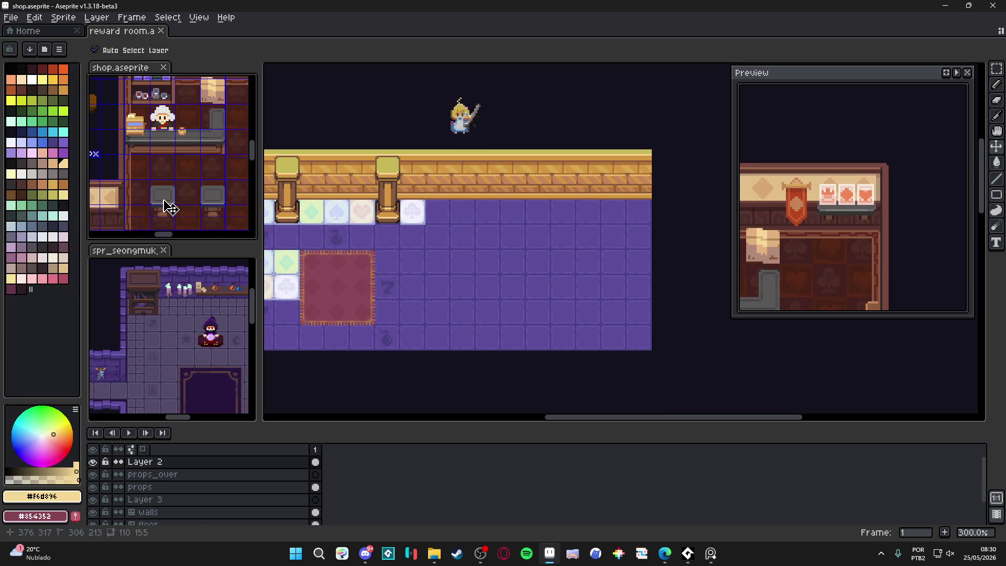
pyautogui.scroll(1, 169, 209)
pyautogui.moveTo(169, 210); pyautogui.dragTo(166, 161)
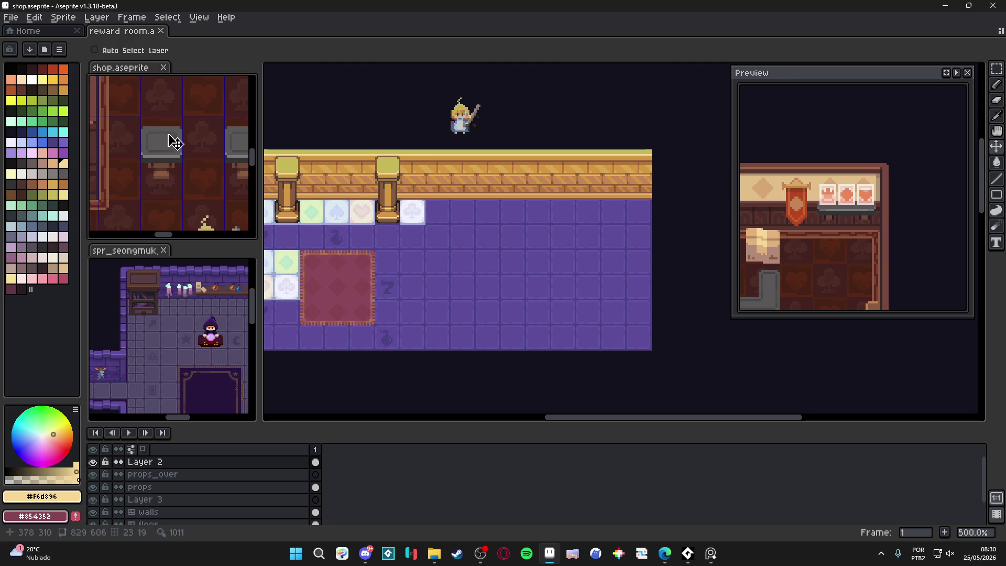
pyautogui.keyDown('ctrl'); pyautogui.click(166, 161); pyautogui.keyUp('ctrl')
pyautogui.doubleClick(164, 155)
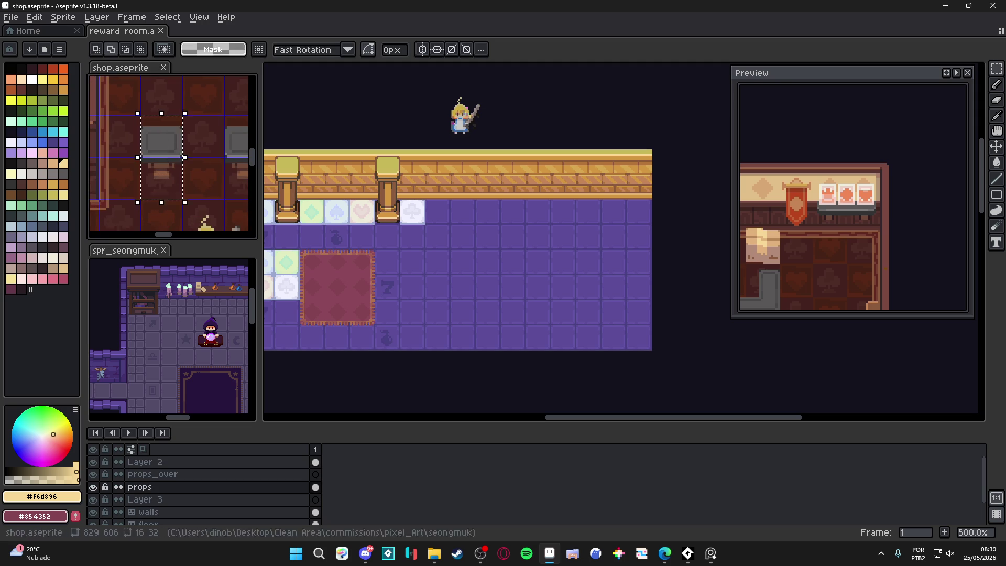
# Paste the stool onto the reward room's wall_over layer and move it down onto the purple floor.
pyautogui.click(420, 262)
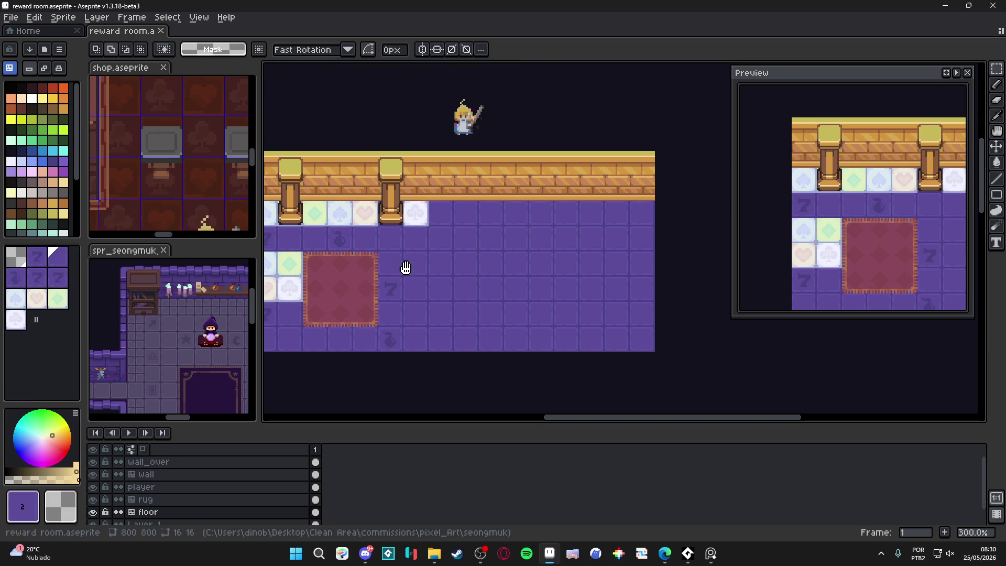
pyautogui.moveTo(404, 272)
pyautogui.mouseDown()
pyautogui.moveTo(498, 265)
pyautogui.moveTo(361, 267)
pyautogui.moveTo(398, 270)
pyautogui.moveTo(460, 250)
pyautogui.moveTo(427, 249)
pyautogui.moveTo(454, 272)
pyautogui.mouseUp()
pyautogui.scroll(1, 439, 272)
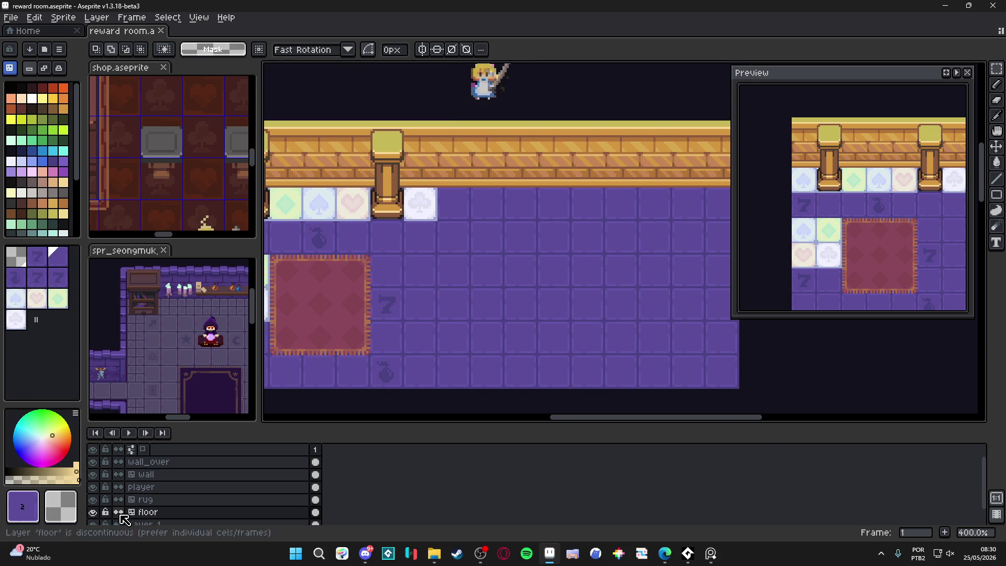
pyautogui.keyDown('ctrl'); pyautogui.click(390, 213); pyautogui.keyUp('ctrl')
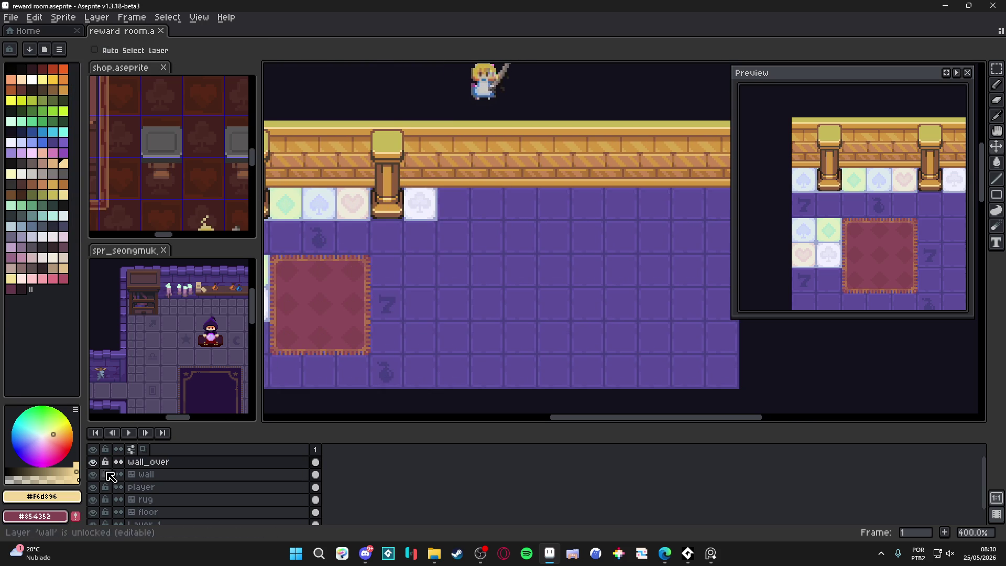
pyautogui.press('ctrl')
pyautogui.hotkey('ctrl', 'v')
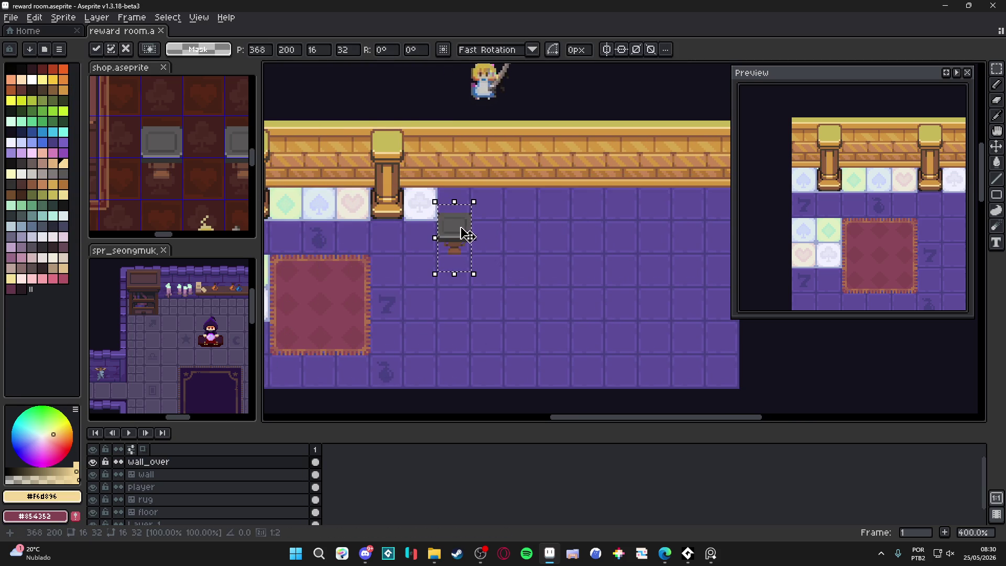
pyautogui.scroll(1, 455, 231)
pyautogui.moveTo(459, 233)
pyautogui.mouseDown()
pyautogui.moveTo(478, 306)
pyautogui.moveTo(503, 300)
pyautogui.mouseUp()
pyautogui.scroll(1, 492, 300)
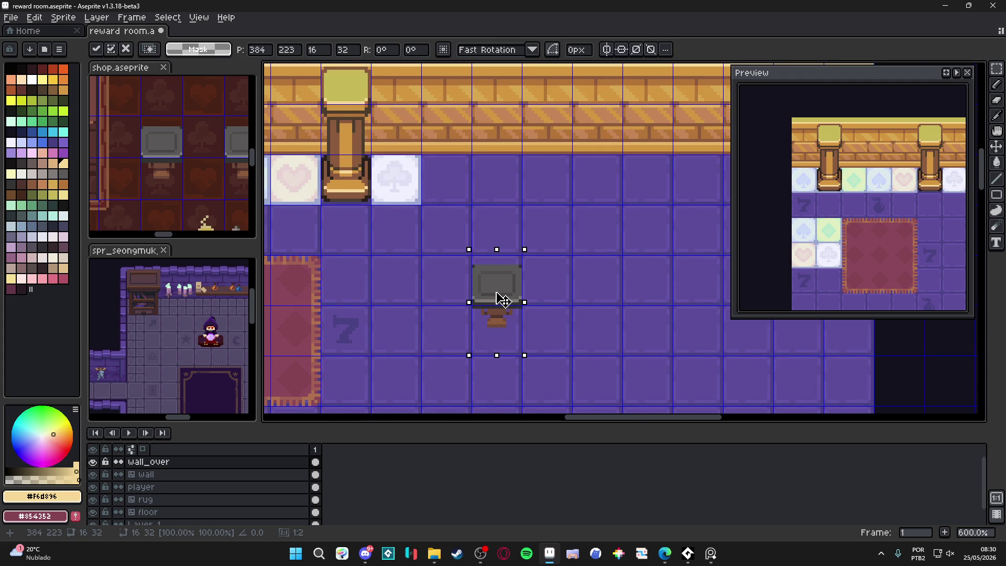
# Confirm the stool's placement right of the club tile, then deselect and reselect it.
pyautogui.press('Return')
pyautogui.scroll(-3, 496, 293)
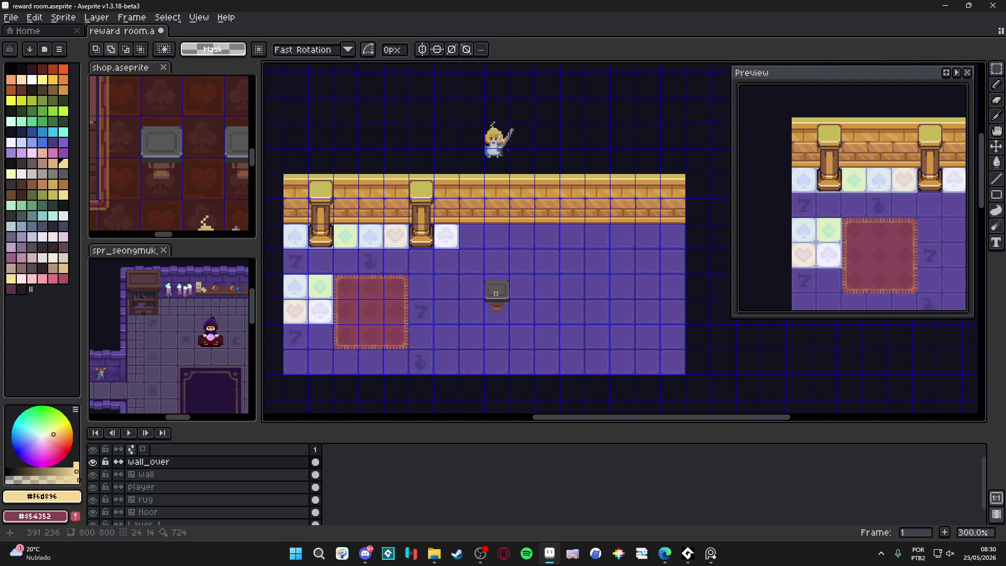
pyautogui.scroll(3, 476, 296)
pyautogui.press('v')
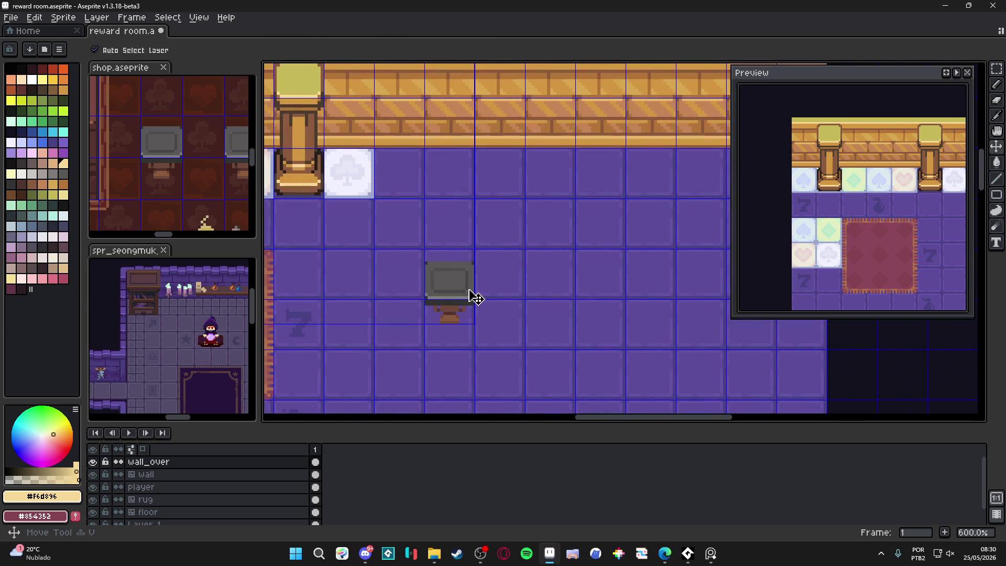
pyautogui.press('m')
pyautogui.hotkey('ctrl', 'd')
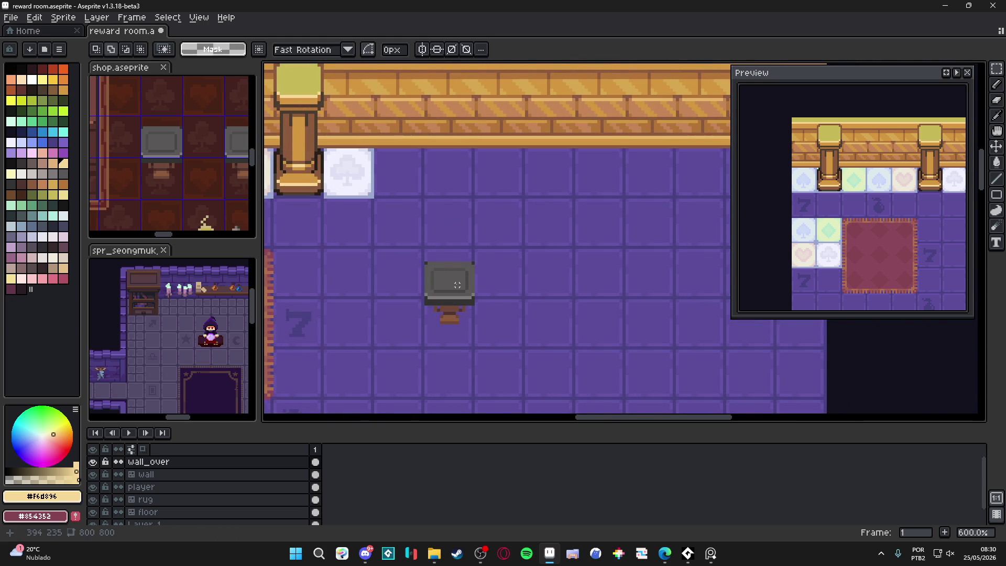
pyautogui.moveTo(457, 284); pyautogui.dragTo(447, 327)
pyautogui.scroll(-3, 447, 329)
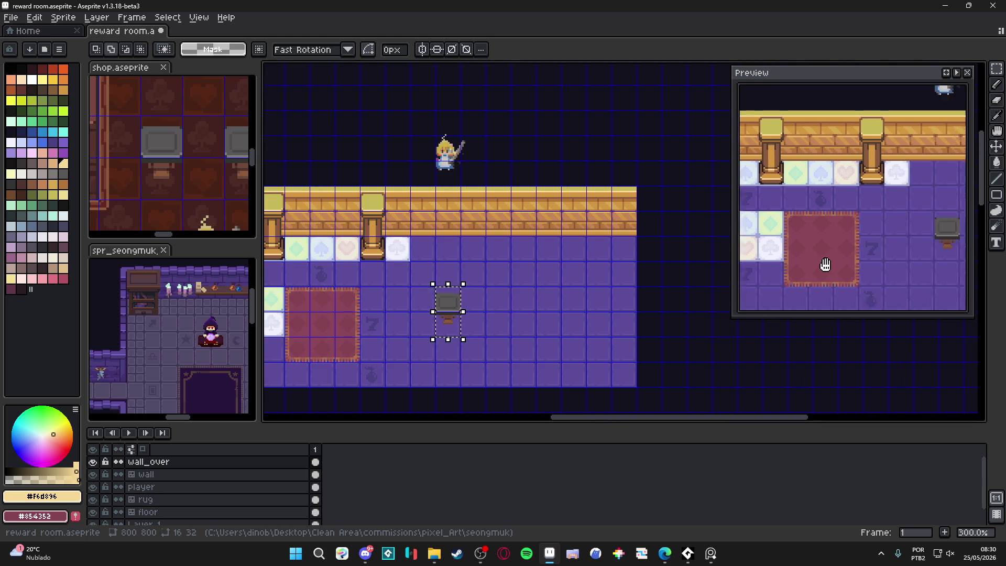
pyautogui.moveTo(461, 296)
pyautogui.mouseDown()
pyautogui.moveTo(512, 268)
pyautogui.moveTo(462, 277)
pyautogui.mouseUp()
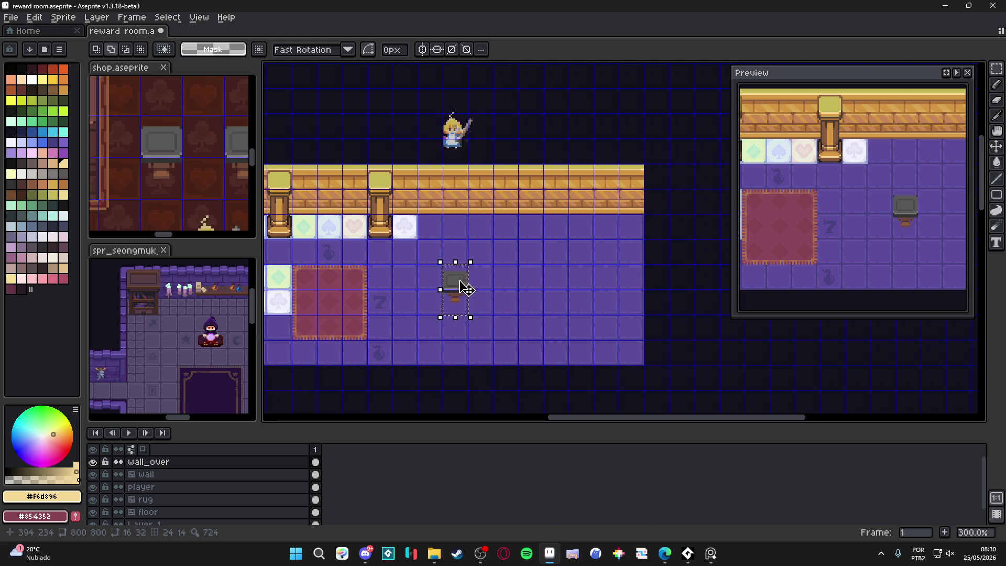
# Make spr_seongmuk_tileset the active sprite and pan around its purple room.
pyautogui.scroll(2, 463, 286)
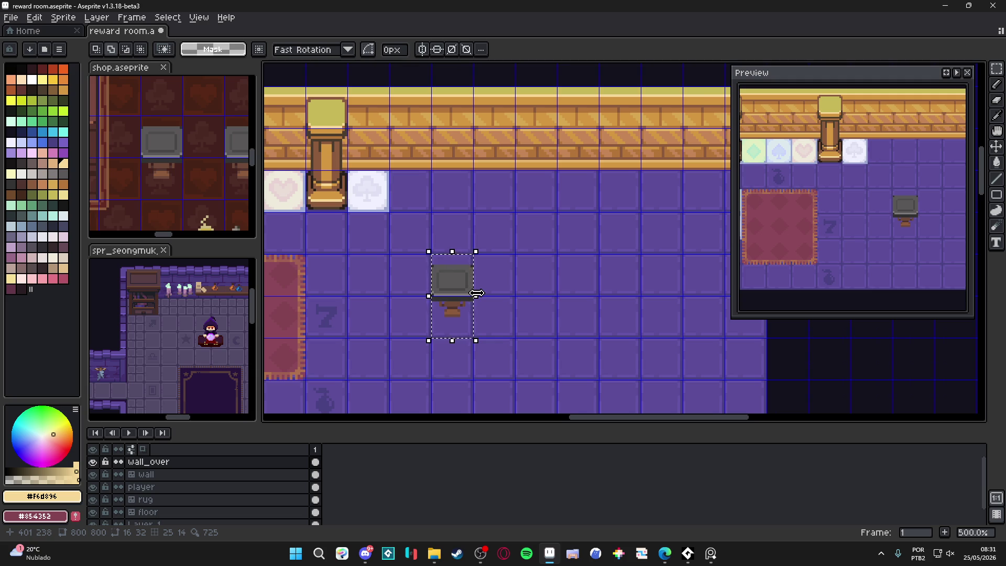
pyautogui.scroll(-2, 476, 293)
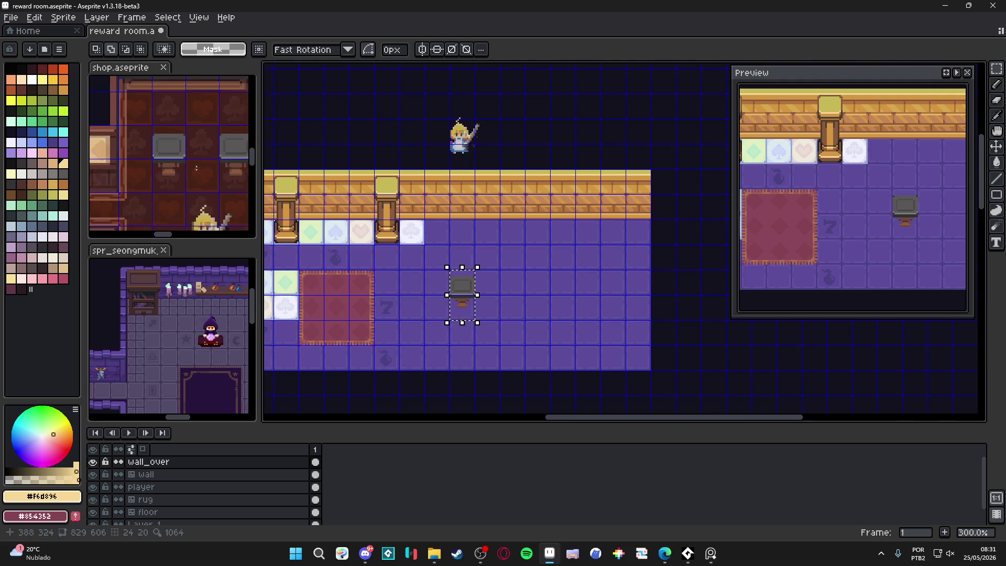
pyautogui.scroll(-2, 196, 167)
pyautogui.click(196, 167)
pyautogui.moveTo(179, 339)
pyautogui.mouseDown()
pyautogui.moveTo(147, 286)
pyautogui.moveTo(167, 341)
pyautogui.moveTo(156, 308)
pyautogui.moveTo(204, 284)
pyautogui.moveTo(202, 322)
pyautogui.moveTo(204, 312)
pyautogui.mouseUp()
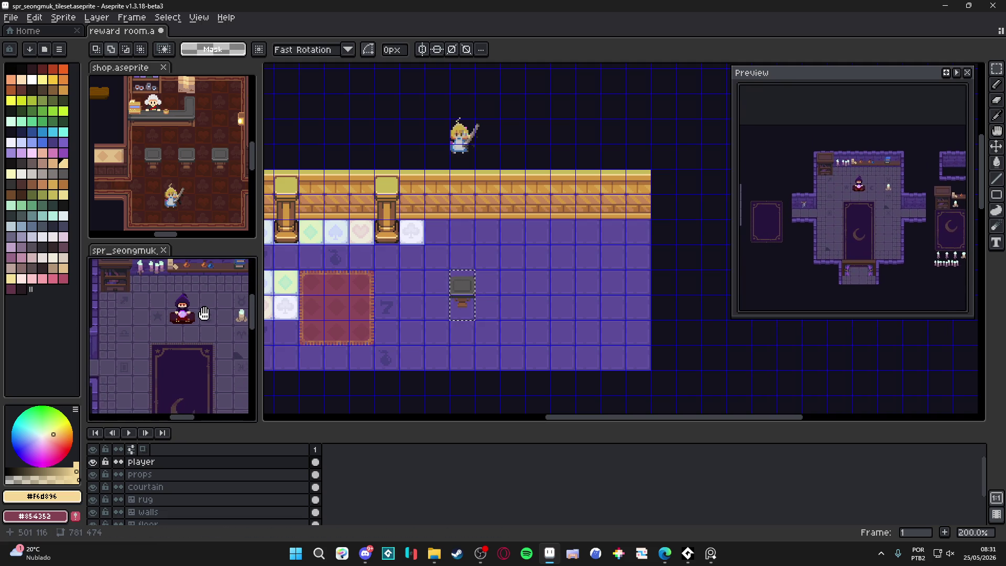
pyautogui.click(710, 553)
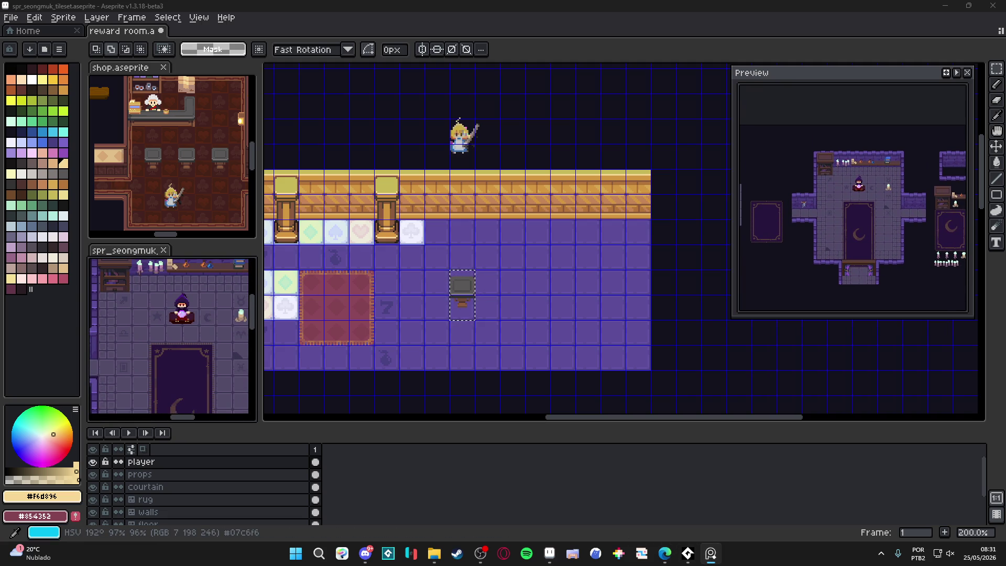
pyautogui.hotkey('alt', 'Tab')
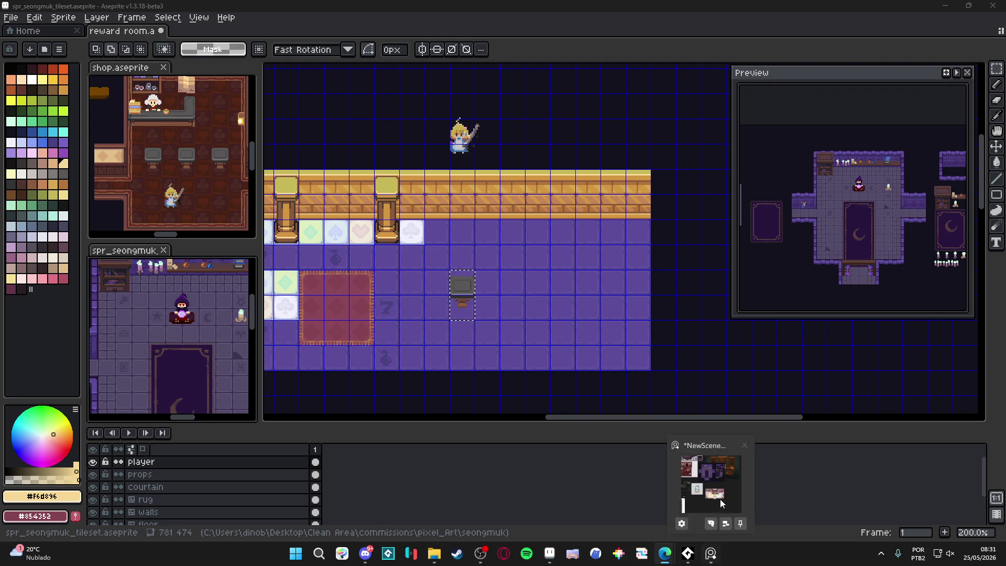
pyautogui.click(712, 557)
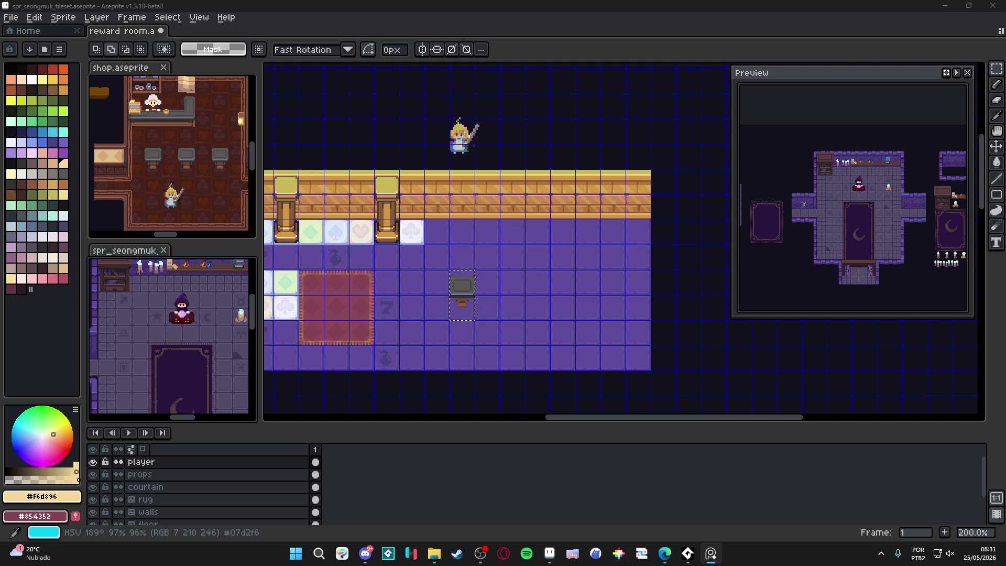
# Back in the reward room, finish the stool transform, marquee around it, and deselect.
pyautogui.scroll(3, 467, 312)
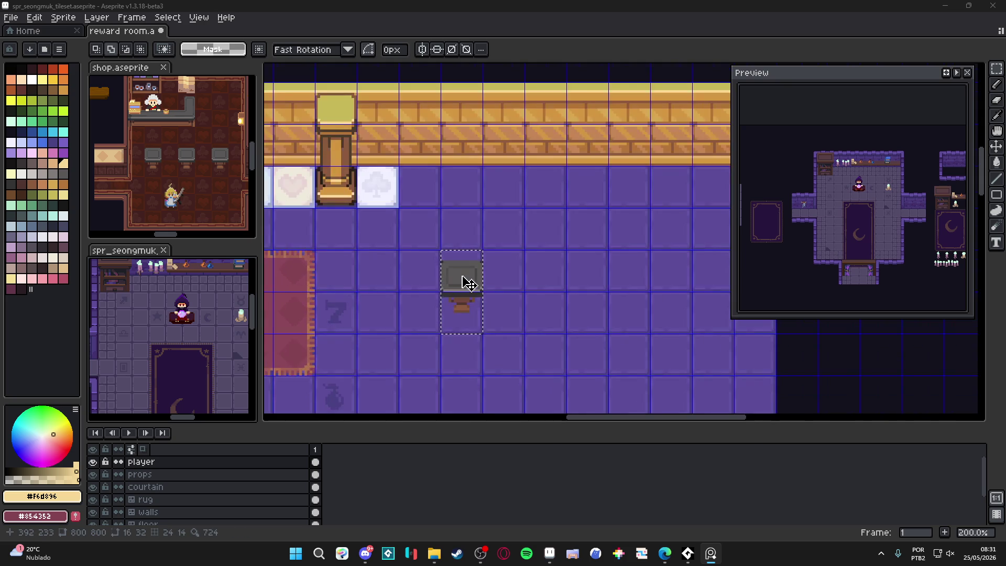
pyautogui.click(465, 281)
pyautogui.press('Return')
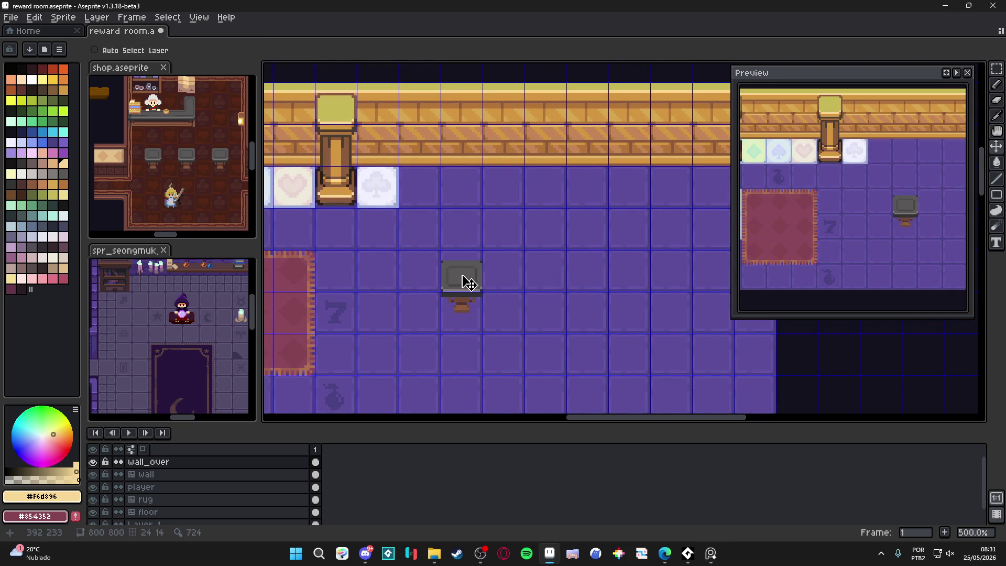
pyautogui.press('v')
pyautogui.scroll(1, 466, 280)
pyautogui.scroll(2, 468, 283)
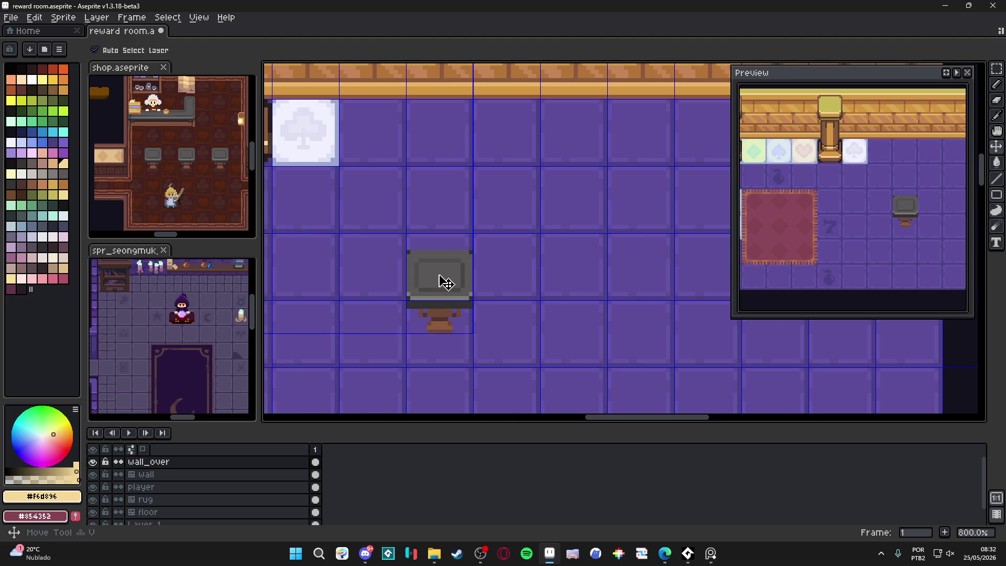
pyautogui.press('m')
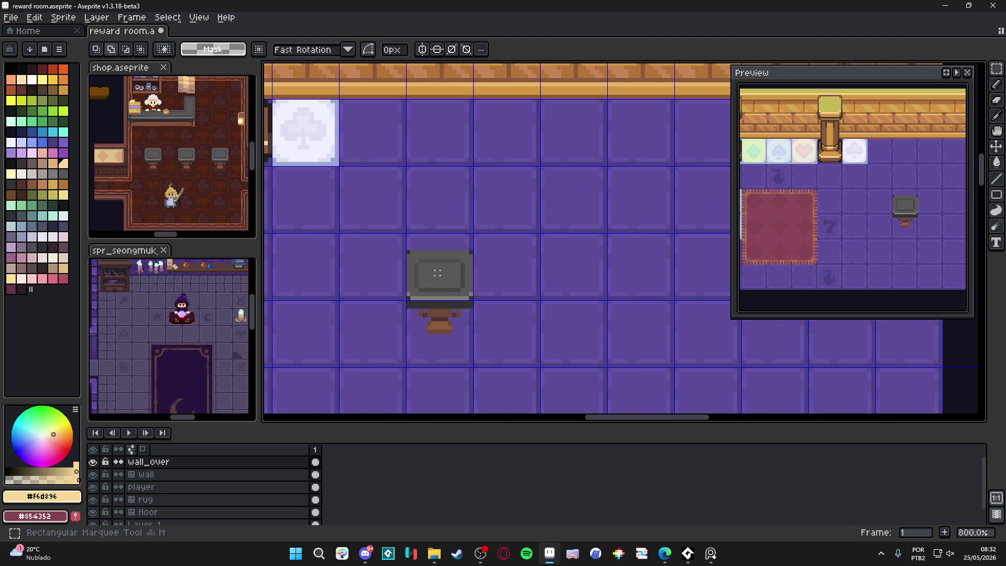
pyautogui.moveTo(432, 285); pyautogui.dragTo(386, 292)
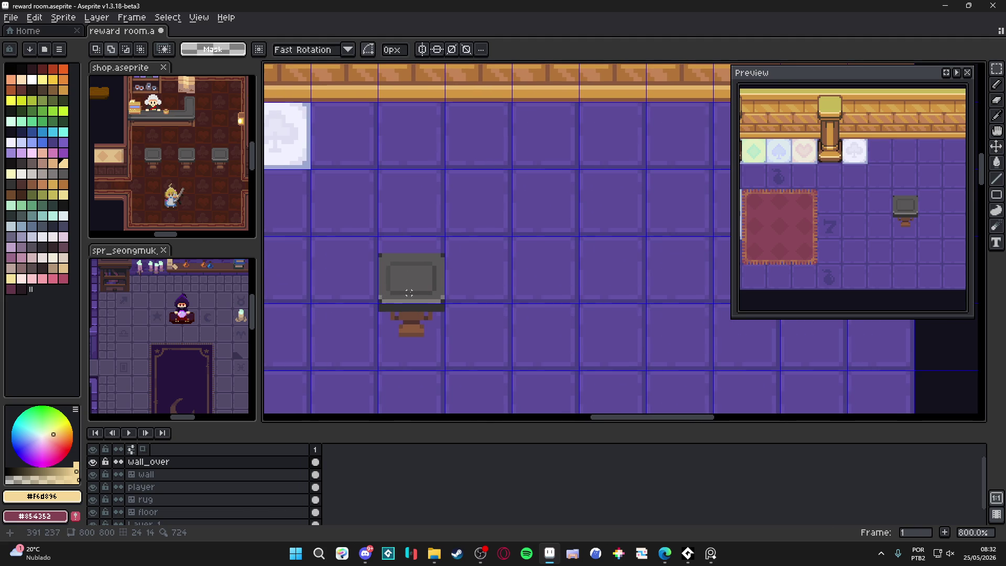
pyautogui.press('v')
pyautogui.hotkey('ctrl', 'd')
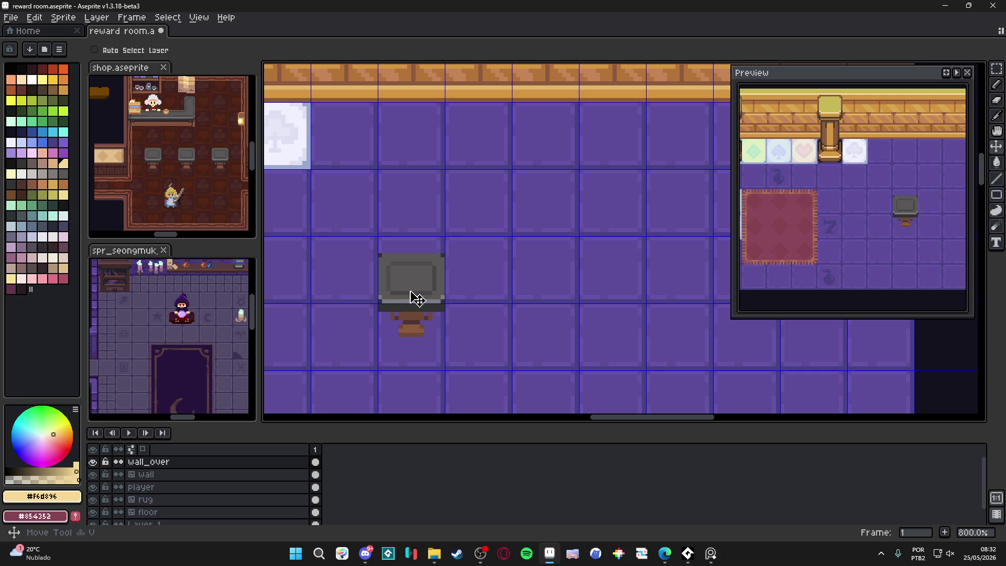
# Toggle between Marquee and Move tools, ending on Move with Auto Select Layer off.
pyautogui.press('m')
pyautogui.press('v')
pyautogui.press('m')
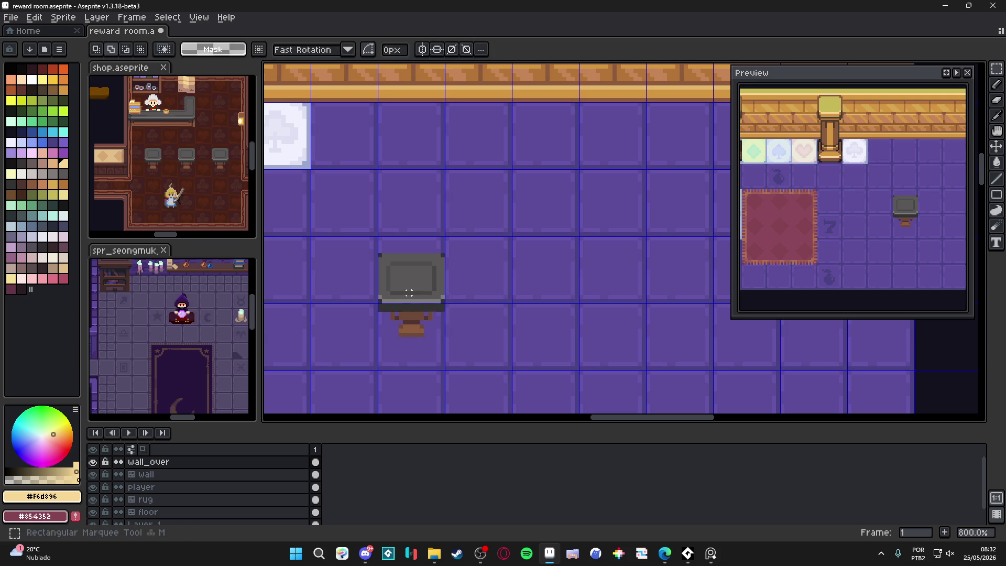
pyautogui.press('v')
pyautogui.press('m')
pyautogui.hscroll(1, 398, 293)
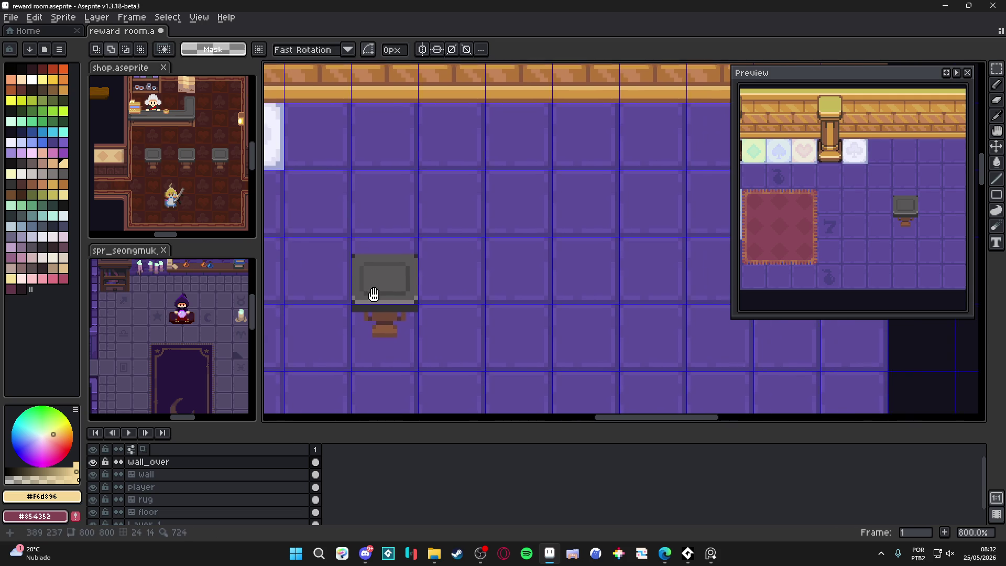
pyautogui.scroll(2, 377, 293)
pyautogui.press('v')
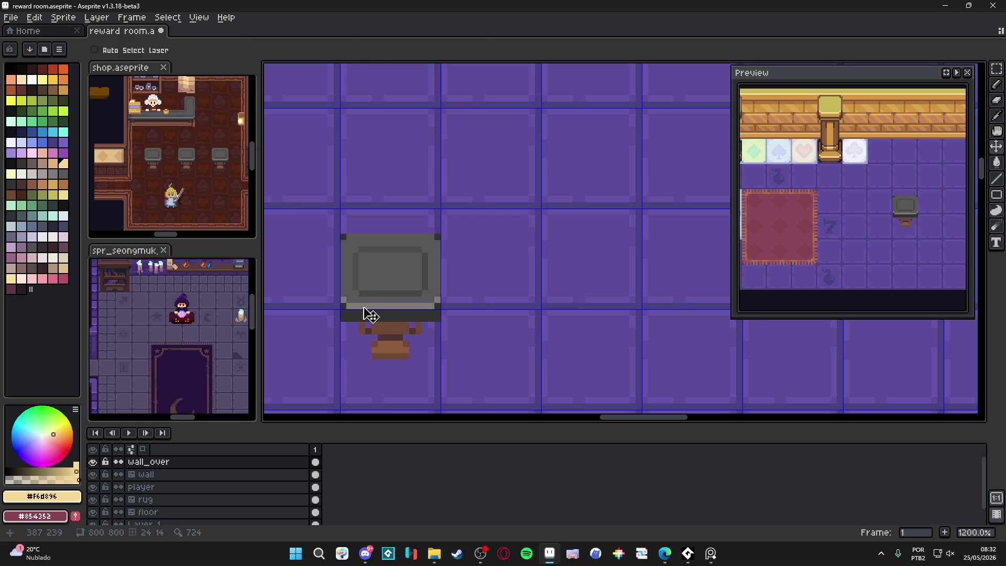
pyautogui.press('m')
pyautogui.press('v')
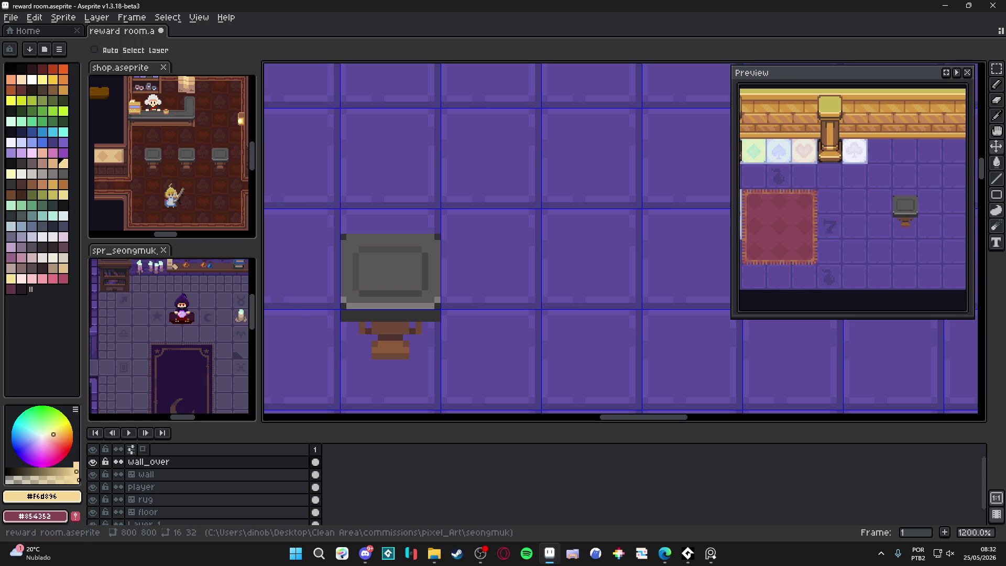
# Reframe the room around the grey stool and switch to the Pencil tool.
pyautogui.scroll(-1, 394, 255)
pyautogui.moveTo(393, 255); pyautogui.dragTo(399, 242)
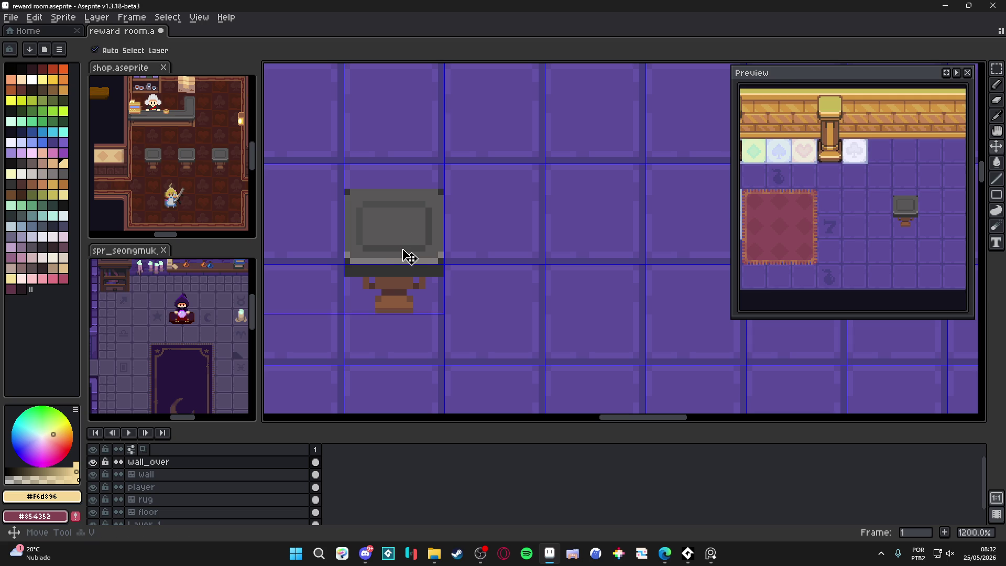
pyautogui.press('m')
pyautogui.scroll(1, 382, 260)
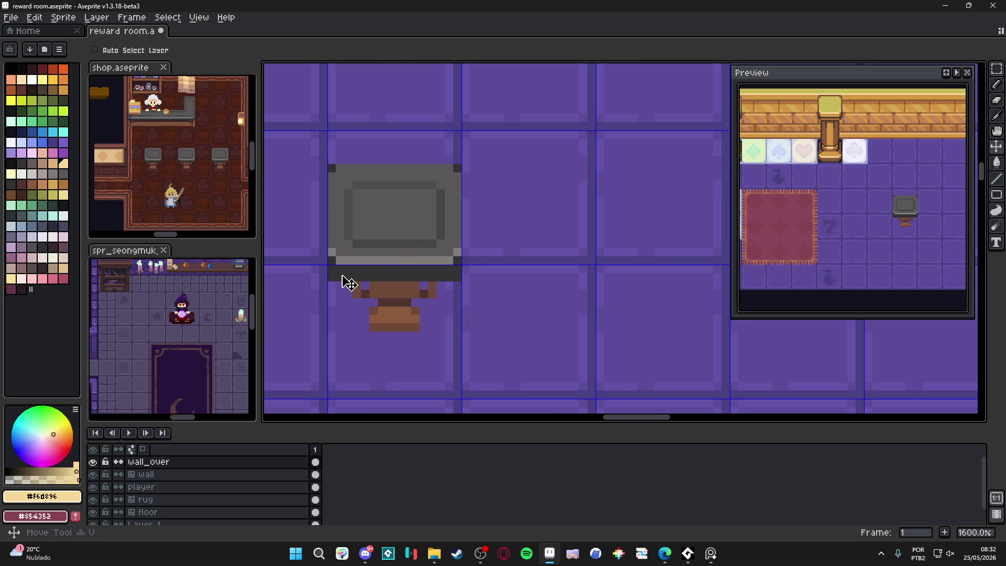
pyautogui.press('b')
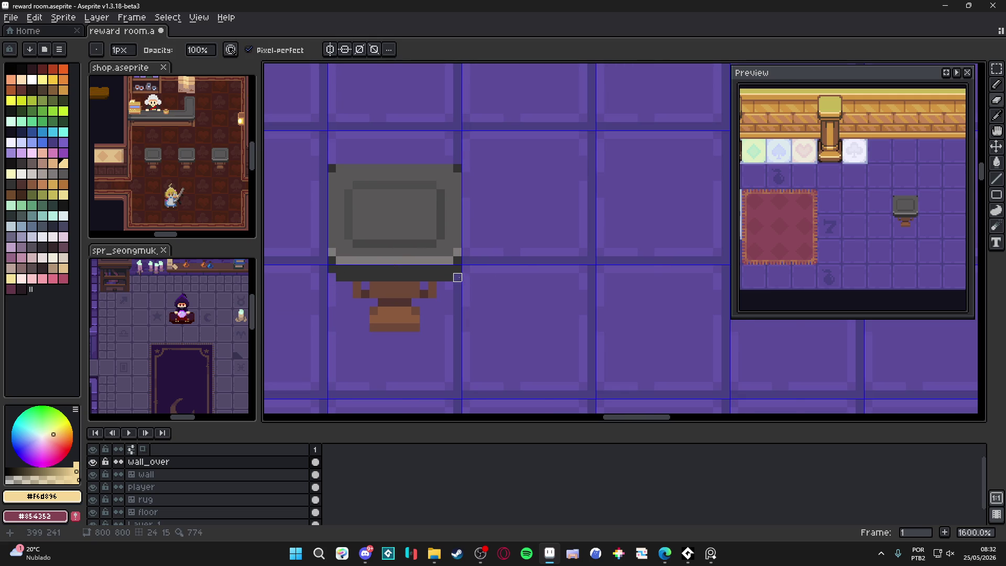
pyautogui.scroll(-3, 457, 278)
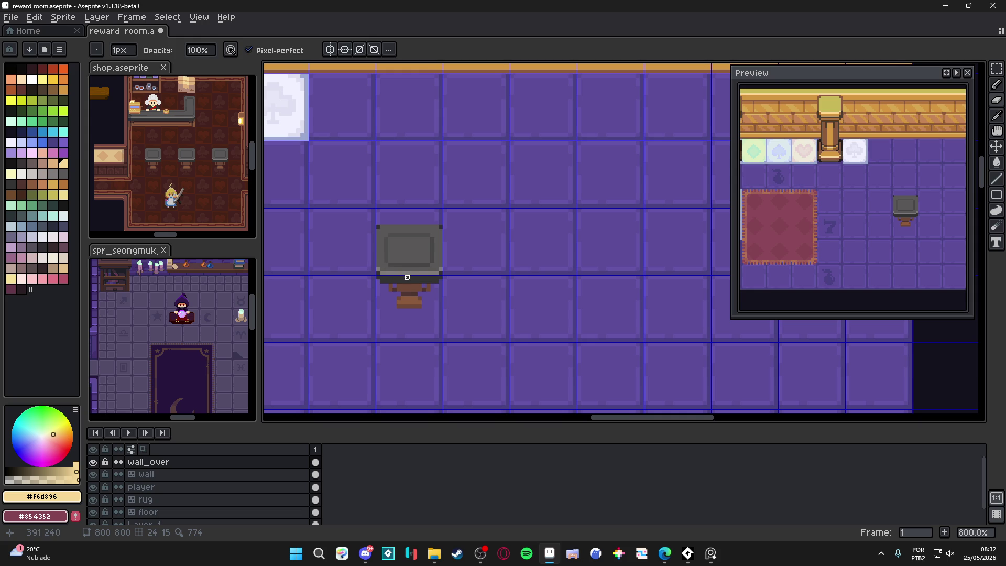
pyautogui.moveTo(409, 277)
pyautogui.mouseDown()
pyautogui.moveTo(374, 262)
pyautogui.moveTo(432, 256)
pyautogui.moveTo(402, 254)
pyautogui.mouseUp()
pyautogui.scroll(-3, 370, 239)
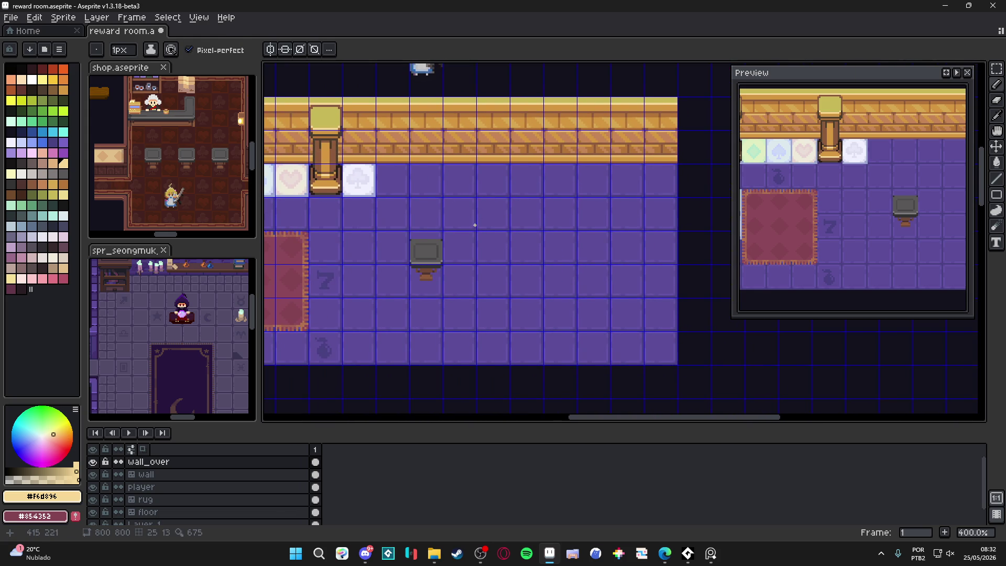
# Fill one floor tile right of the stool with the rug's red, then deselect.
pyautogui.keyDown('alt'); pyautogui.click(285, 289); pyautogui.keyUp('alt')
pyautogui.scroll(3, 489, 254)
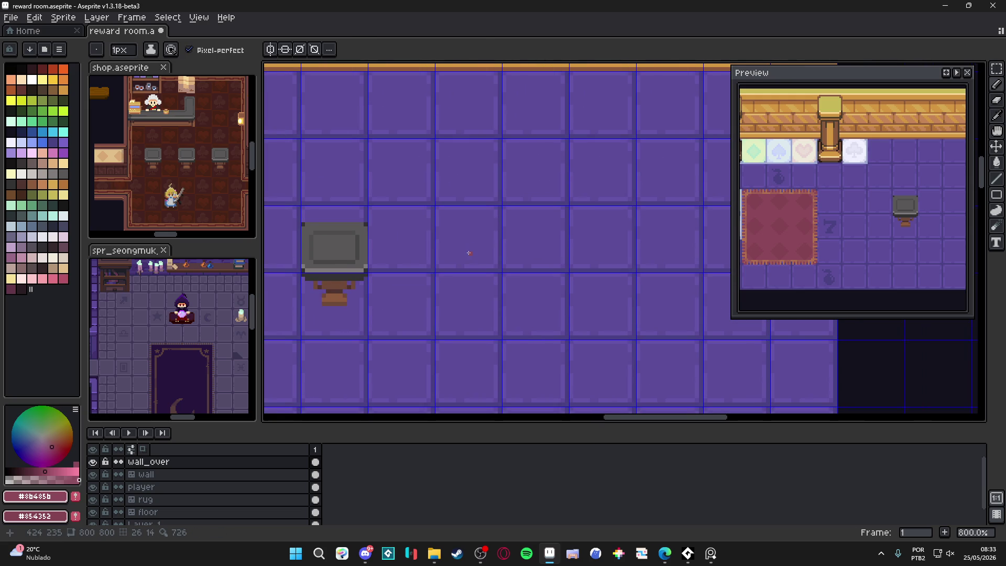
pyautogui.press('m')
pyautogui.scroll(-4, 466, 239)
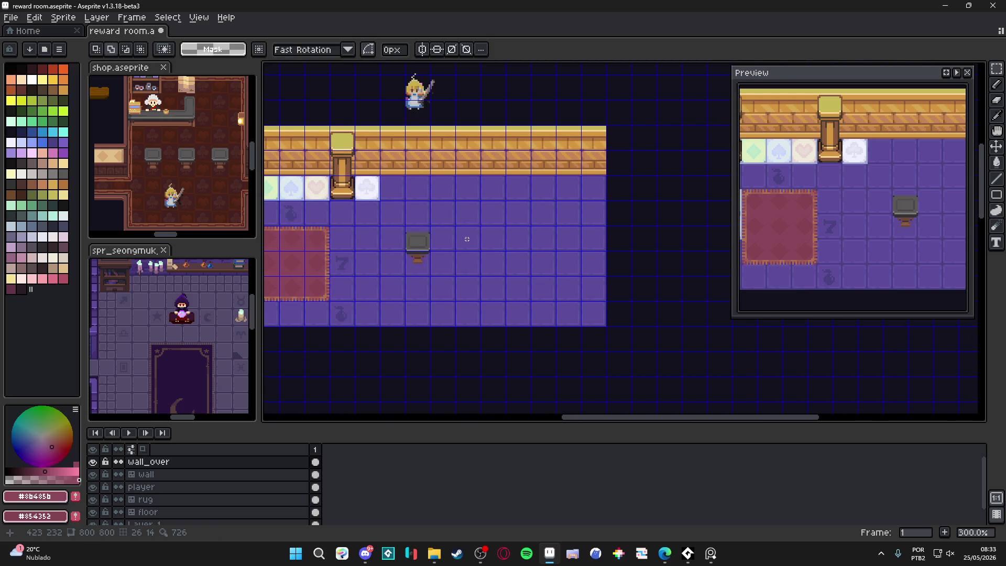
pyautogui.scroll(3, 467, 239)
pyautogui.moveTo(466, 239); pyautogui.dragTo(456, 241)
pyautogui.press('g')
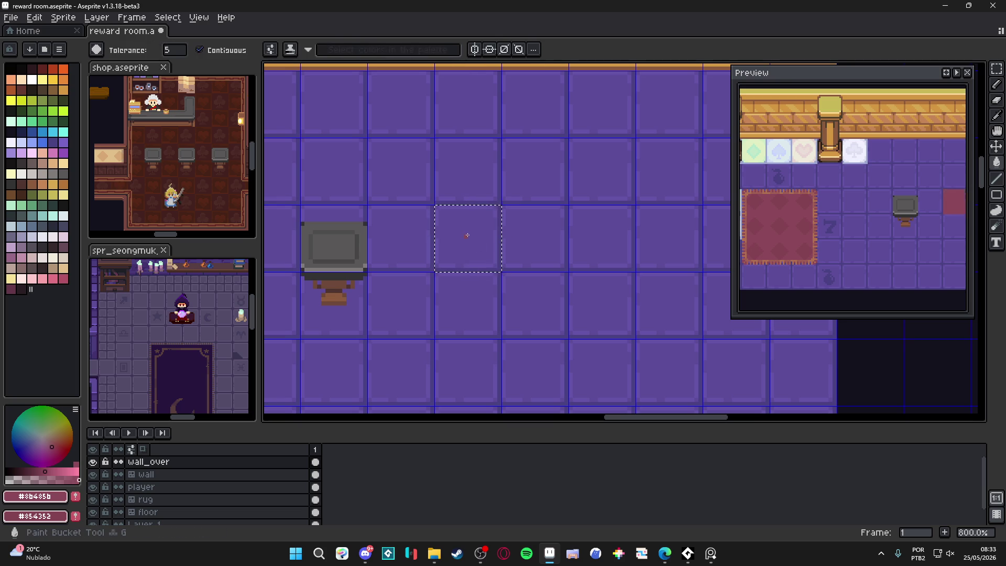
pyautogui.click(444, 242)
pyautogui.hotkey('ctrl', 'd')
# Pick the wall's gold and dot a gold pixel at the red tile's bottom-left corner.
pyautogui.scroll(-3, 444, 242)
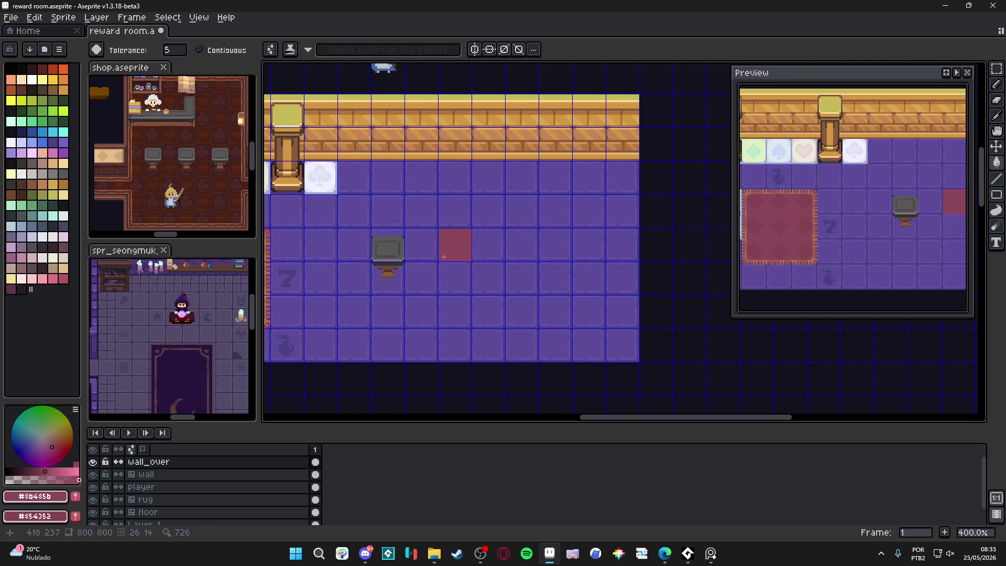
pyautogui.scroll(-1, 454, 248)
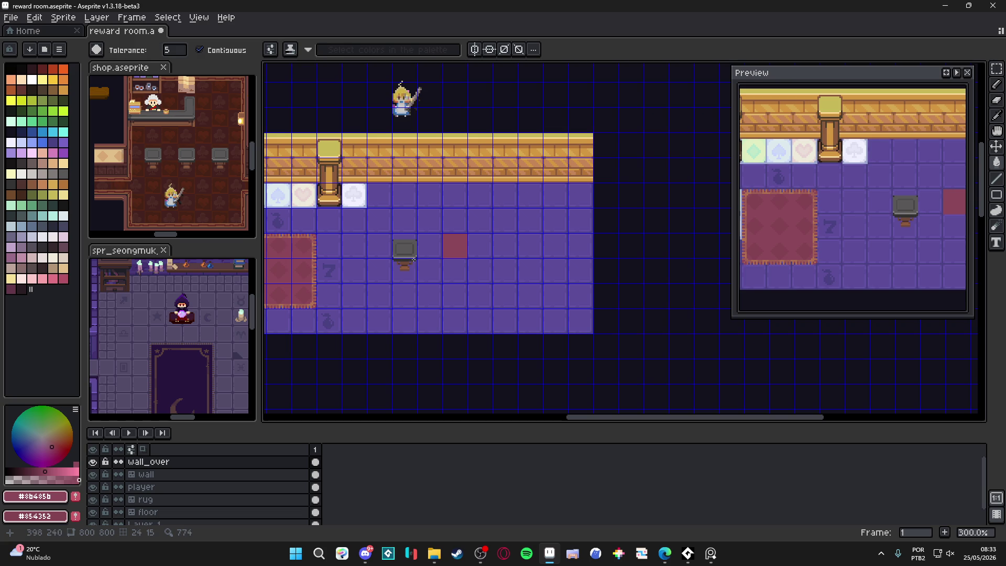
pyautogui.scroll(3, 456, 182)
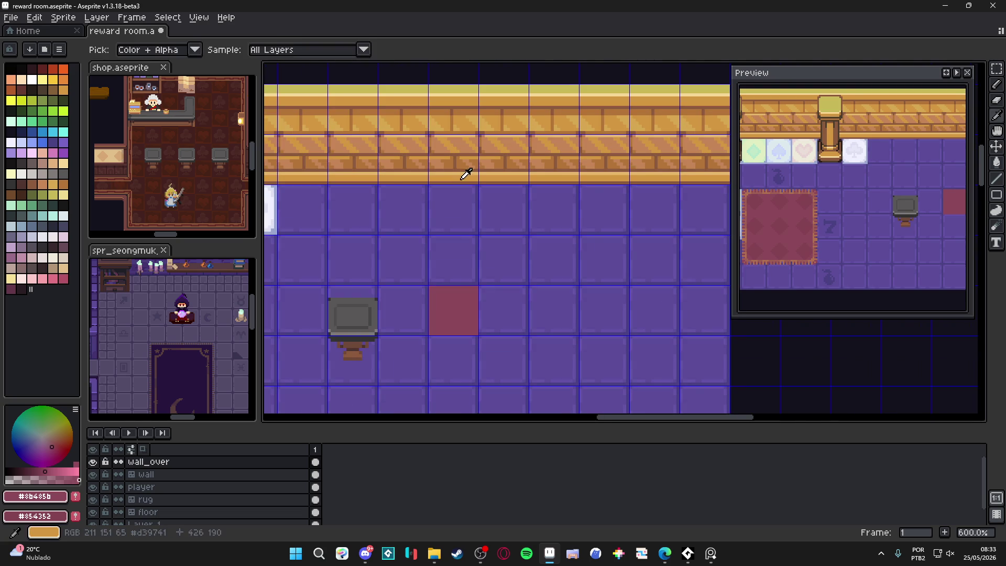
pyautogui.keyDown('alt'); pyautogui.click(462, 168); pyautogui.keyUp('alt')
pyautogui.scroll(4, 436, 394)
pyautogui.press('b')
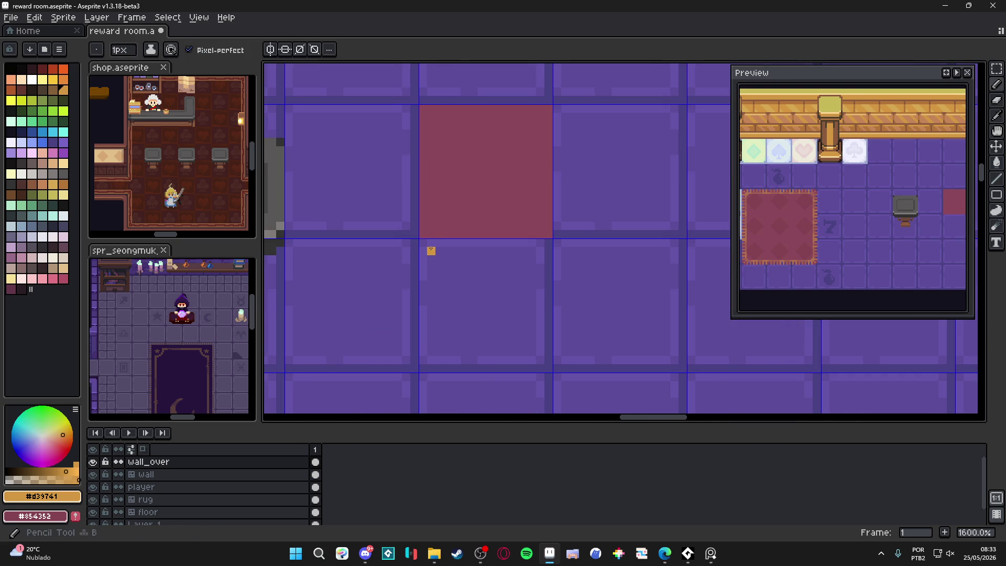
pyautogui.click(433, 248)
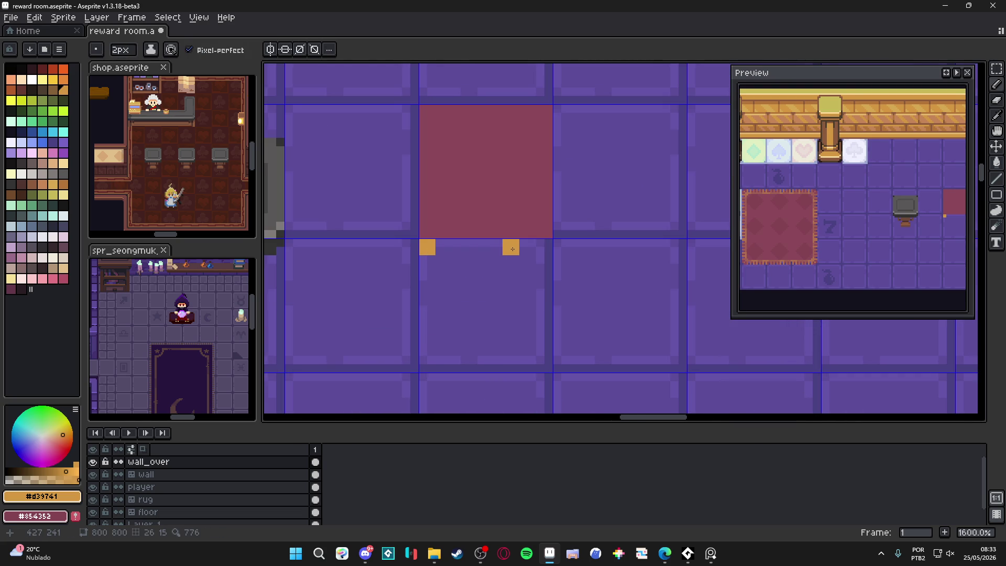
# Draw a gold line along the maroon tile's bottom edge.
pyautogui.moveTo(517, 250)
pyautogui.mouseDown()
pyautogui.moveTo(550, 247)
pyautogui.moveTo(457, 255)
pyautogui.mouseUp()
pyautogui.scroll(-3, 531, 262)
pyautogui.scroll(2, 532, 262)
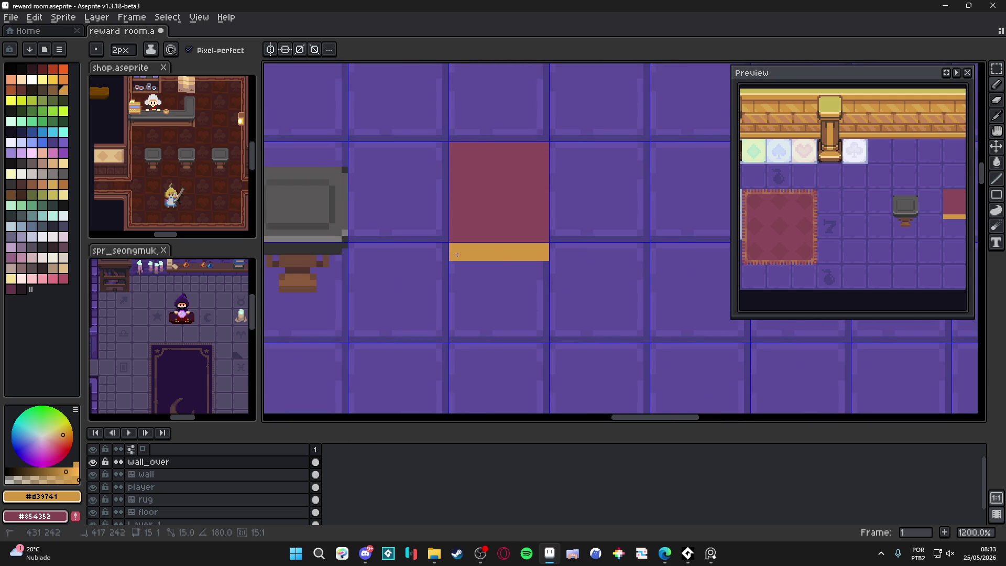
pyautogui.scroll(-2, 457, 255)
pyautogui.scroll(3, 478, 288)
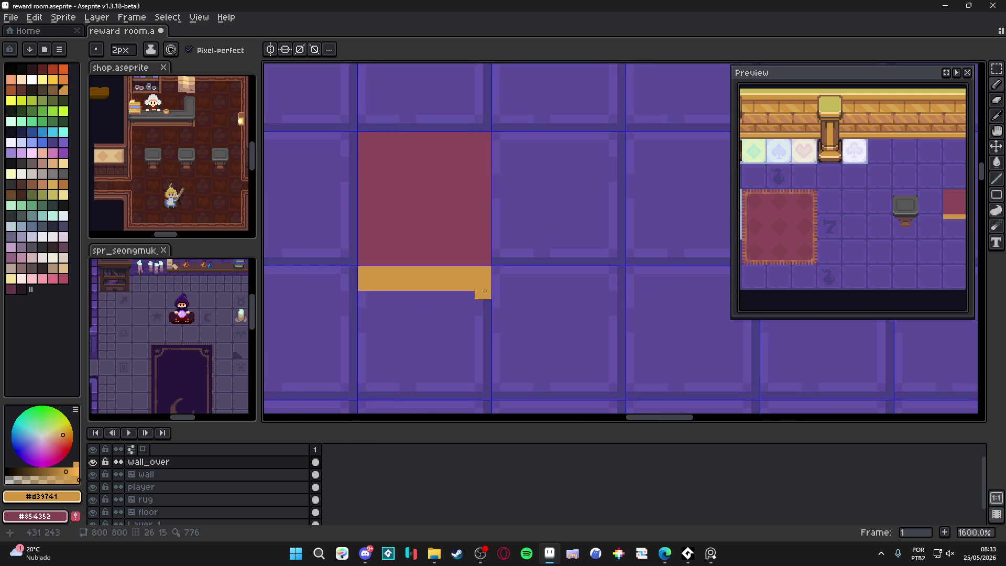
# Even out the gold band with a row under its right part and pick pale yellow from the wall top.
pyautogui.moveTo(474, 295)
pyautogui.mouseDown()
pyautogui.moveTo(356, 299)
pyautogui.moveTo(390, 299)
pyautogui.mouseUp()
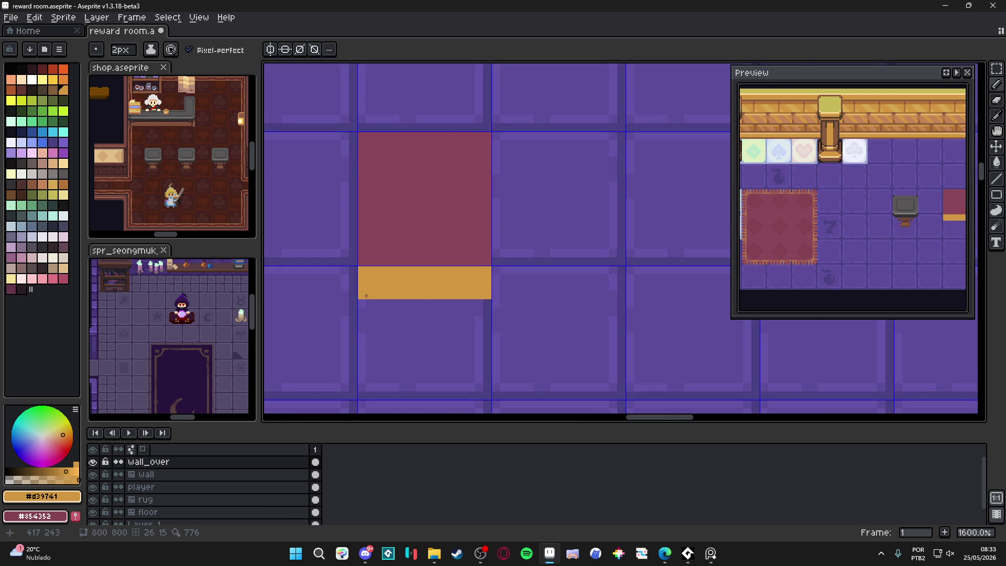
pyautogui.scroll(-5, 390, 299)
pyautogui.scroll(-1, 397, 299)
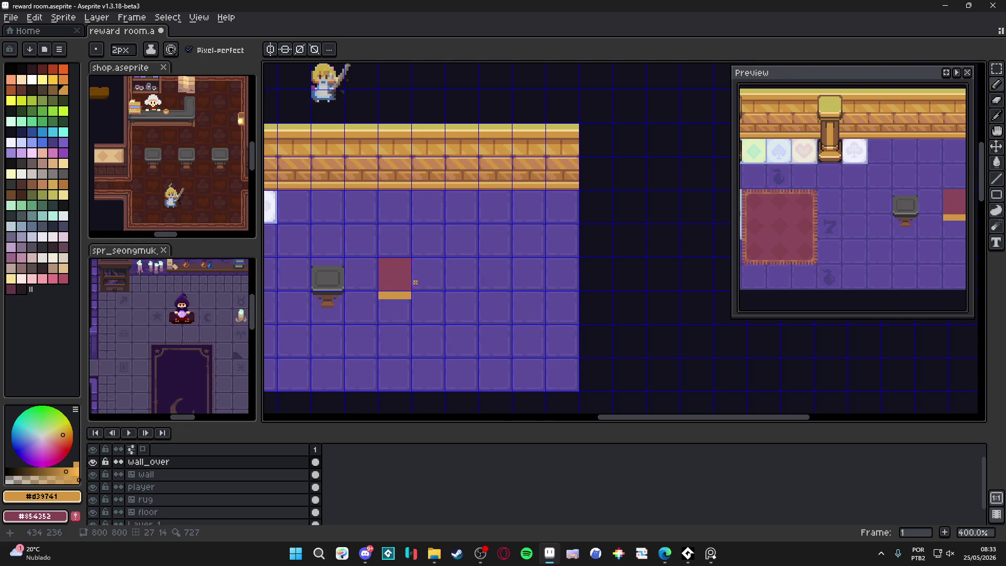
pyautogui.scroll(5, 404, 274)
pyautogui.scroll(-3, 361, 299)
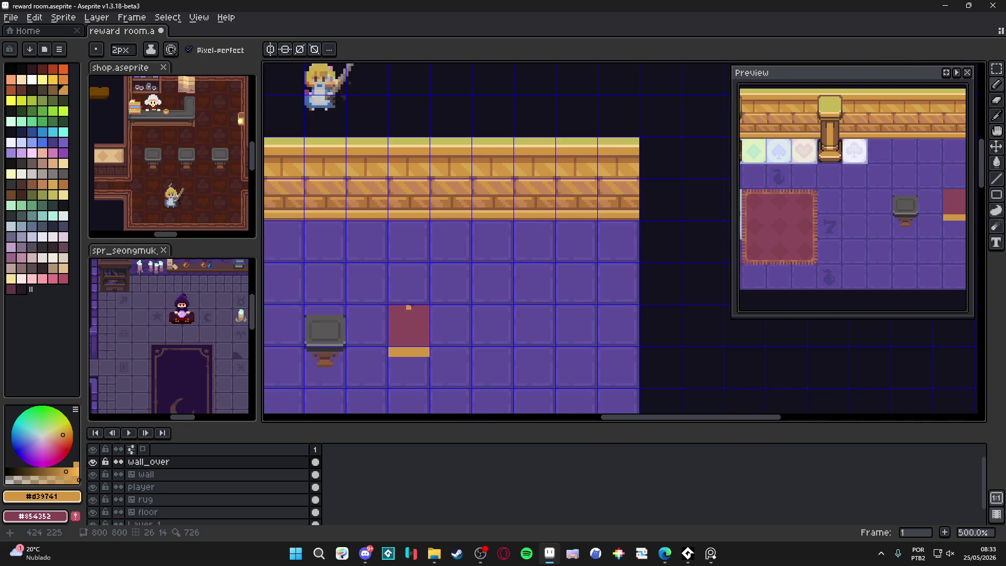
pyautogui.keyDown('alt'); pyautogui.click(448, 134); pyautogui.keyUp('alt')
pyautogui.scroll(3, 414, 315)
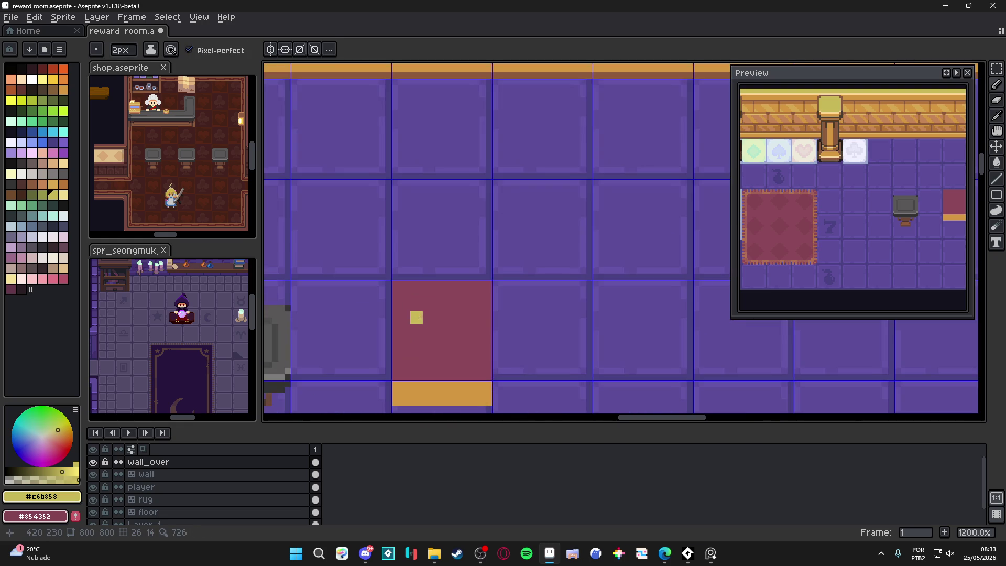
# Pencil a pale yellow border around the maroon block and erase its two top corner pixels.
pyautogui.click(393, 230)
pyautogui.moveTo(394, 234)
pyautogui.mouseDown()
pyautogui.moveTo(394, 322)
pyautogui.moveTo(467, 336)
pyautogui.moveTo(482, 324)
pyautogui.moveTo(479, 239)
pyautogui.moveTo(396, 235)
pyautogui.mouseUp()
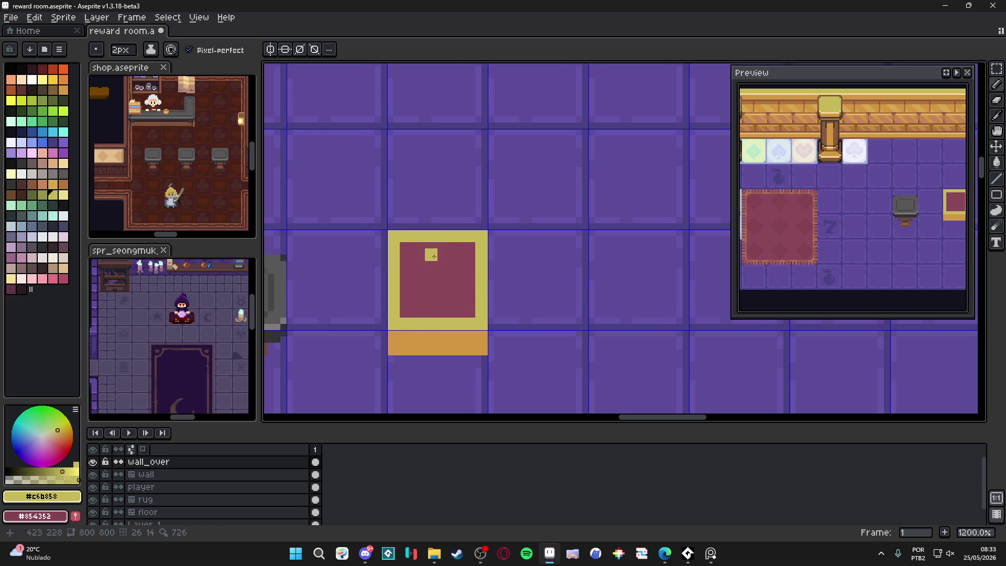
pyautogui.press('e')
pyautogui.click(485, 233)
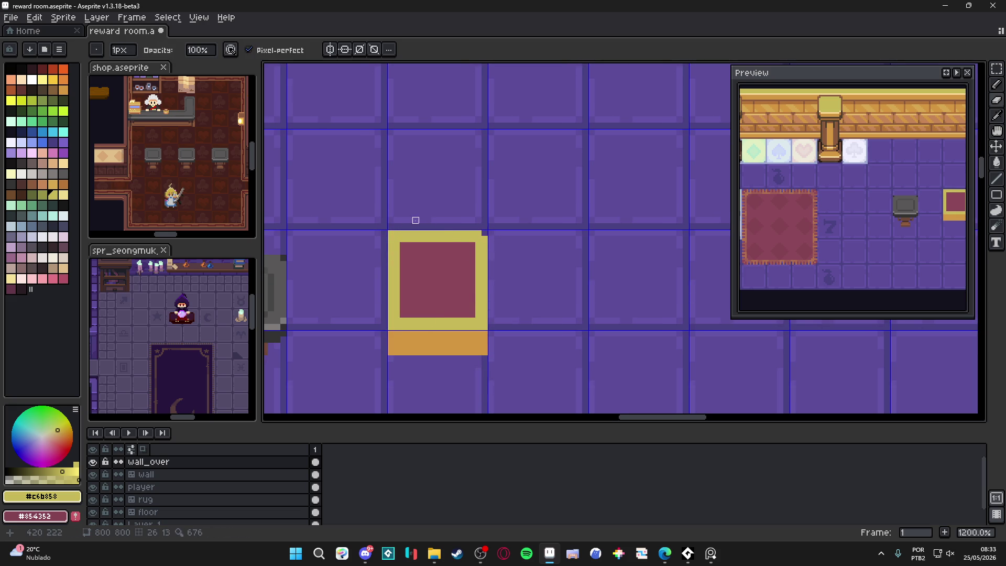
pyautogui.click(390, 233)
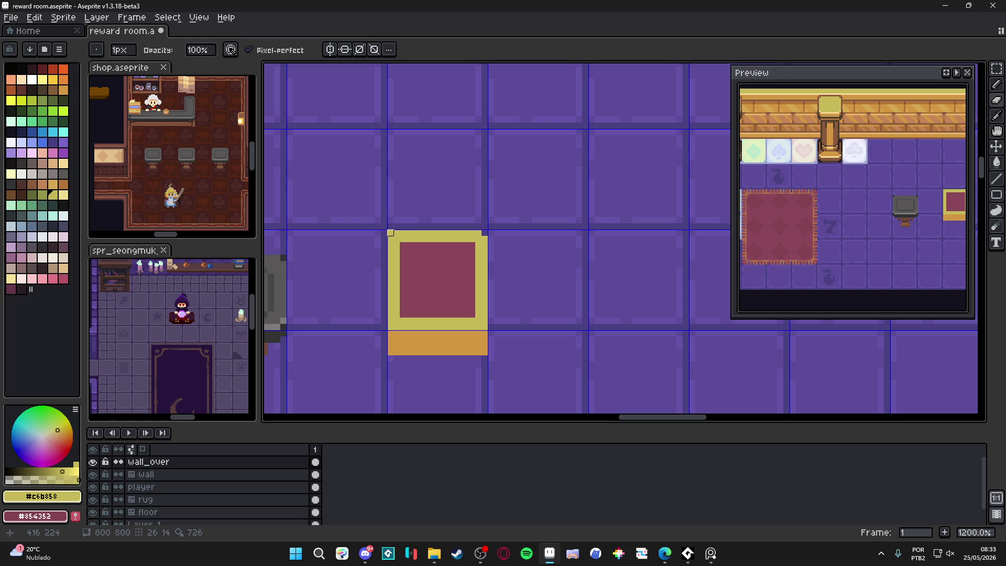
# Paint the frame's two bottom corner pixels with the band's orange.
pyautogui.keyDown('alt'); pyautogui.click(400, 346); pyautogui.keyUp('alt')
pyautogui.press('v')
pyautogui.press('b')
pyautogui.click(393, 326)
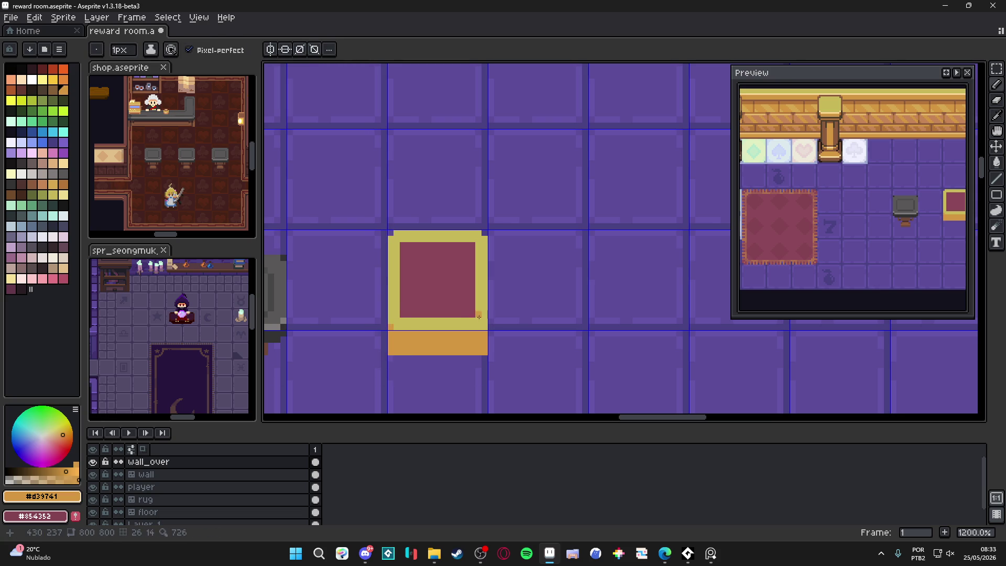
pyautogui.click(485, 327)
# Fill the frame's four inner corners with pale yellow to round them.
pyautogui.keyDown('alt'); pyautogui.click(477, 313); pyautogui.keyUp('alt')
pyautogui.click(472, 314)
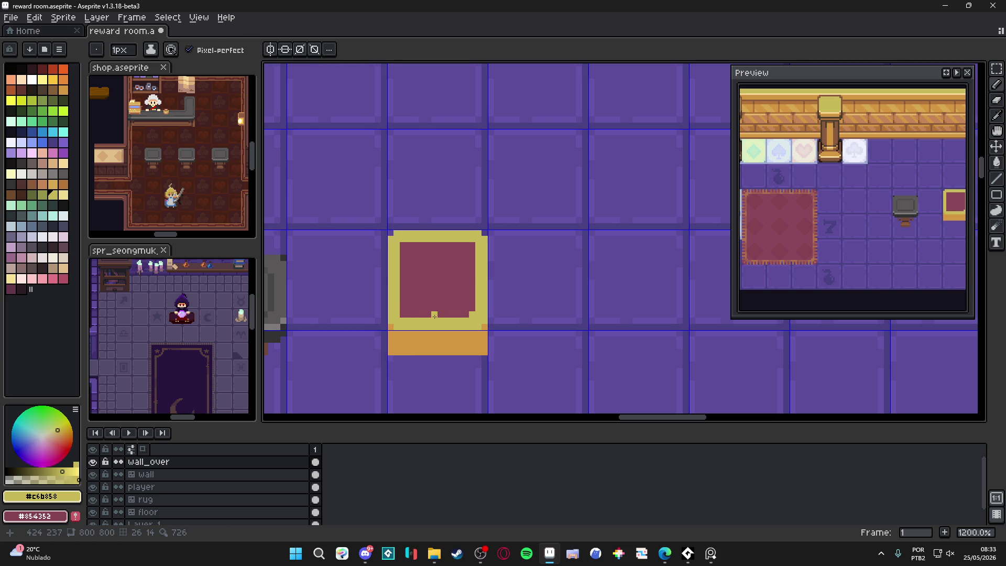
pyautogui.click(403, 314)
pyautogui.click(402, 245)
pyautogui.click(472, 245)
# Complete the orange band's bottom row beneath the frame.
pyautogui.scroll(-3, 470, 270)
pyautogui.scroll(3, 474, 305)
pyautogui.keyDown('alt'); pyautogui.click(474, 306); pyautogui.keyUp('alt')
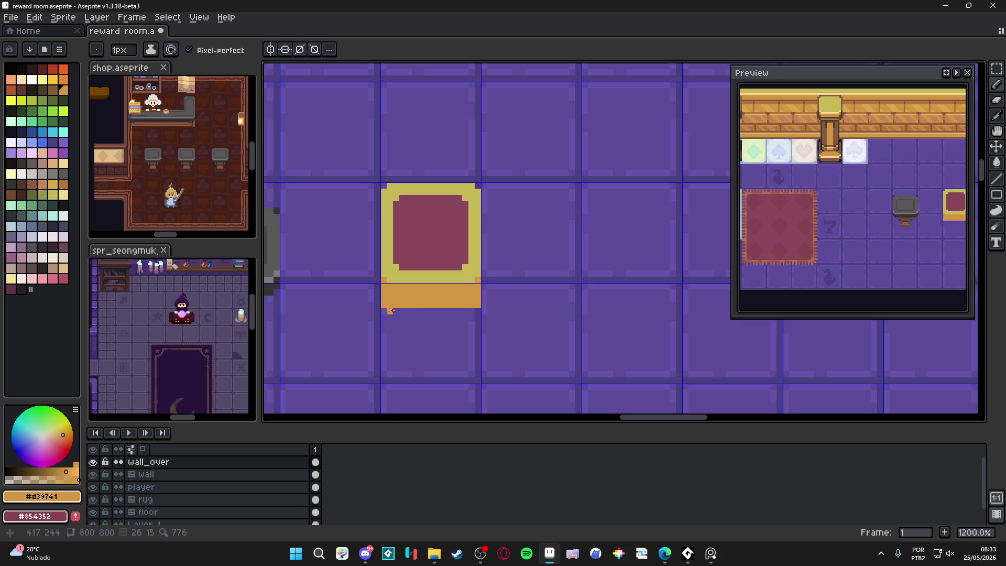
pyautogui.keyDown('shift'); pyautogui.click(476, 308); pyautogui.keyUp('shift')
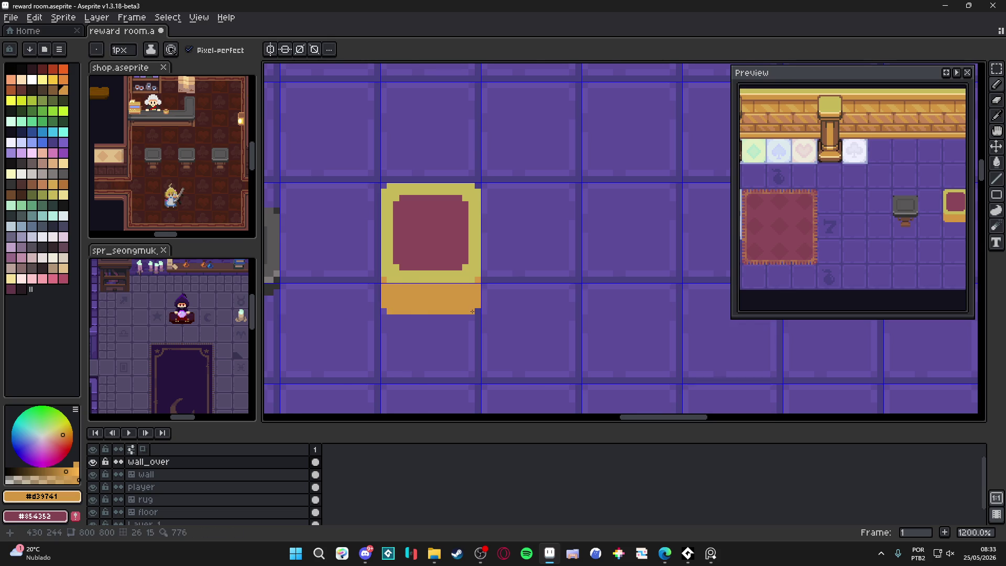
pyautogui.scroll(-1, 470, 312)
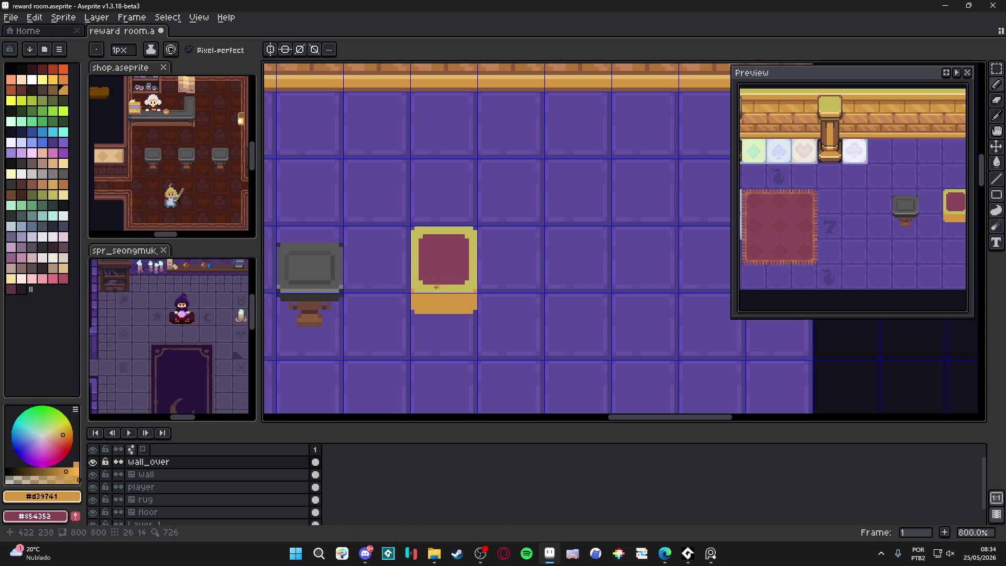
pyautogui.scroll(2, 450, 273)
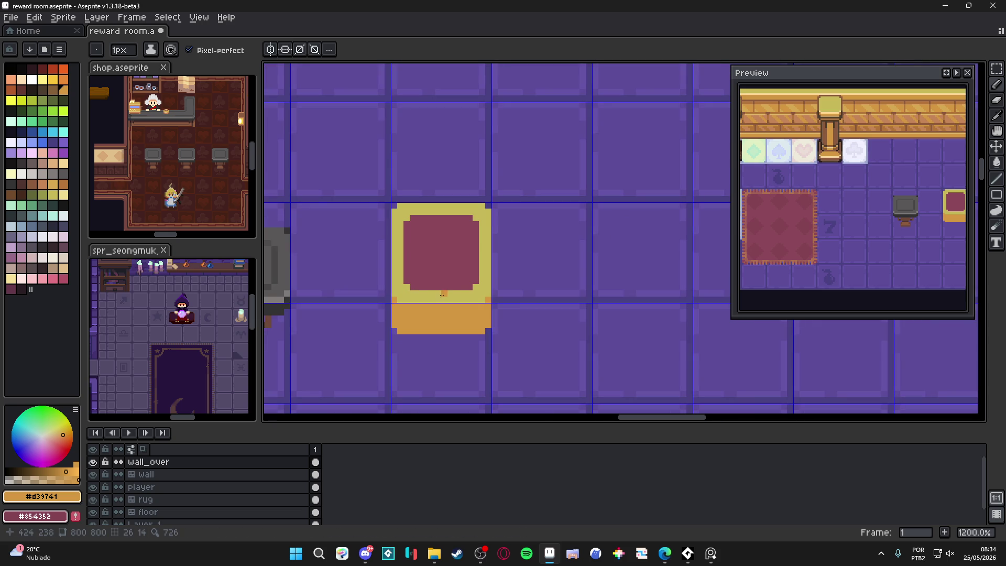
pyautogui.scroll(-2, 388, 262)
pyautogui.scroll(-2, 388, 261)
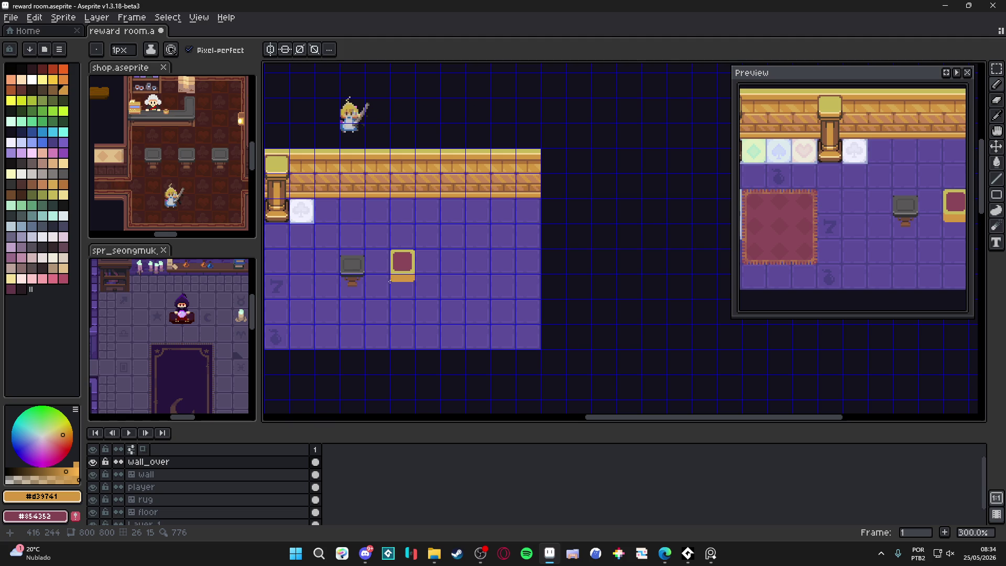
pyautogui.scroll(4, 404, 273)
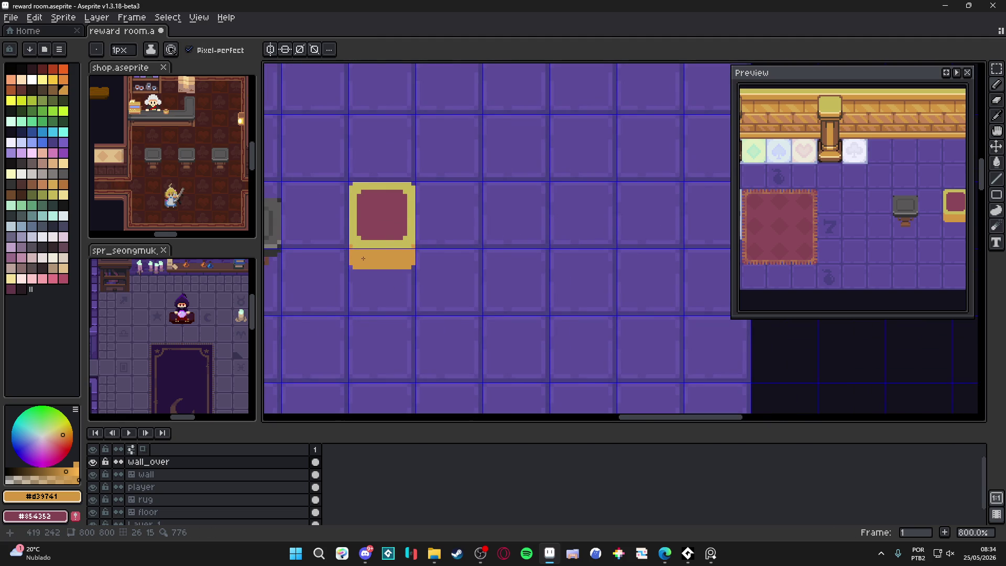
pyautogui.scroll(-1, 369, 257)
# Pick maroon #8b485b, set a 2px brush and draw a maroon bar across the orange band.
pyautogui.keyDown('alt'); pyautogui.click(377, 230); pyautogui.keyUp('alt')
pyautogui.scroll(2, 361, 259)
pyautogui.scroll(1, 361, 260)
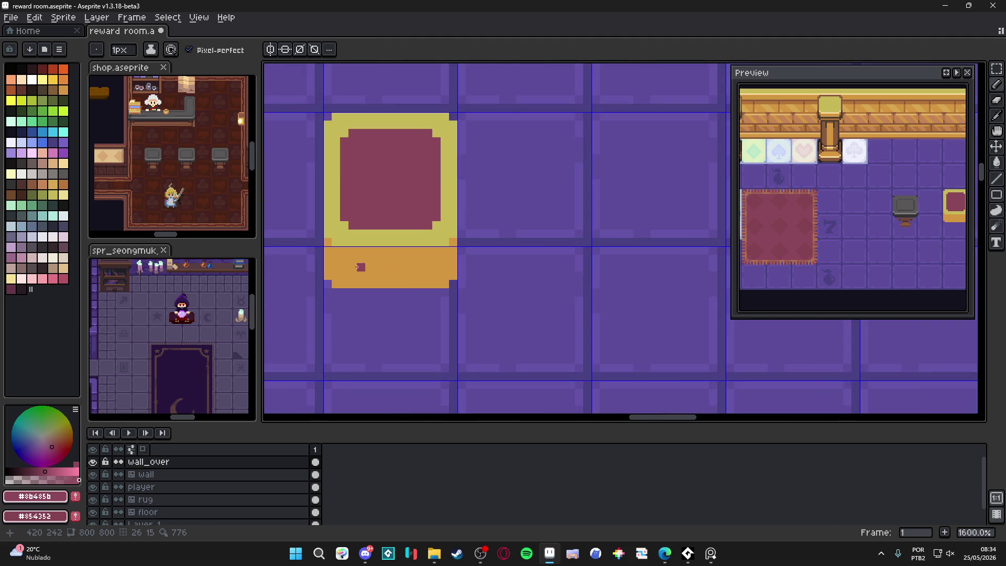
pyautogui.press('+')
pyautogui.click(344, 262)
pyautogui.click(441, 263)
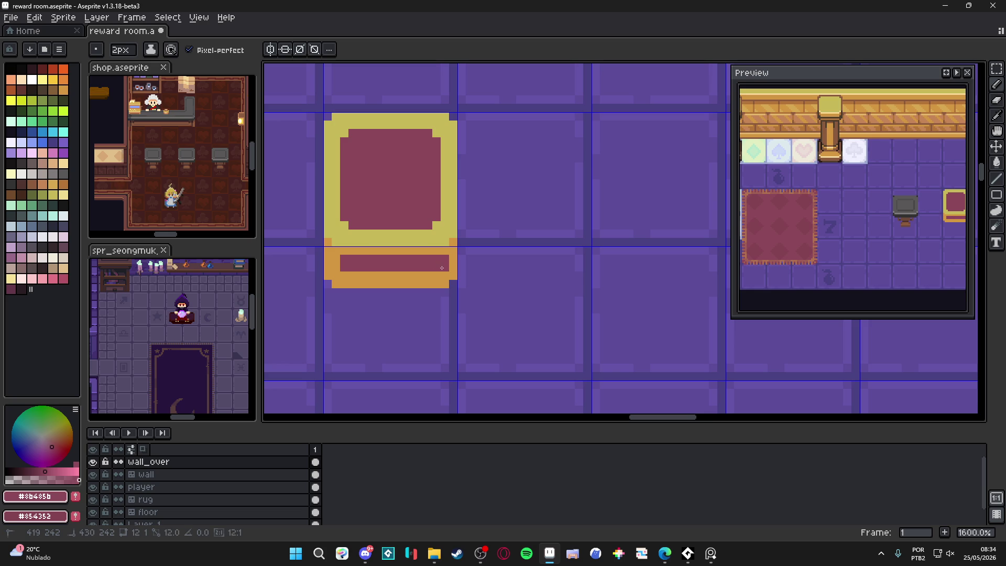
pyautogui.click(440, 275)
pyautogui.moveTo(428, 275)
pyautogui.mouseDown()
pyautogui.moveTo(335, 267)
pyautogui.moveTo(336, 259)
pyautogui.moveTo(445, 274)
pyautogui.mouseUp()
# Touch up the band's lower row, repainting it orange and then adding a maroon line.
pyautogui.keyDown('alt'); pyautogui.click(338, 282); pyautogui.keyUp('alt')
pyautogui.keyDown('alt'); pyautogui.click(437, 263); pyautogui.keyUp('alt')
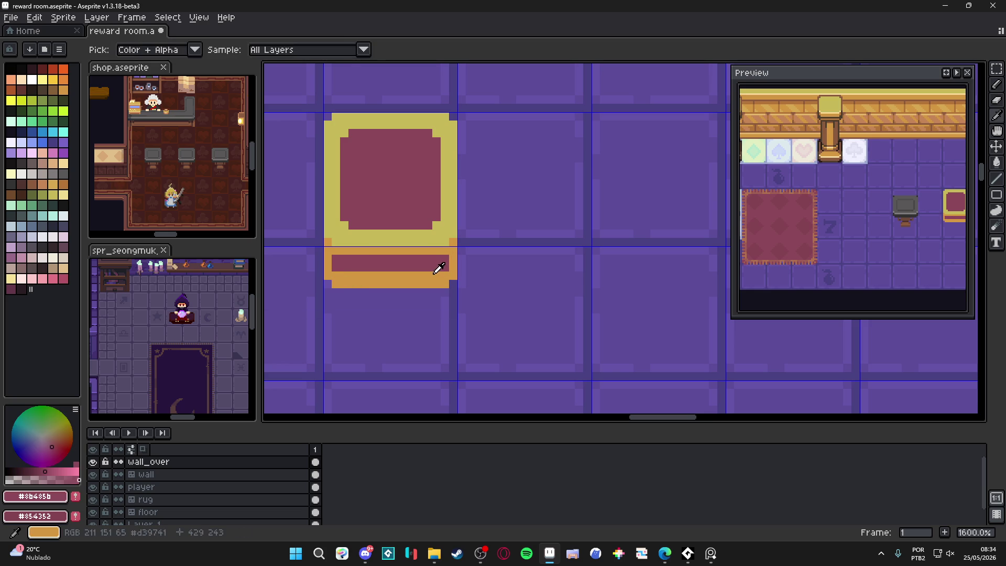
pyautogui.keyDown('shift'); pyautogui.click(365, 278); pyautogui.keyUp('shift')
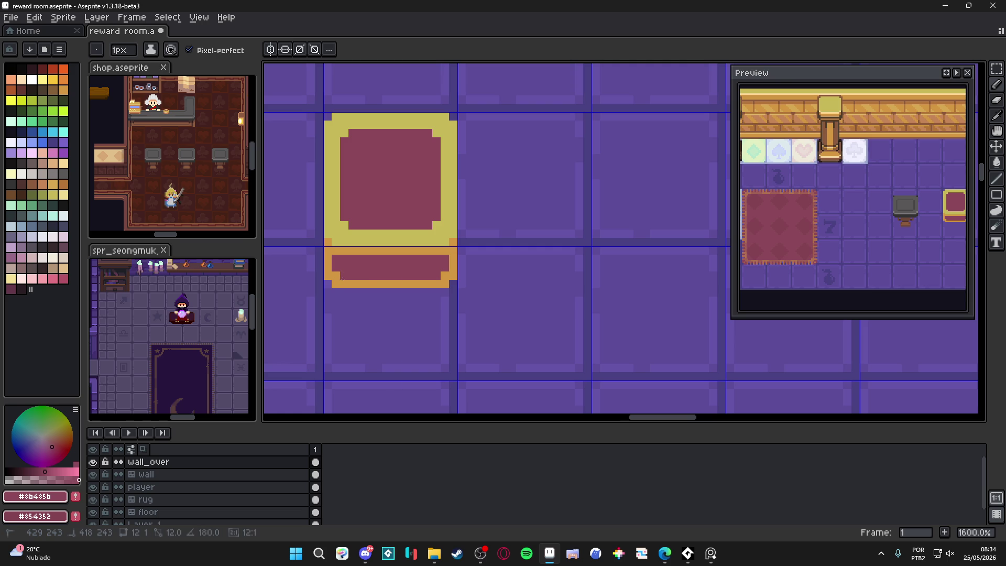
pyautogui.scroll(-3, 405, 292)
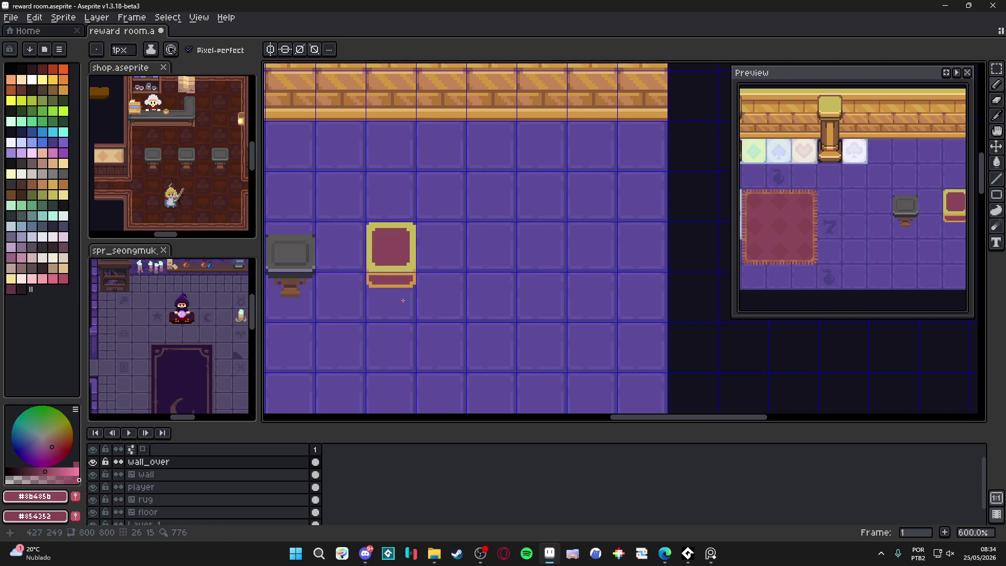
pyautogui.scroll(4, 401, 292)
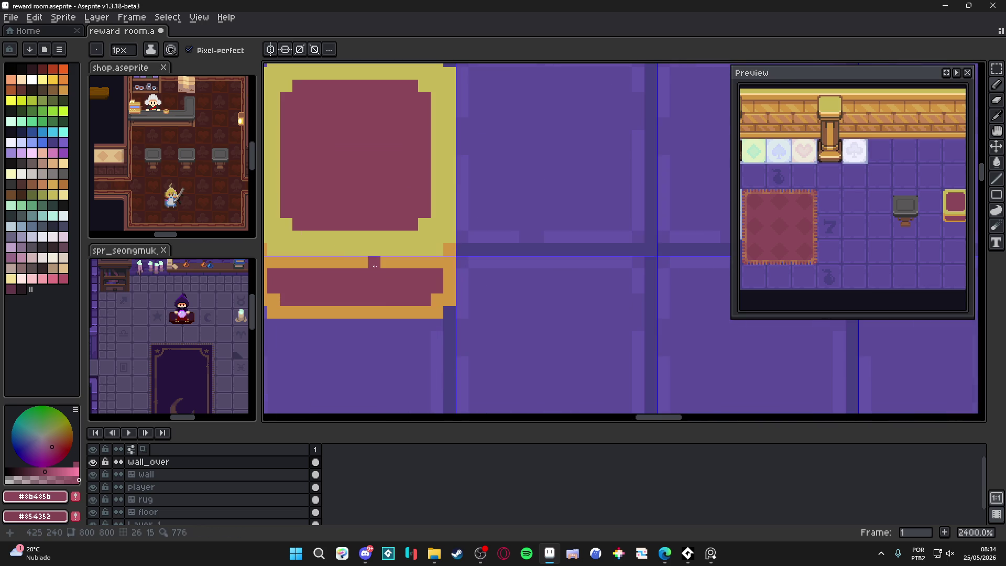
# Pencil an orange clasp notch at the centre of the maroon panel.
pyautogui.keyDown('alt'); pyautogui.click(351, 278); pyautogui.keyUp('alt')
pyautogui.click(361, 273)
pyautogui.click(336, 274)
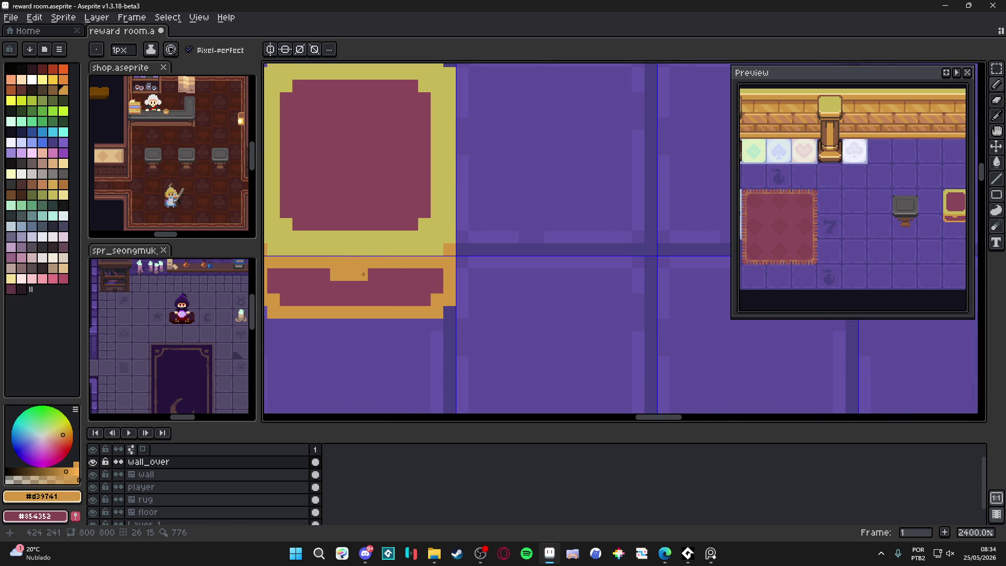
pyautogui.click(374, 273)
pyautogui.click(349, 286)
pyautogui.hotkey('ctrl', 'z')
pyautogui.click(356, 286)
pyautogui.scroll(-3, 356, 286)
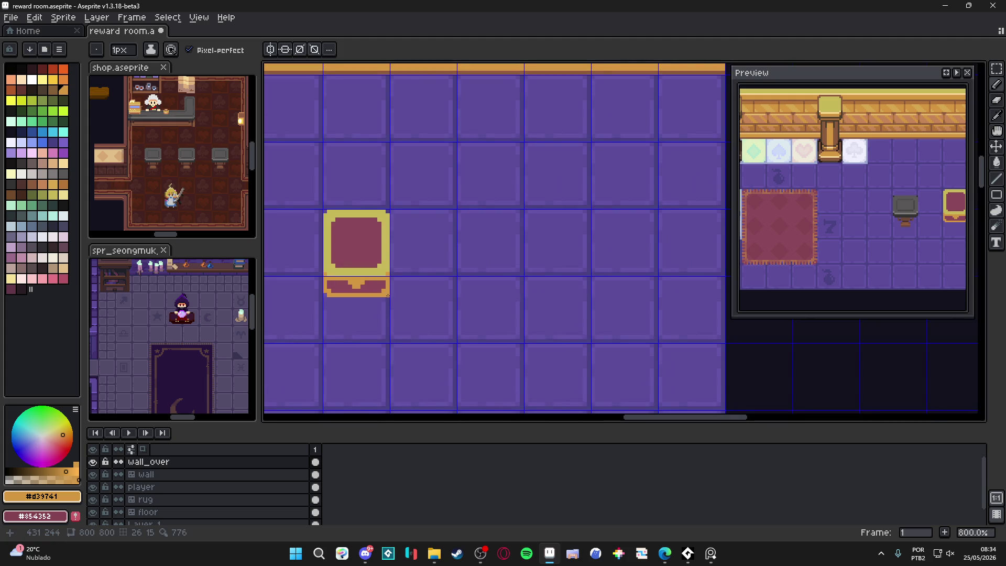
pyautogui.scroll(2, 373, 279)
pyautogui.click(366, 287)
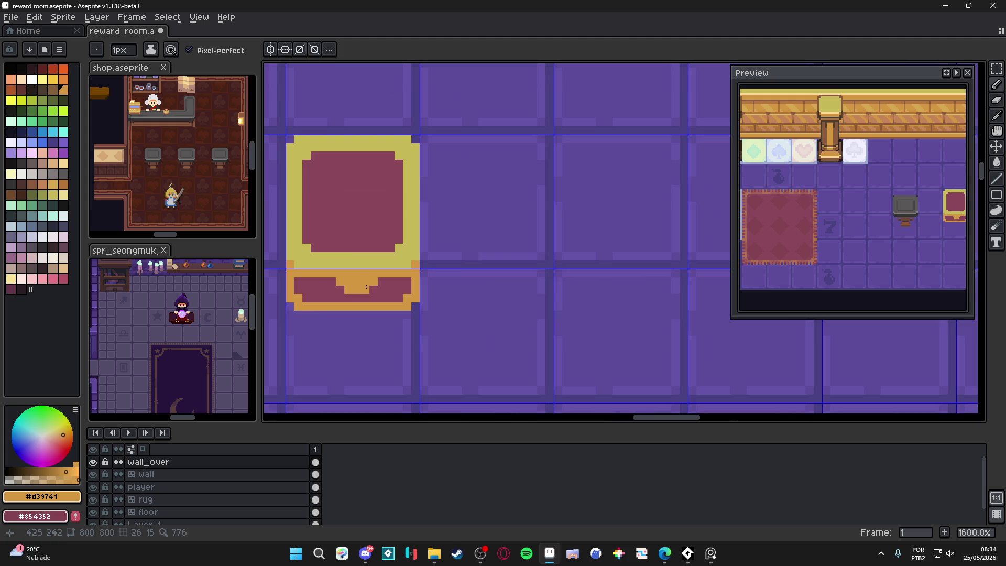
pyautogui.click(357, 295)
# Cover the two leftover orange gaps around the notch with maroon.
pyautogui.keyDown('alt'); pyautogui.click(380, 287); pyautogui.keyUp('alt')
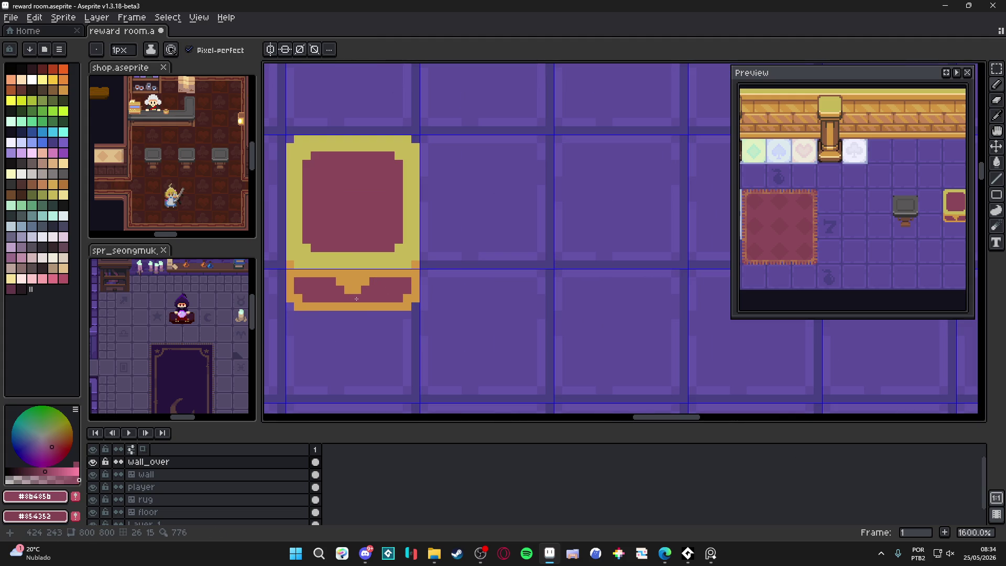
pyautogui.click(340, 281)
pyautogui.click(349, 284)
pyautogui.scroll(-4, 352, 290)
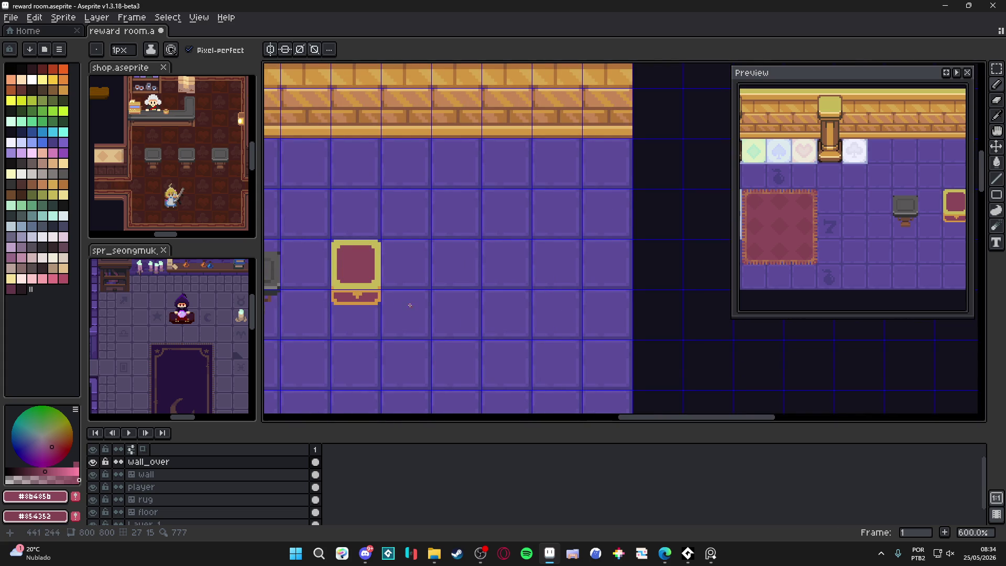
pyautogui.scroll(4, 371, 286)
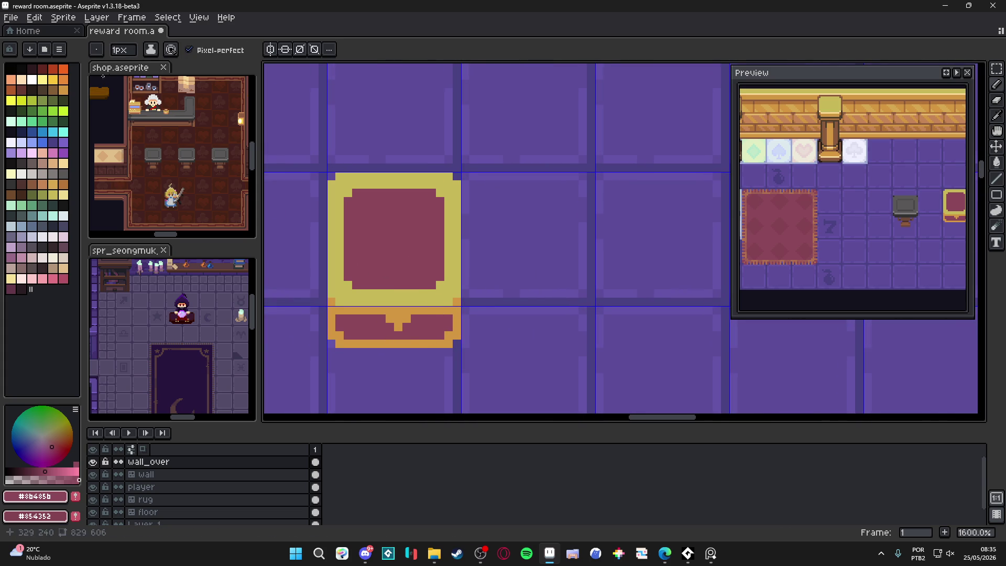
# Choose lighter pink #b25266 and pencil the first ring strokes on the chest's red top.
pyautogui.click(62, 279)
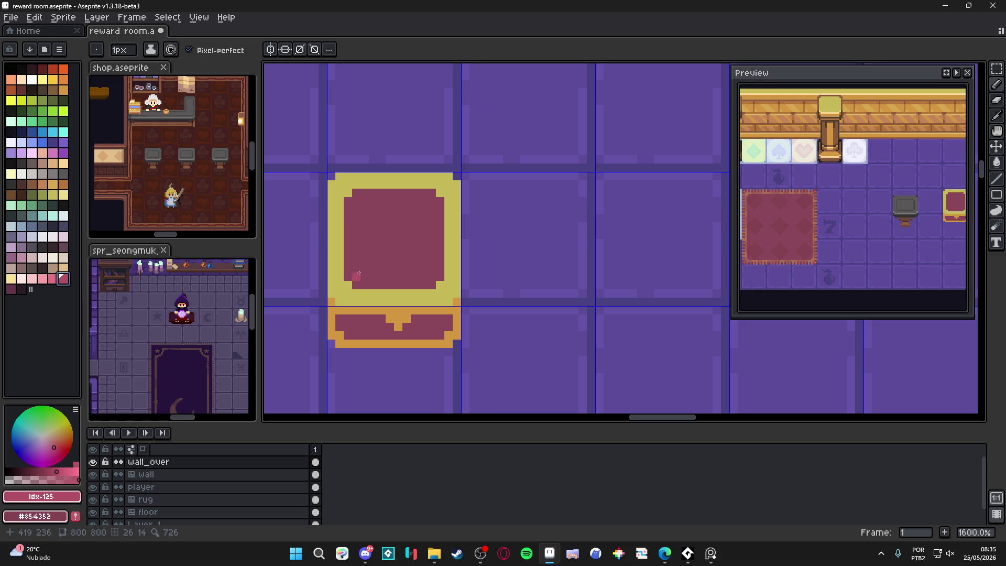
pyautogui.hotkey('ctrl', 'z')
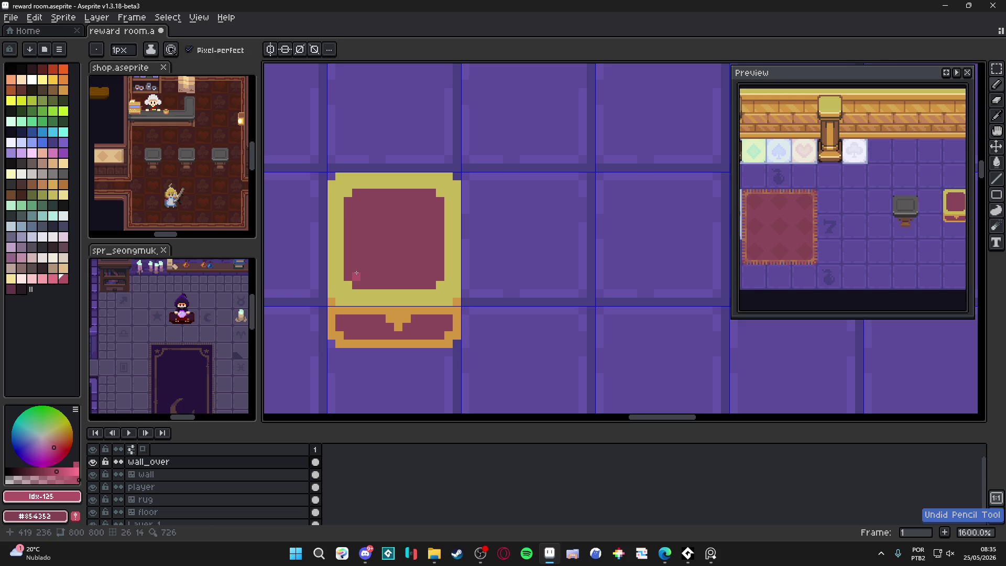
pyautogui.hotkey('ctrl', 'z')
pyautogui.click(357, 268)
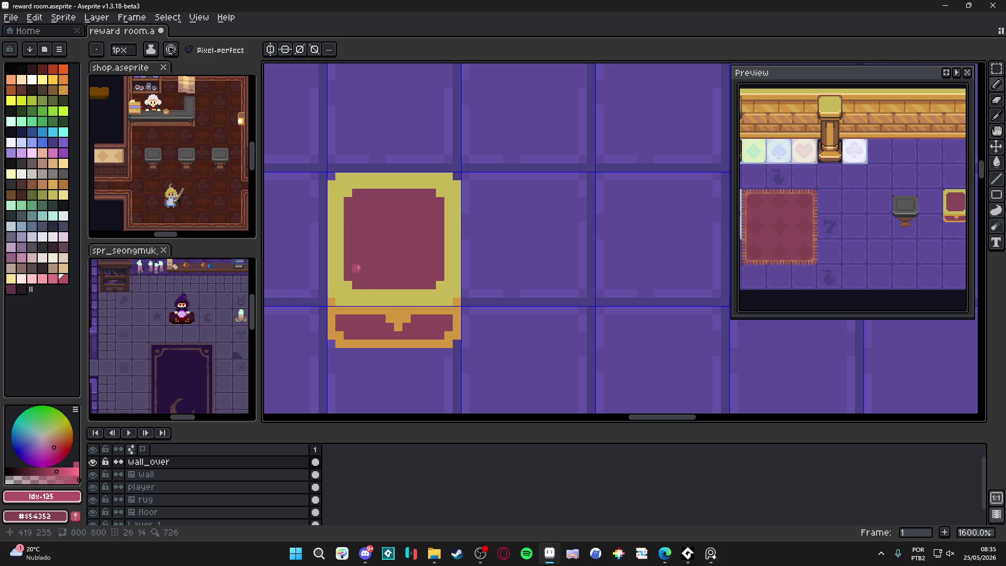
pyautogui.moveTo(356, 276); pyautogui.dragTo(364, 277)
pyautogui.hotkey('ctrl', 'z')
pyautogui.moveTo(356, 261)
pyautogui.mouseDown()
pyautogui.moveTo(363, 278)
pyautogui.moveTo(433, 268)
pyautogui.moveTo(423, 209)
pyautogui.moveTo(364, 208)
pyautogui.moveTo(357, 256)
pyautogui.mouseUp()
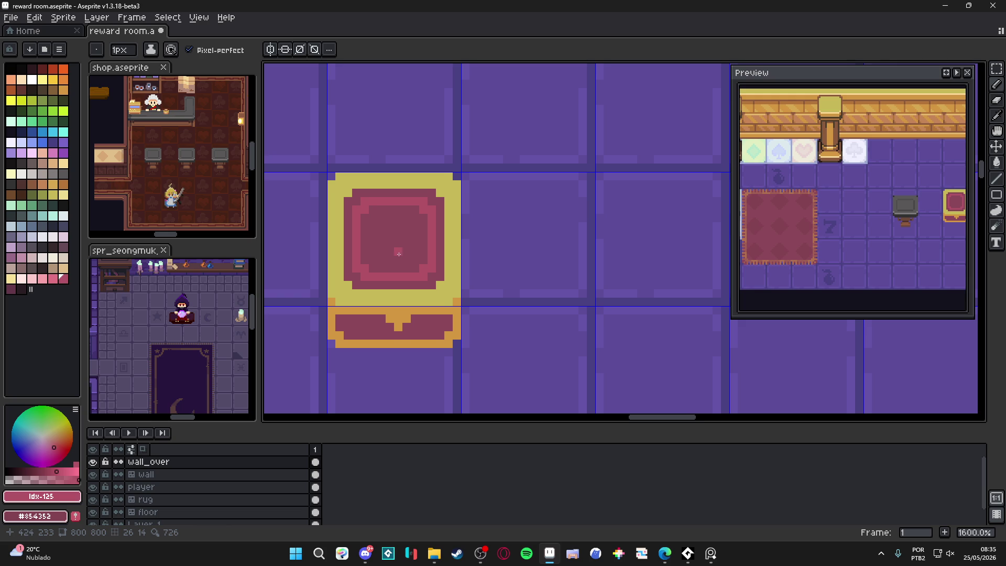
# Select the upper part of the red top and nudge it down slightly.
pyautogui.scroll(2, 398, 254)
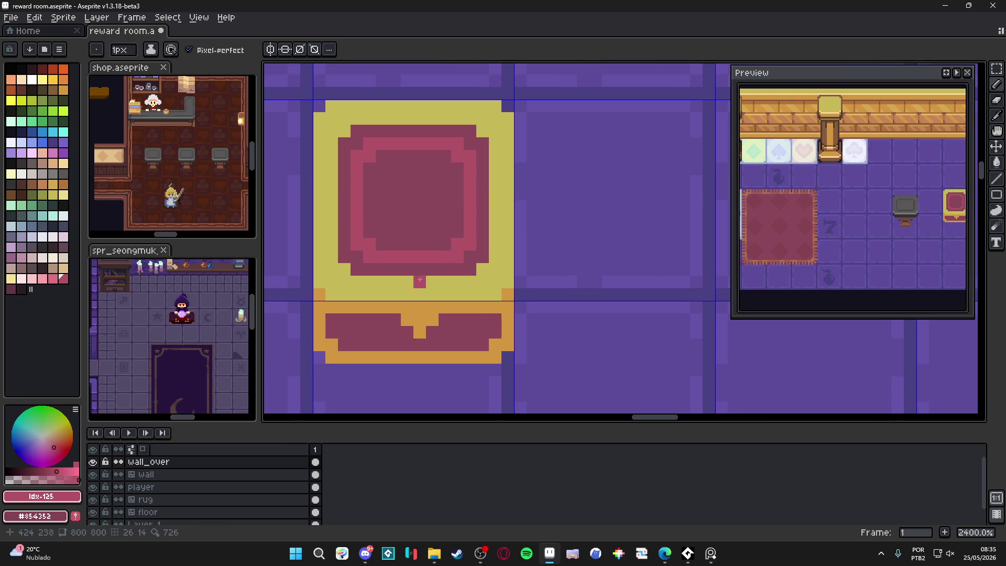
pyautogui.scroll(-5, 380, 302)
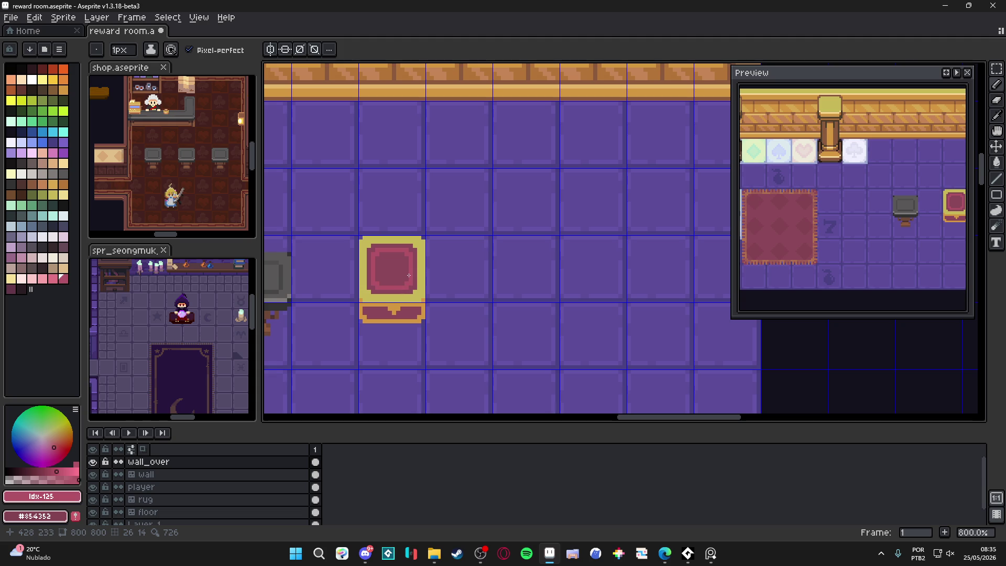
pyautogui.press('v')
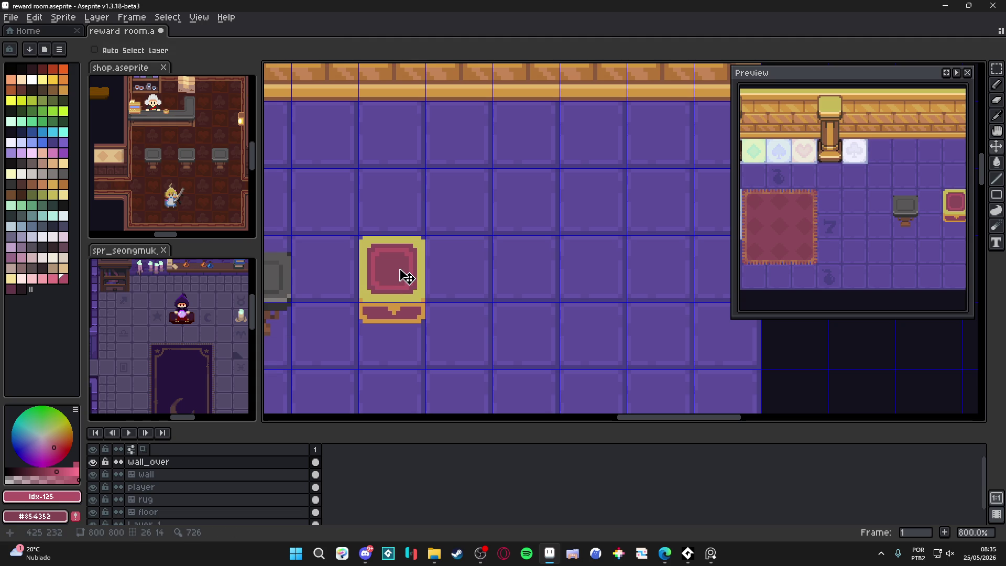
pyautogui.press('m')
pyautogui.scroll(3, 377, 248)
pyautogui.scroll(-3, 359, 231)
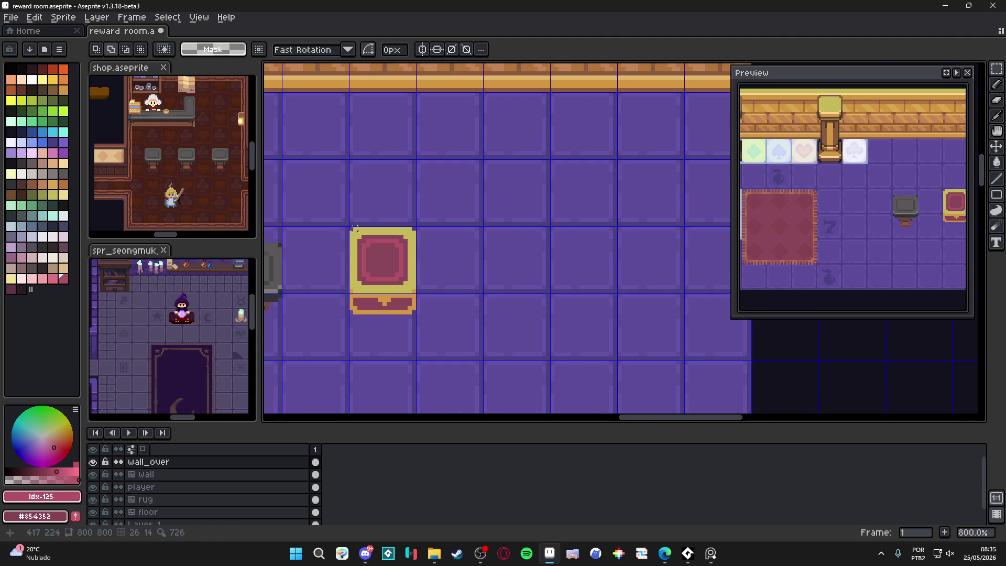
pyautogui.moveTo(338, 220)
pyautogui.mouseDown()
pyautogui.moveTo(442, 258)
pyautogui.moveTo(448, 283)
pyautogui.mouseUp()
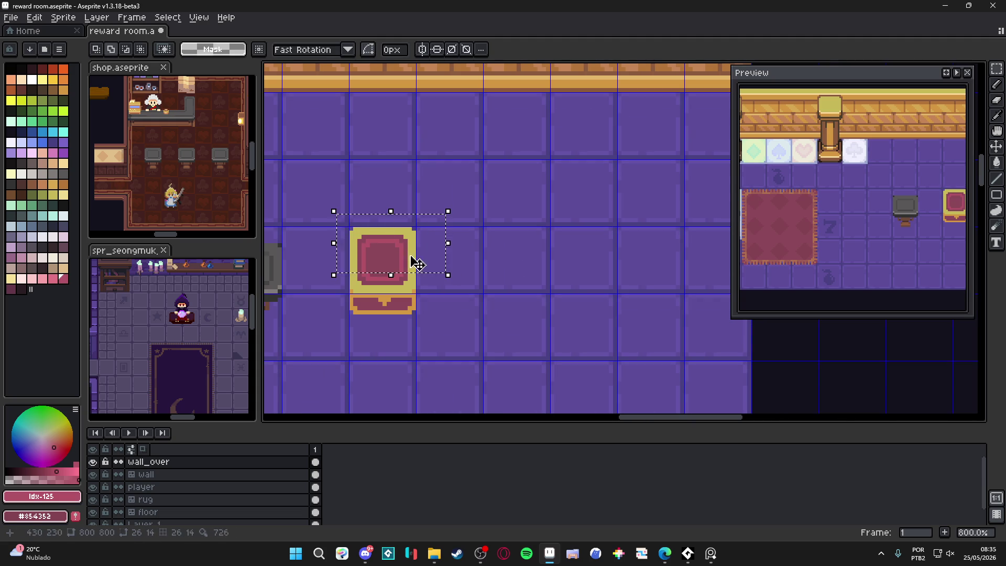
pyautogui.moveTo(398, 255); pyautogui.dragTo(401, 262)
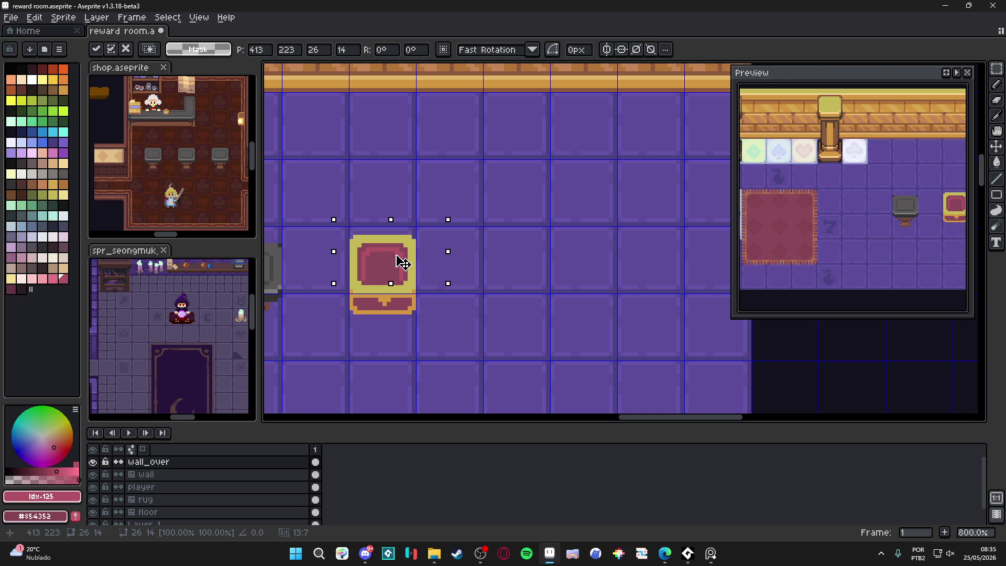
pyautogui.press('b')
# Extend the pink ring along the lower inner edge and corner, then eyedrop the darker red.
pyautogui.scroll(3, 400, 267)
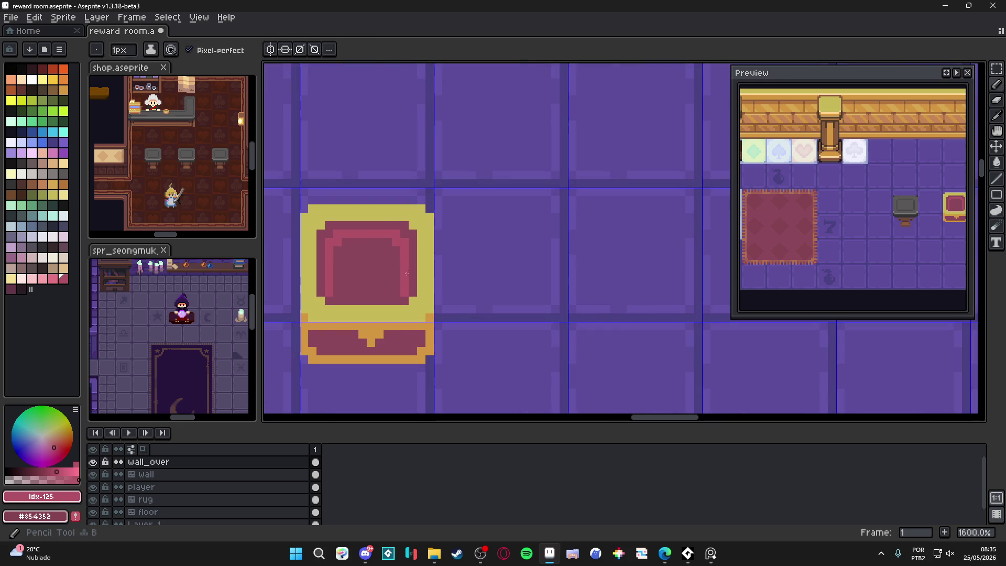
pyautogui.keyDown('alt'); pyautogui.click(394, 289); pyautogui.keyUp('alt')
pyautogui.click(399, 287)
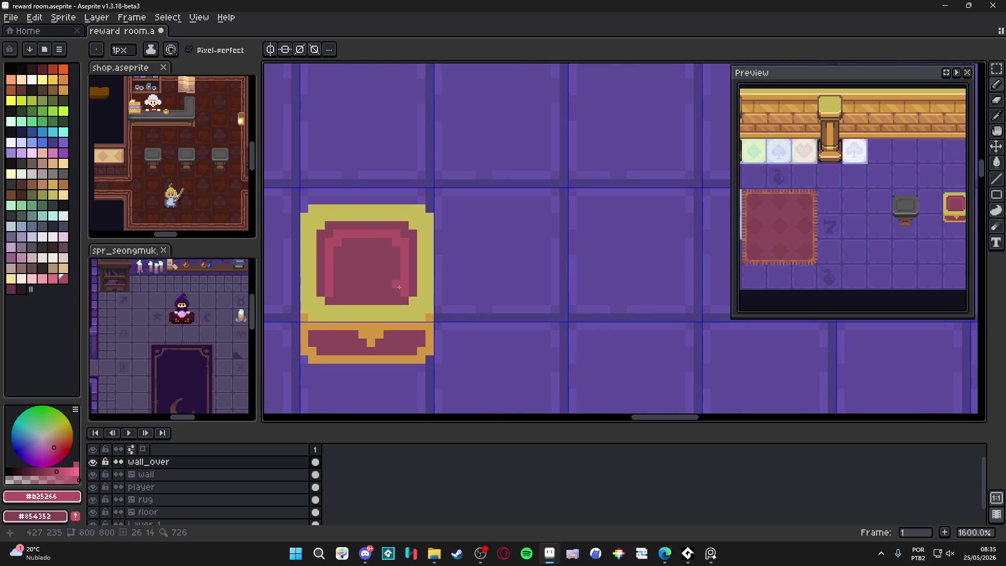
pyautogui.moveTo(366, 286)
pyautogui.mouseDown()
pyautogui.moveTo(389, 286)
pyautogui.moveTo(370, 296)
pyautogui.mouseUp()
pyautogui.keyDown('alt'); pyautogui.click(342, 289); pyautogui.keyUp('alt')
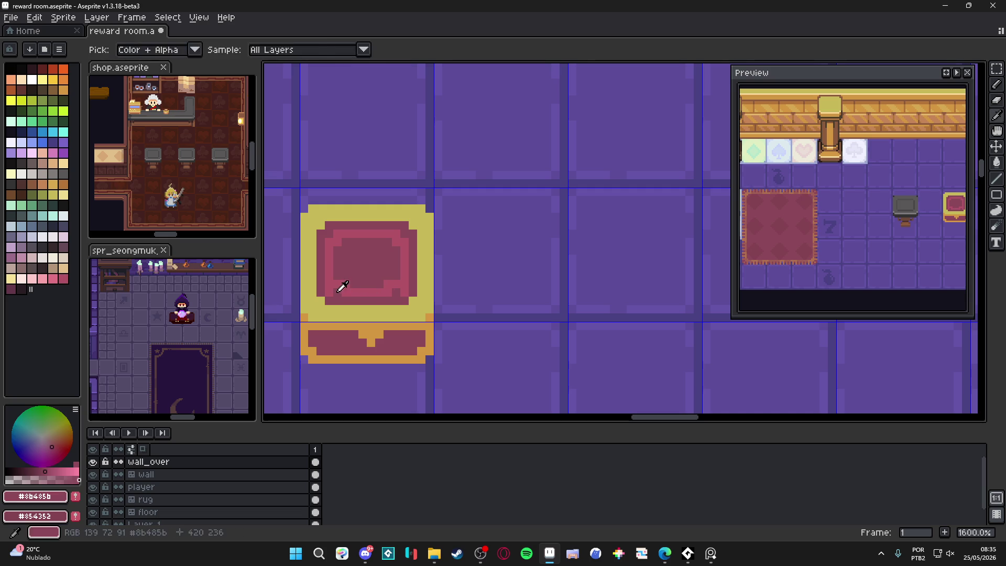
pyautogui.keyDown('alt'); pyautogui.click(393, 290); pyautogui.keyUp('alt')
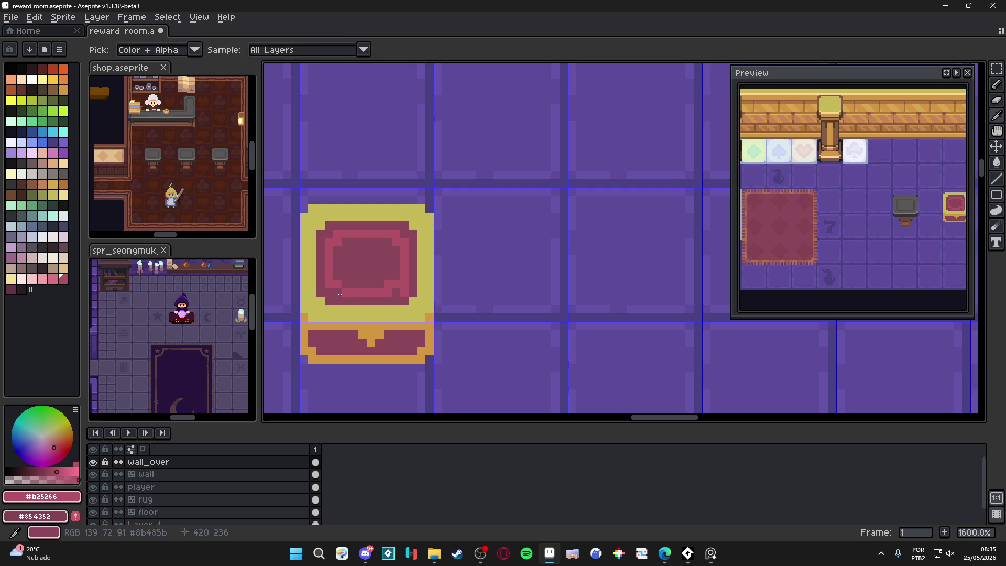
pyautogui.keyDown('alt'); pyautogui.click(393, 290); pyautogui.keyUp('alt')
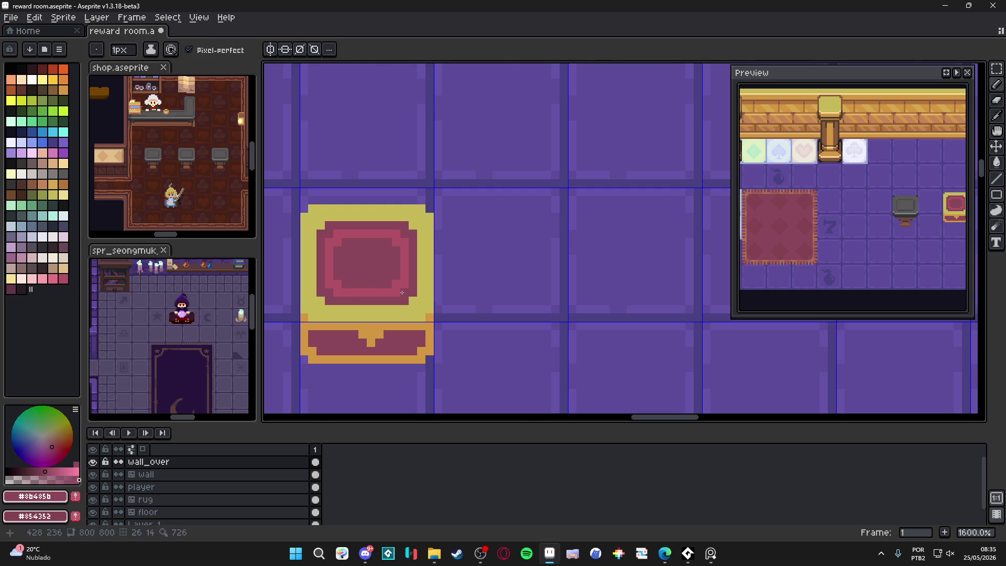
# Eyedrop the chest's gold and add one gold pixel just left of the front notch.
pyautogui.scroll(-4, 424, 301)
pyautogui.scroll(5, 403, 301)
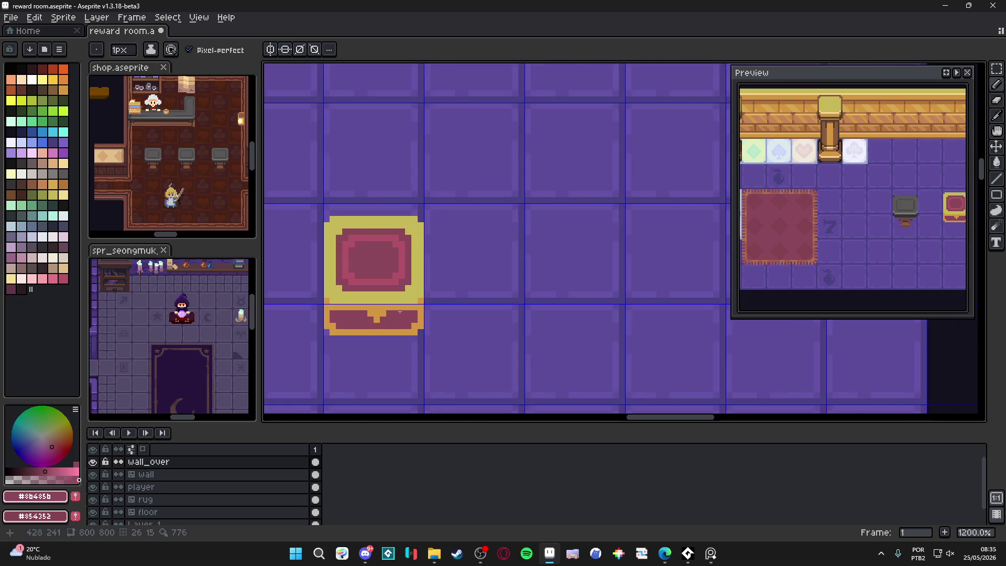
pyautogui.keyDown('alt'); pyautogui.click(382, 314); pyautogui.keyUp('alt')
pyautogui.click(365, 320)
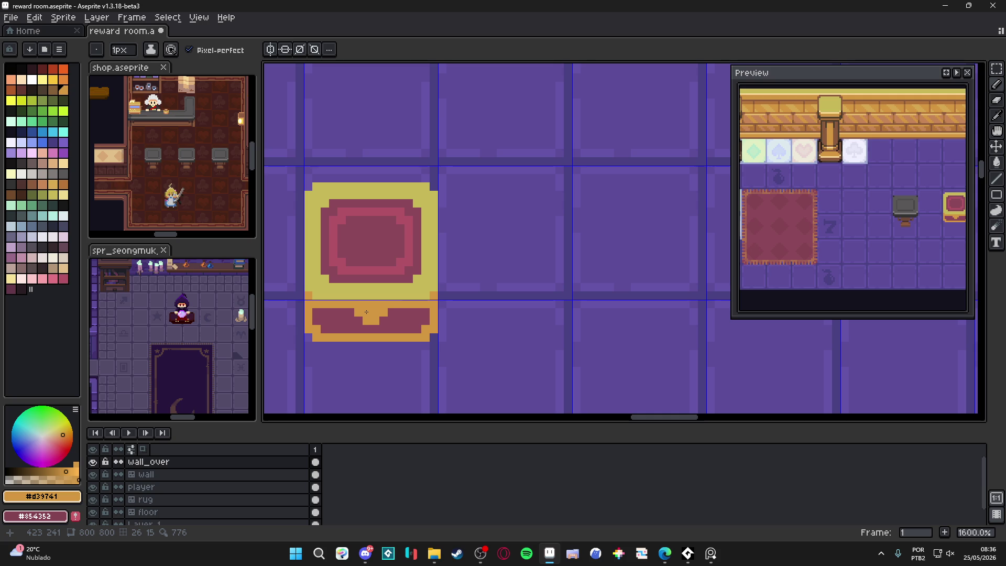
pyautogui.scroll(-3, 423, 266)
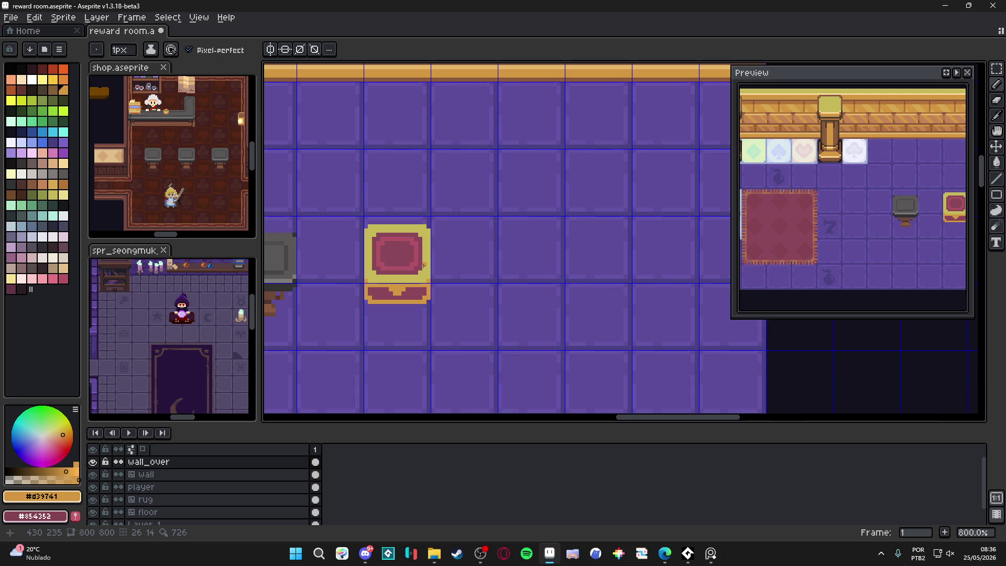
pyautogui.scroll(-1, 399, 290)
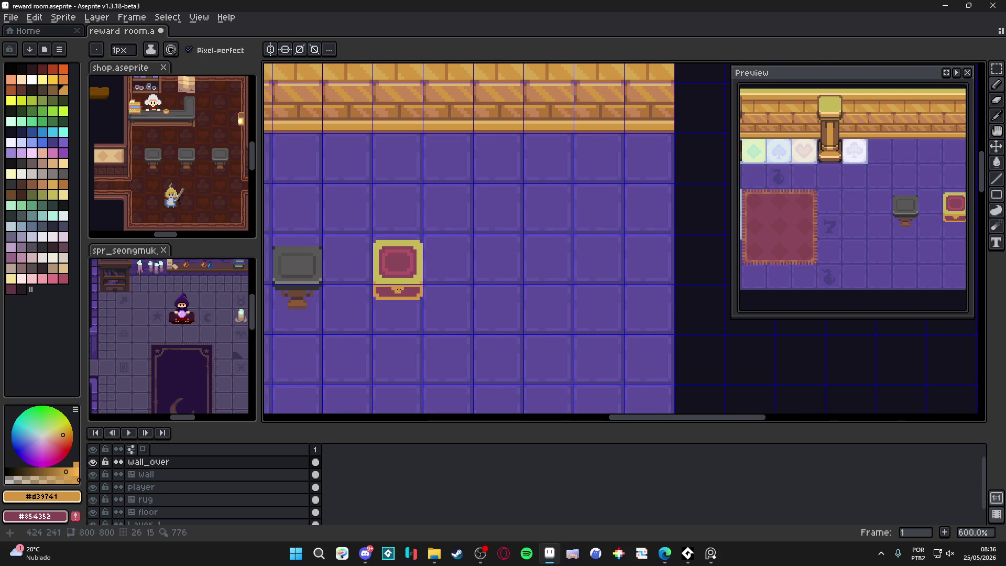
pyautogui.scroll(-1, 398, 290)
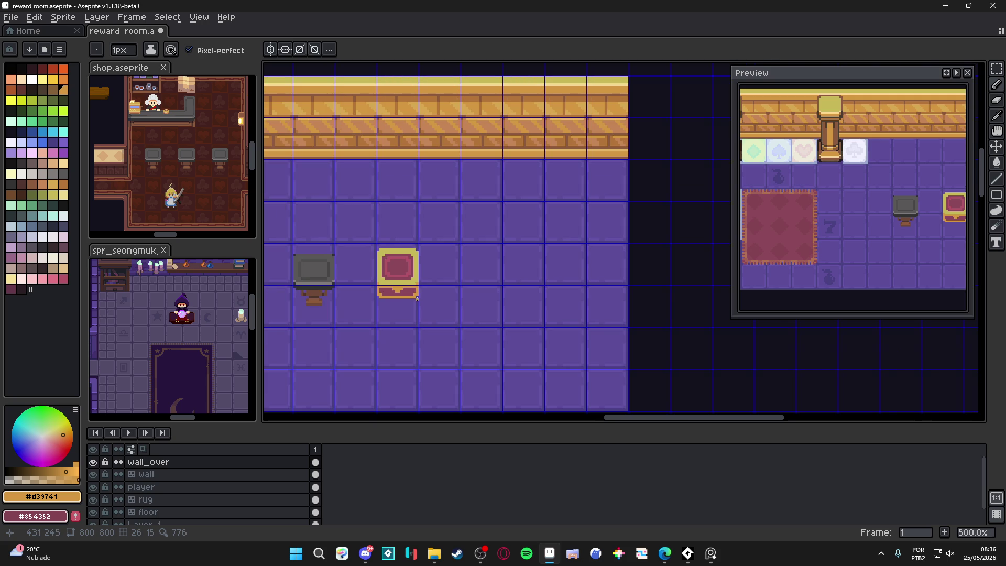
pyautogui.scroll(4, 417, 299)
pyautogui.scroll(-2, 416, 299)
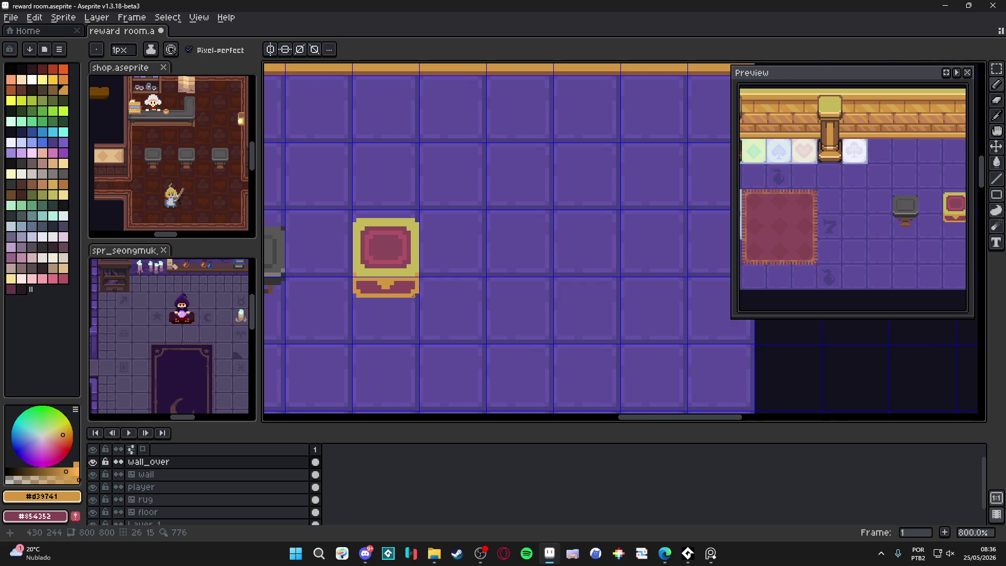
pyautogui.scroll(2, 416, 299)
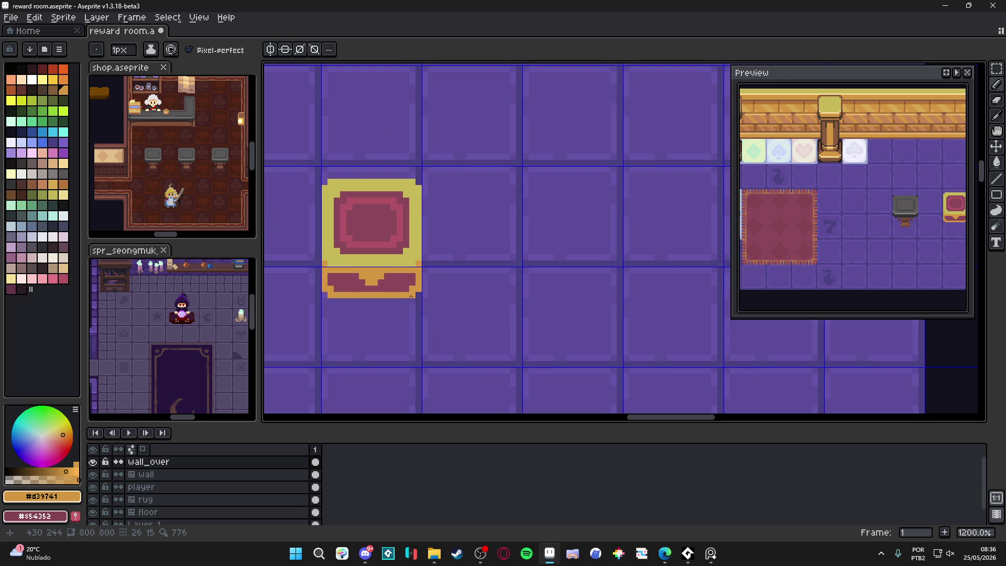
pyautogui.scroll(-2, 412, 297)
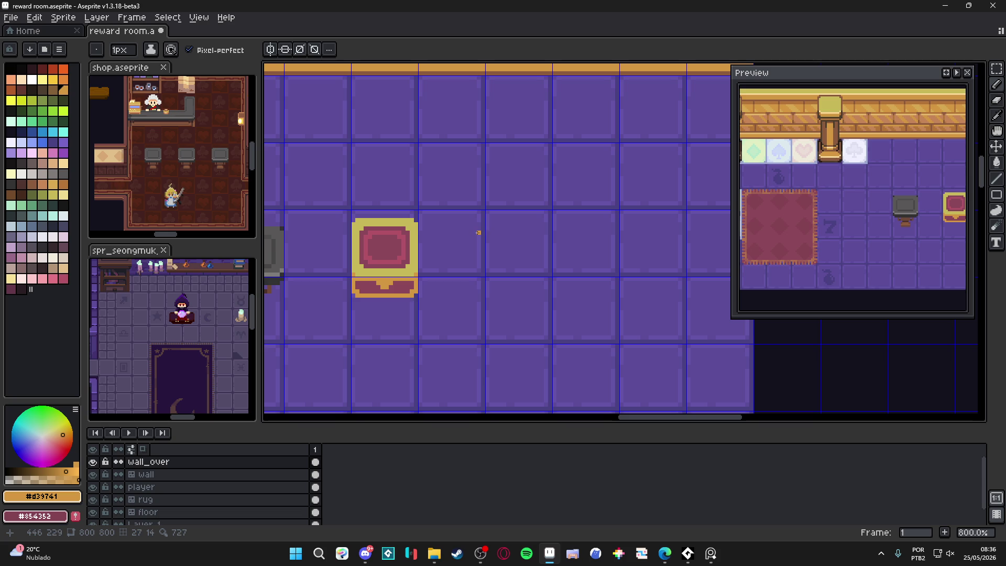
pyautogui.scroll(-3, 387, 258)
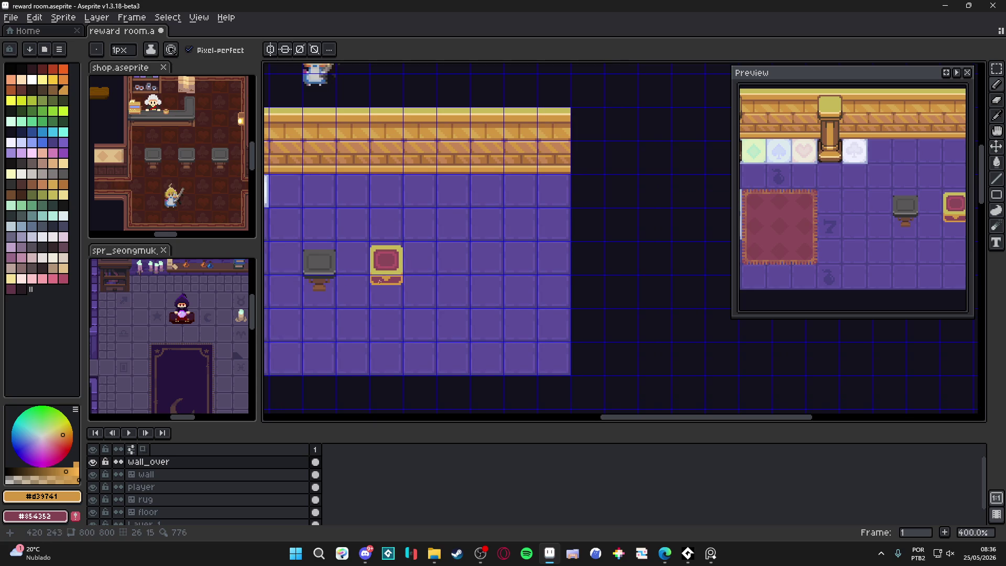
pyautogui.scroll(-2, 376, 290)
pyautogui.scroll(3, 378, 271)
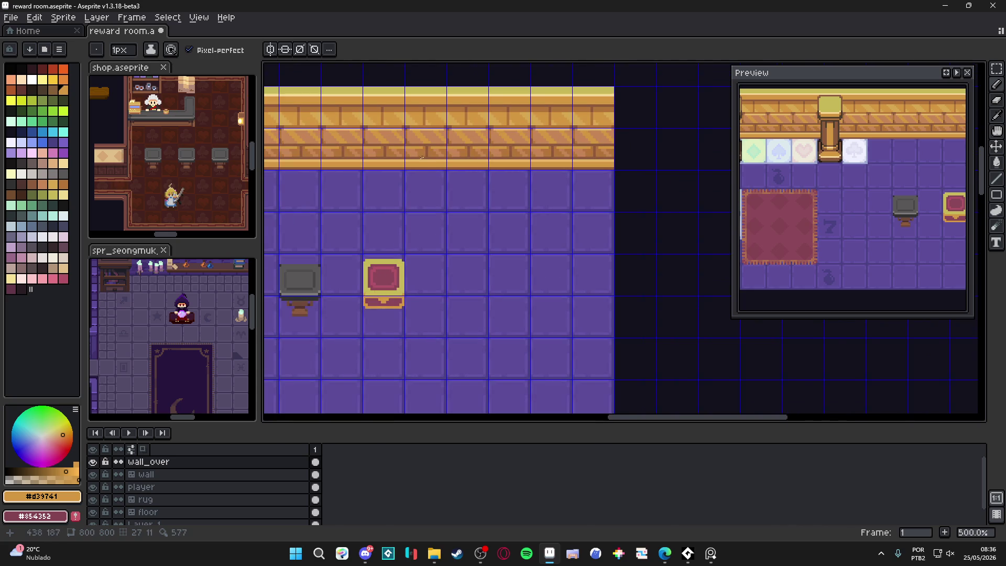
# Eyedrop the pale cream and draw a cream line along the chest's bottom edge.
pyautogui.press('alt')
pyautogui.click(424, 93)
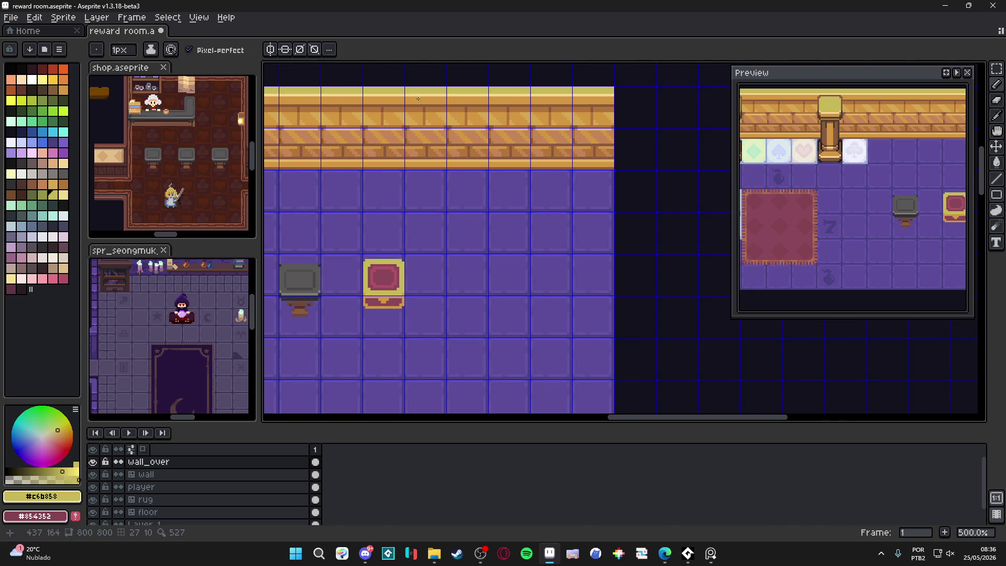
pyautogui.scroll(2, 427, 95)
pyautogui.scroll(-2, 442, 236)
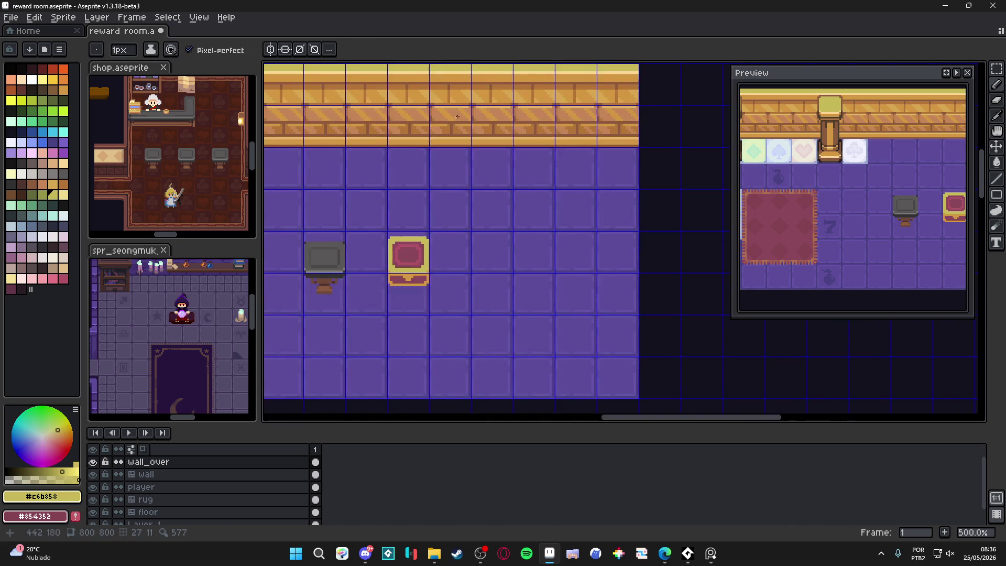
pyautogui.scroll(2, 456, 76)
pyautogui.keyDown('alt'); pyautogui.click(455, 61); pyautogui.keyUp('alt')
pyautogui.scroll(1, 356, 382)
pyautogui.click(354, 382)
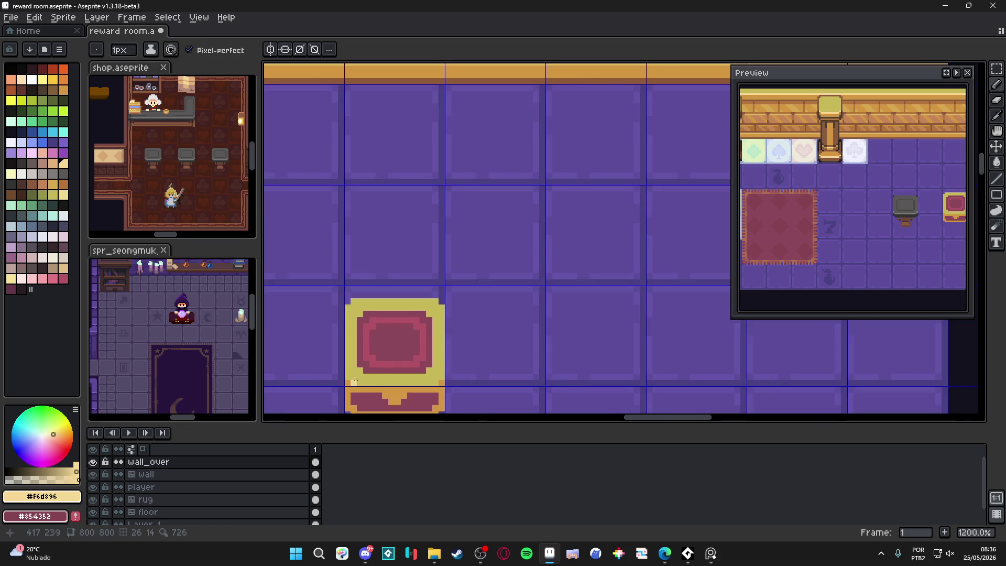
pyautogui.scroll(3, 356, 382)
pyautogui.moveTo(356, 381)
pyautogui.mouseDown()
pyautogui.moveTo(528, 386)
pyautogui.moveTo(515, 373)
pyautogui.mouseUp()
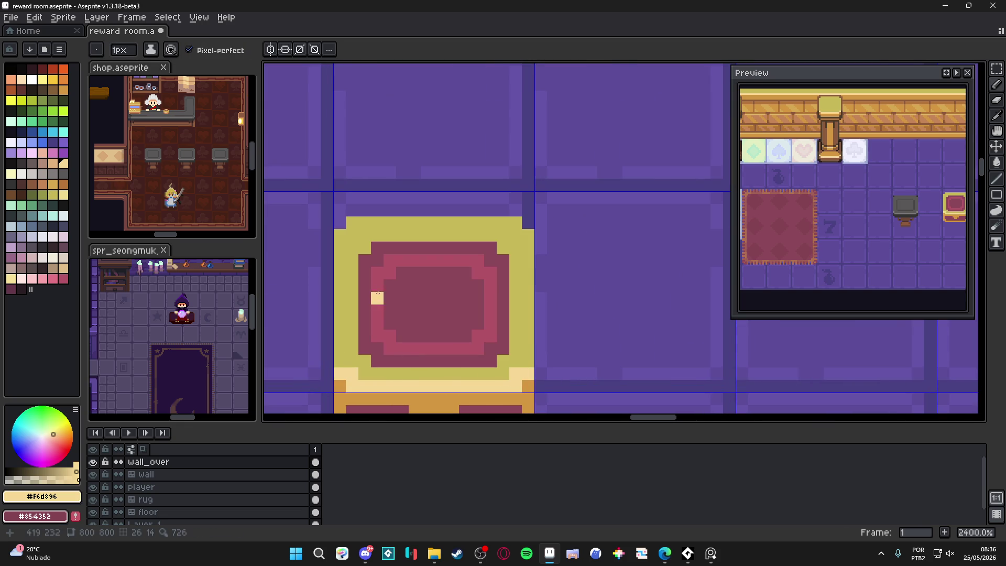
# Select the chest's red panel and shift it up one pixel.
pyautogui.scroll(-2, 415, 322)
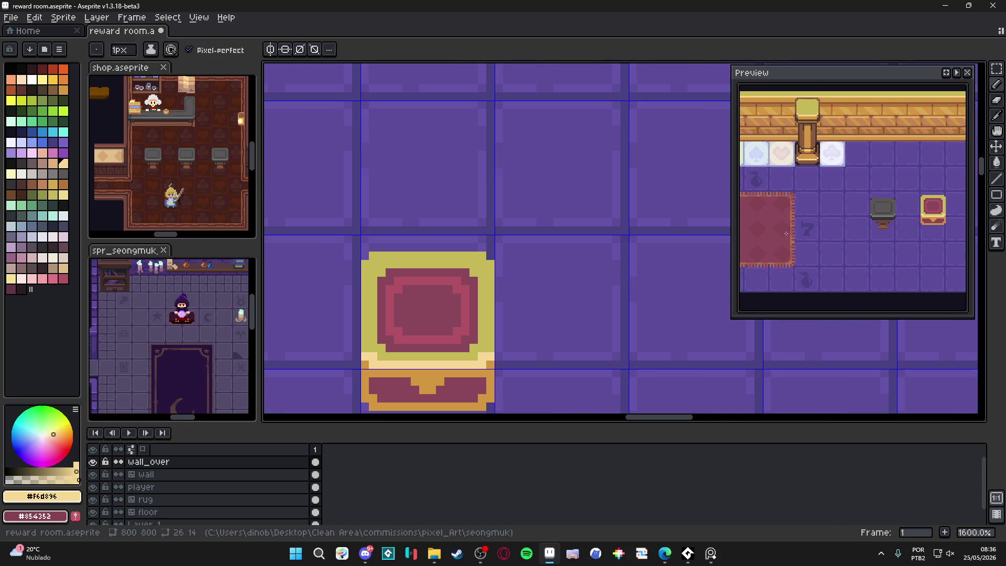
pyautogui.scroll(1, 481, 339)
pyautogui.press('v')
pyautogui.press('m')
pyautogui.moveTo(476, 360)
pyautogui.mouseDown()
pyautogui.moveTo(377, 265)
pyautogui.moveTo(323, 231)
pyautogui.mouseUp()
pyautogui.moveTo(377, 268); pyautogui.dragTo(377, 256)
pyautogui.press('Return')
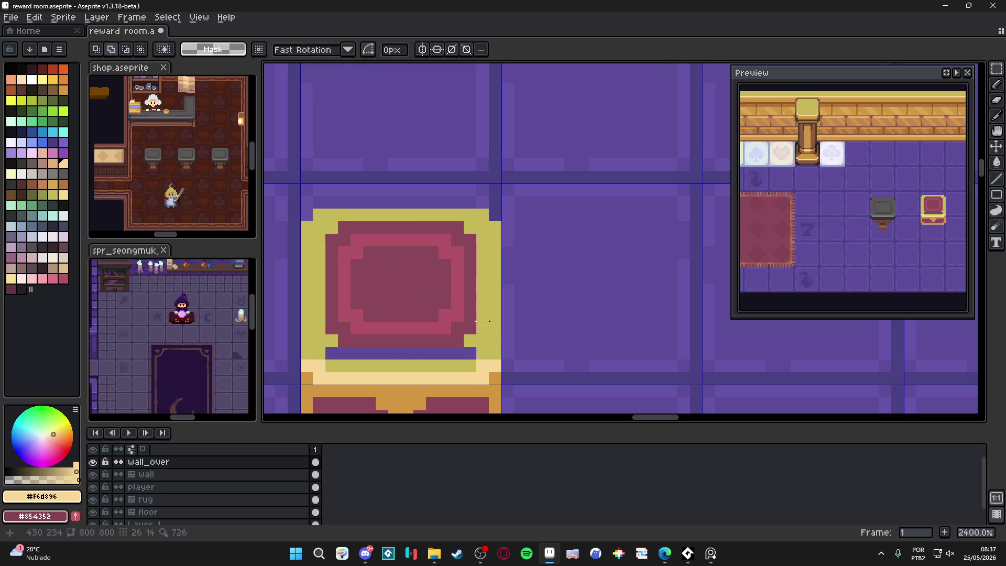
pyautogui.press('b')
# Fill the purple gap with yellow, then eyedrop the chest's maroon as drawing colour.
pyautogui.keyDown('alt'); pyautogui.click(344, 360); pyautogui.keyUp('alt')
pyautogui.moveTo(344, 352); pyautogui.dragTo(460, 352)
pyautogui.scroll(-3, 367, 360)
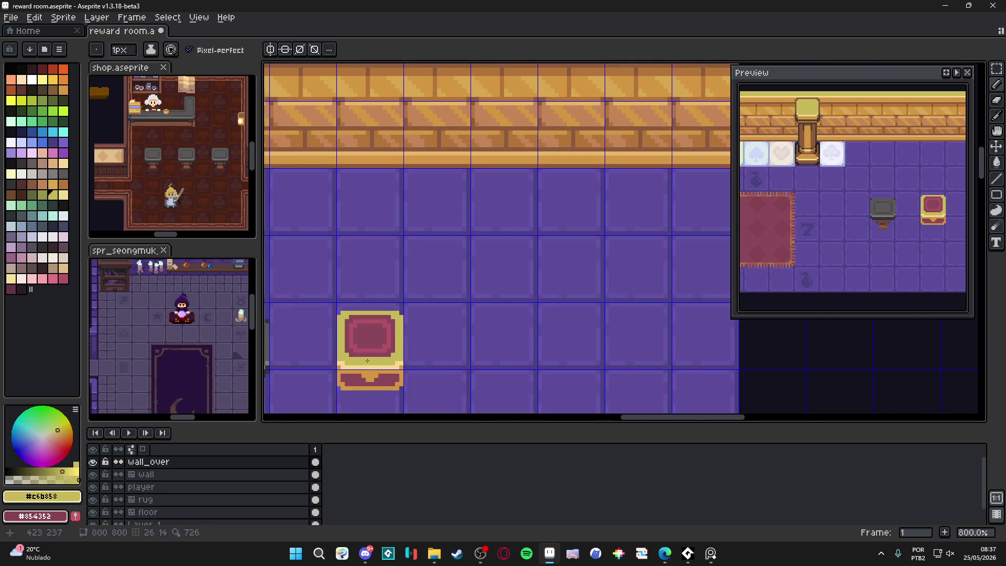
pyautogui.scroll(-3, 367, 315)
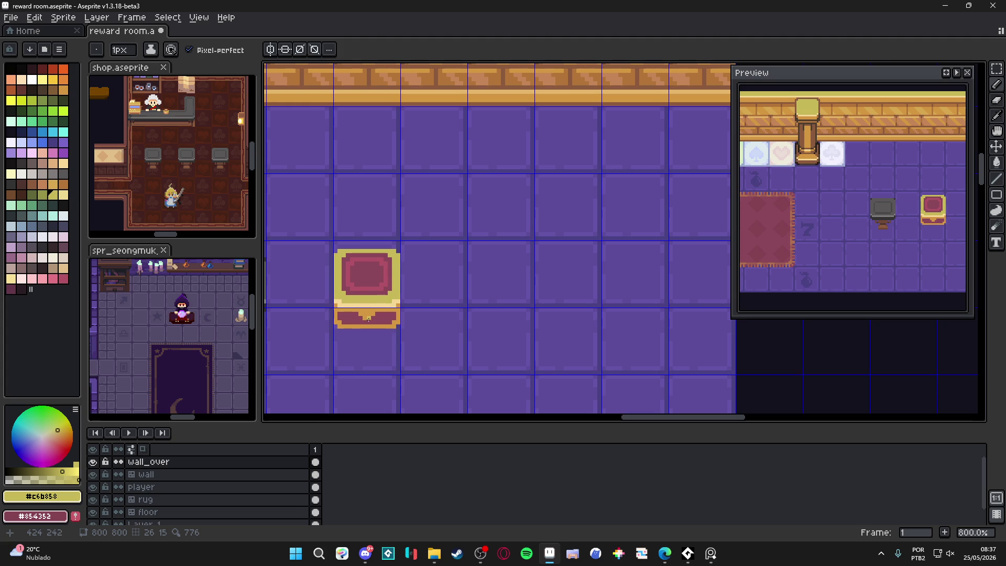
pyautogui.scroll(3, 353, 320)
pyautogui.keyDown('alt'); pyautogui.click(350, 313); pyautogui.keyUp('alt')
pyautogui.scroll(-3, 350, 313)
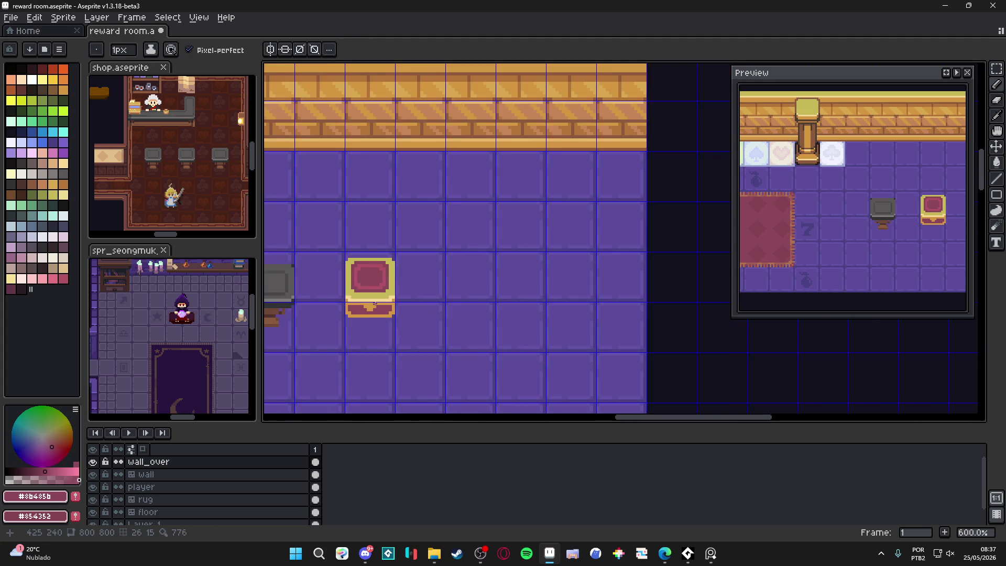
pyautogui.moveTo(350, 313)
pyautogui.mouseDown()
pyautogui.moveTo(502, 307)
pyautogui.moveTo(434, 300)
pyautogui.mouseUp()
pyautogui.scroll(-2, 368, 314)
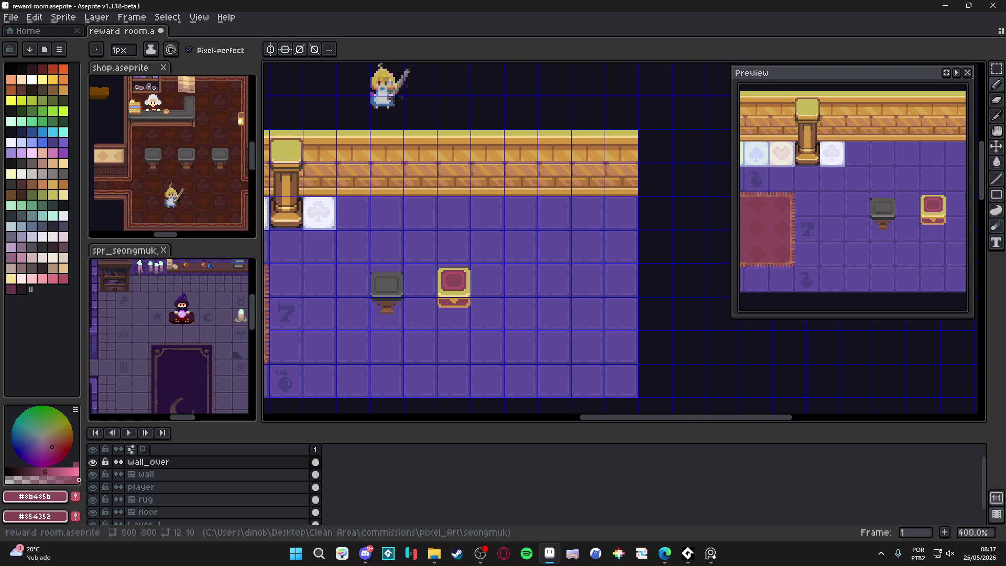
pyautogui.hotkey('alt', 'Tab')
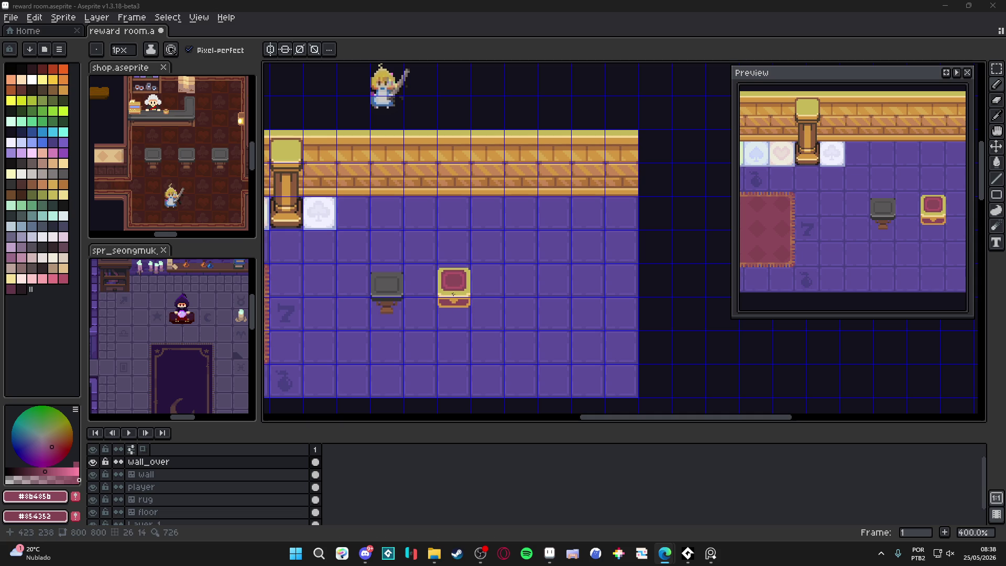
pyautogui.scroll(2, 454, 291)
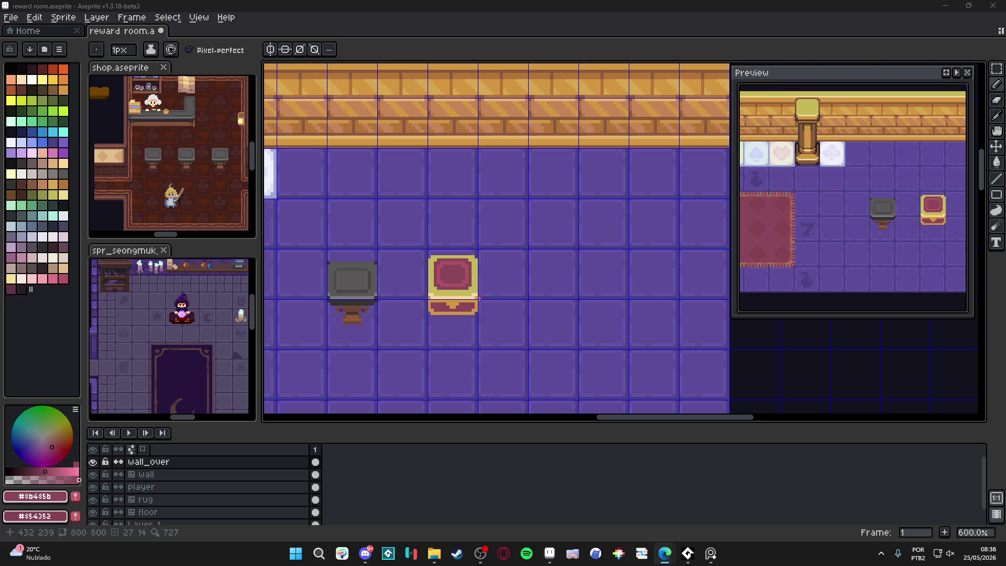
pyautogui.scroll(4, 478, 298)
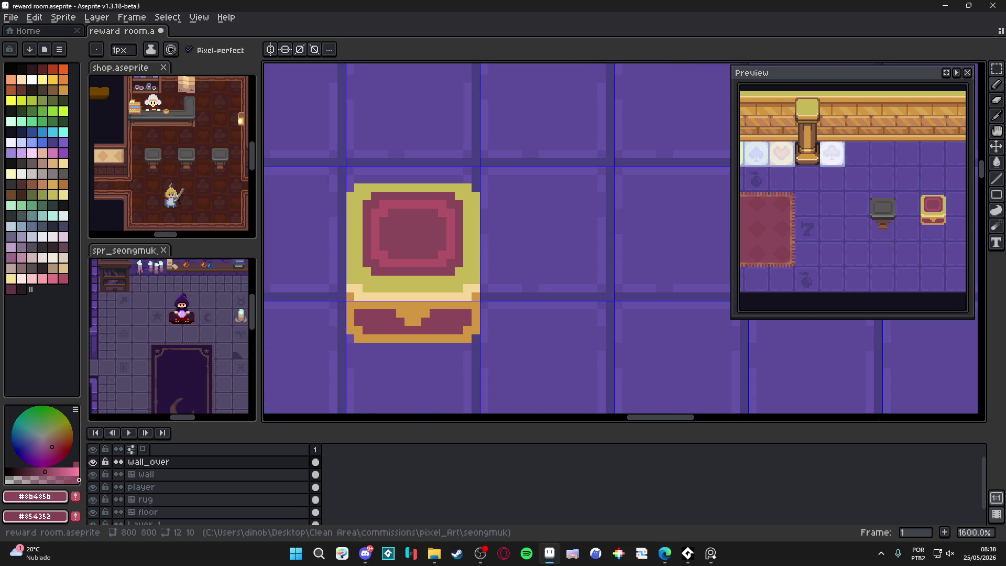
pyautogui.hotkey('alt', 'Tab')
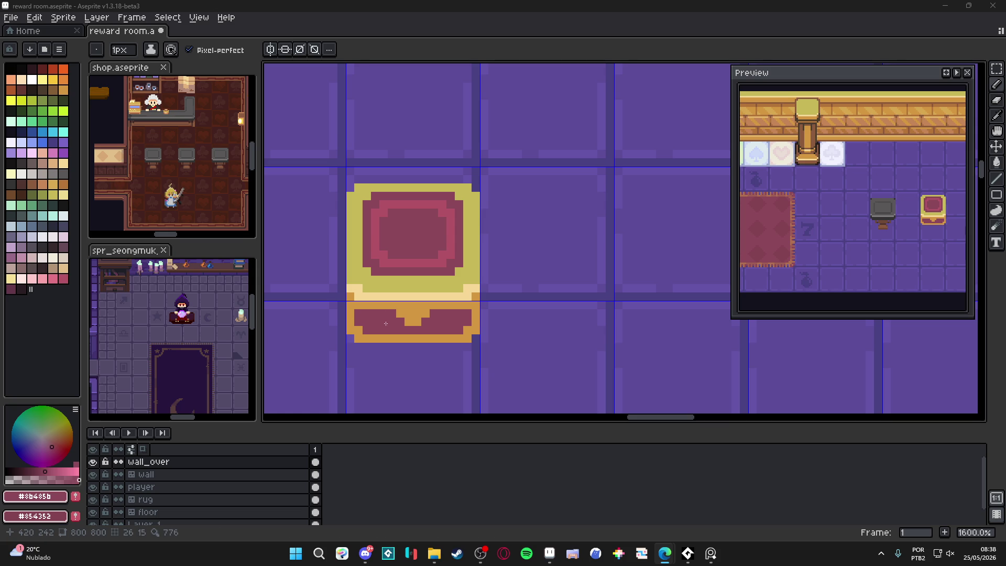
# Enlarge the pencil to 2px and dab a 2x2 maroon block onto the chest.
pyautogui.scroll(-5, 381, 324)
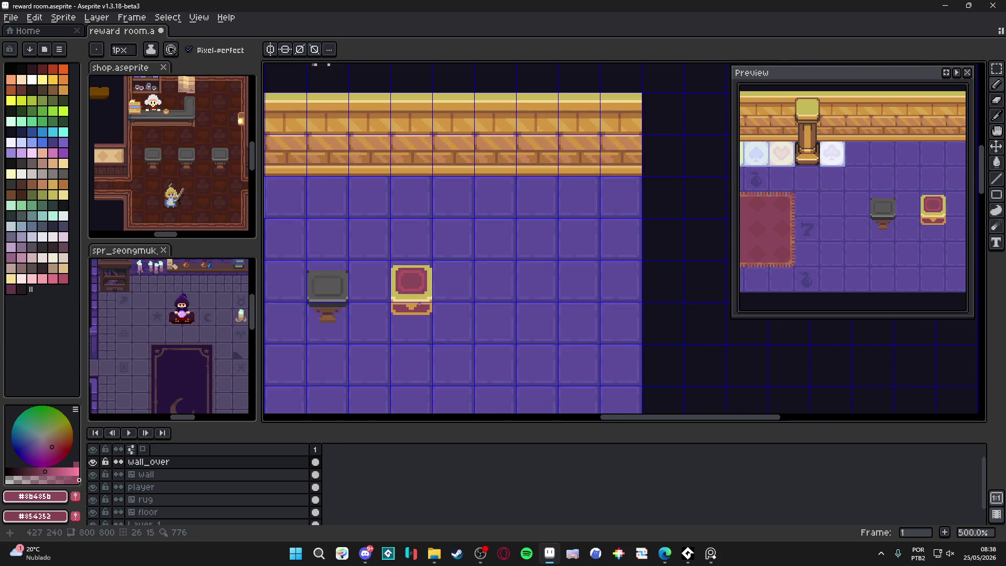
pyautogui.scroll(1, 360, 312)
pyautogui.scroll(-1, 368, 301)
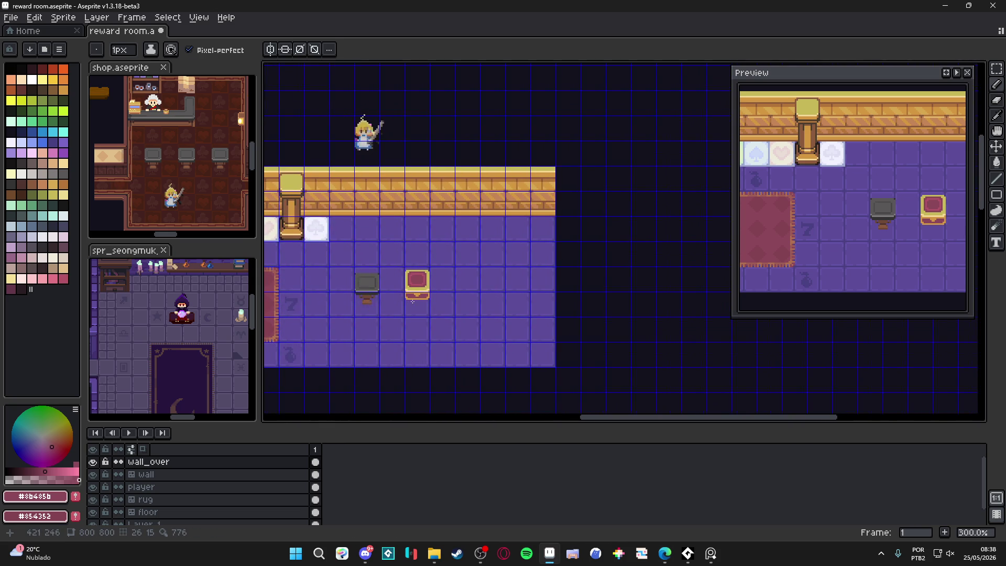
pyautogui.scroll(2, 412, 301)
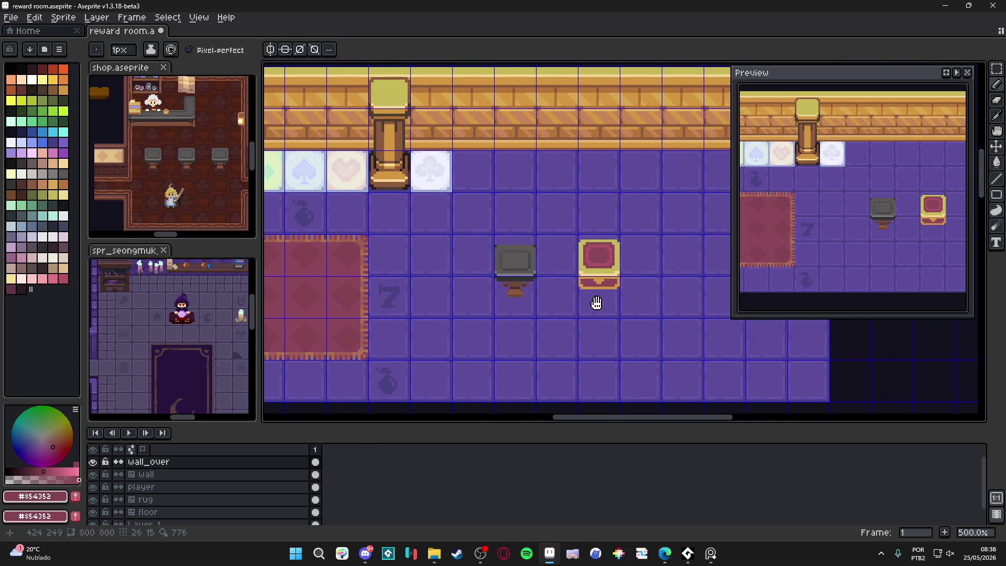
pyautogui.scroll(7, 597, 302)
pyautogui.press('+')
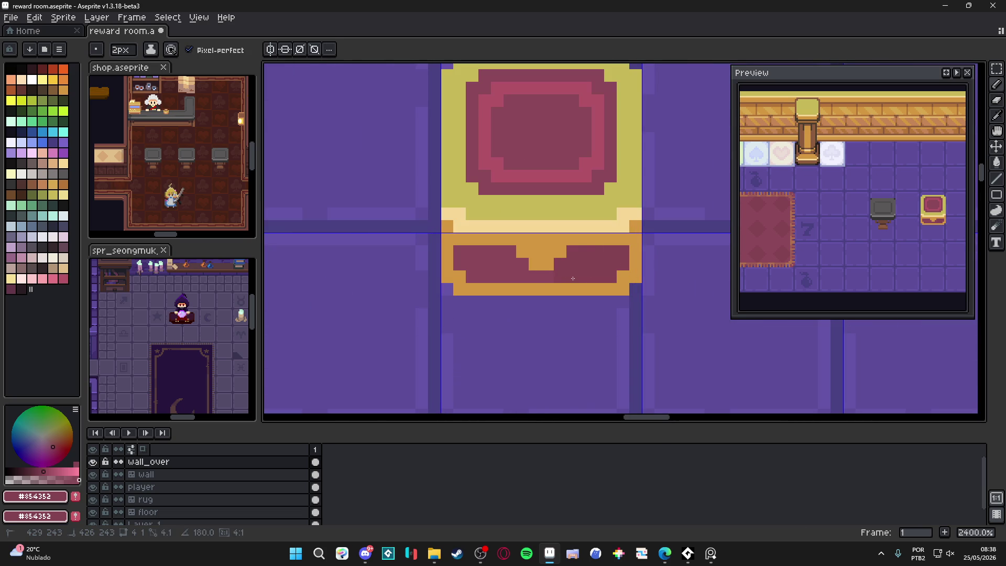
pyautogui.click(520, 279)
pyautogui.press('v')
pyautogui.press('b')
pyautogui.moveTo(510, 285); pyautogui.dragTo(469, 294)
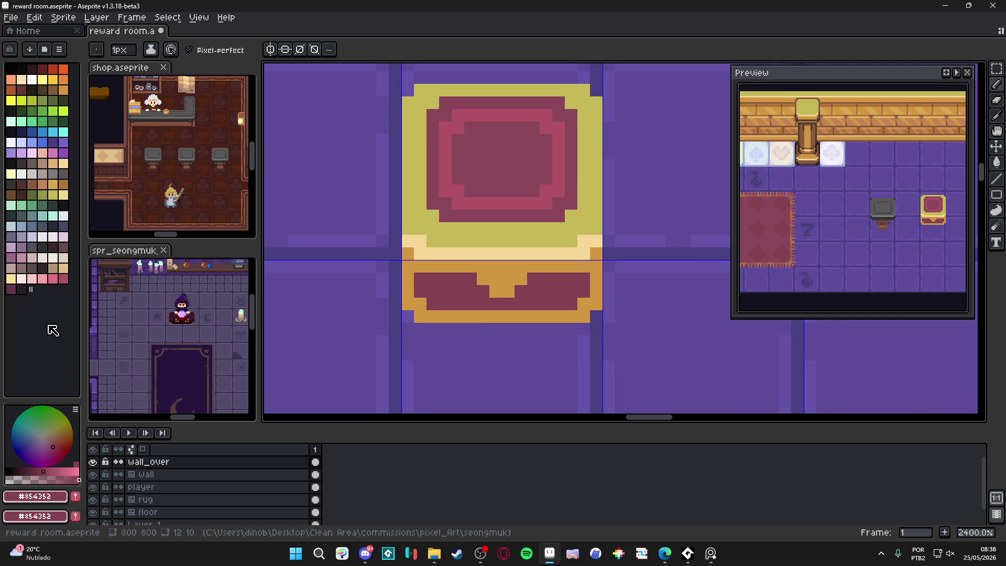
# Paint darker maroon across the chest's lower band, then re-pick maroon #8b485b.
pyautogui.click(37, 470)
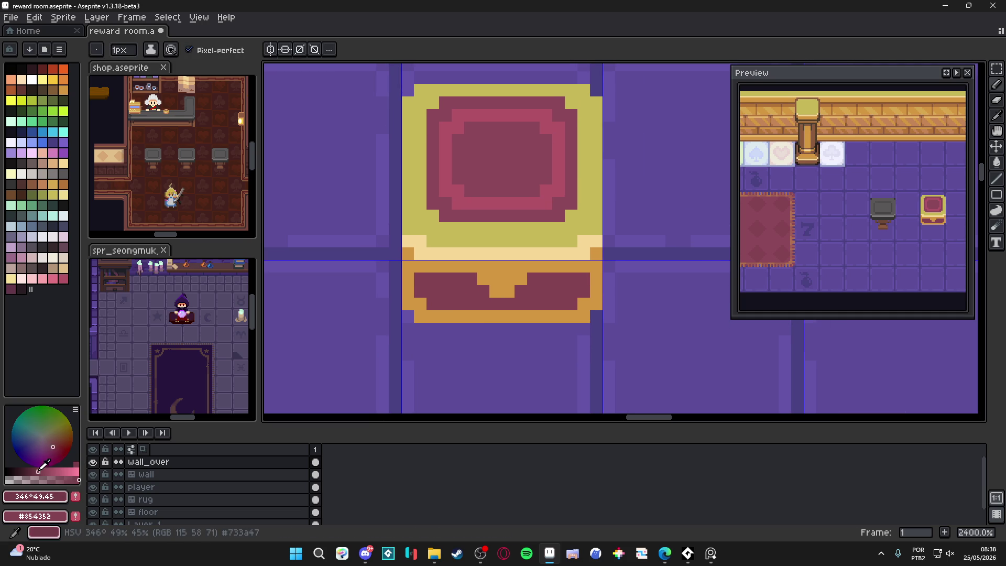
pyautogui.click(54, 452)
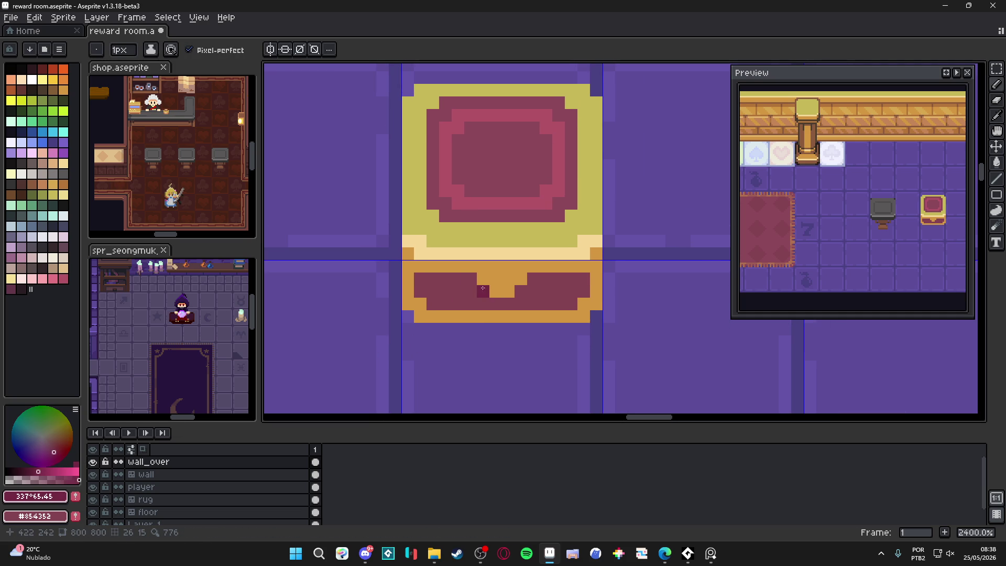
pyautogui.scroll(1, 471, 296)
pyautogui.click(471, 297)
pyautogui.moveTo(471, 296)
pyautogui.mouseDown()
pyautogui.moveTo(419, 287)
pyautogui.moveTo(482, 307)
pyautogui.moveTo(503, 293)
pyautogui.moveTo(495, 304)
pyautogui.moveTo(545, 302)
pyautogui.moveTo(531, 300)
pyautogui.moveTo(544, 283)
pyautogui.moveTo(578, 283)
pyautogui.moveTo(568, 301)
pyautogui.mouseUp()
pyautogui.scroll(-3, 568, 301)
pyautogui.scroll(-3, 524, 322)
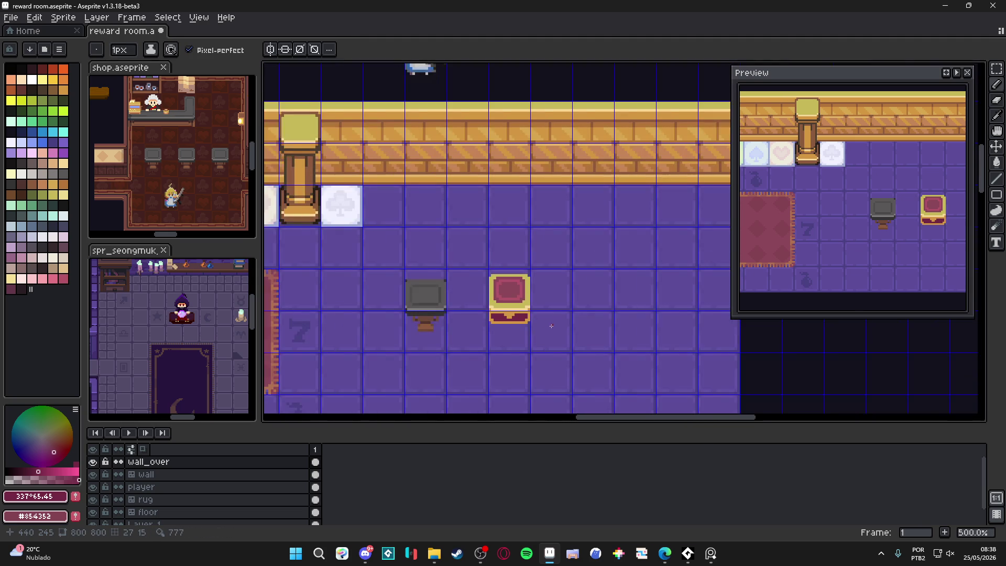
pyautogui.scroll(5, 465, 300)
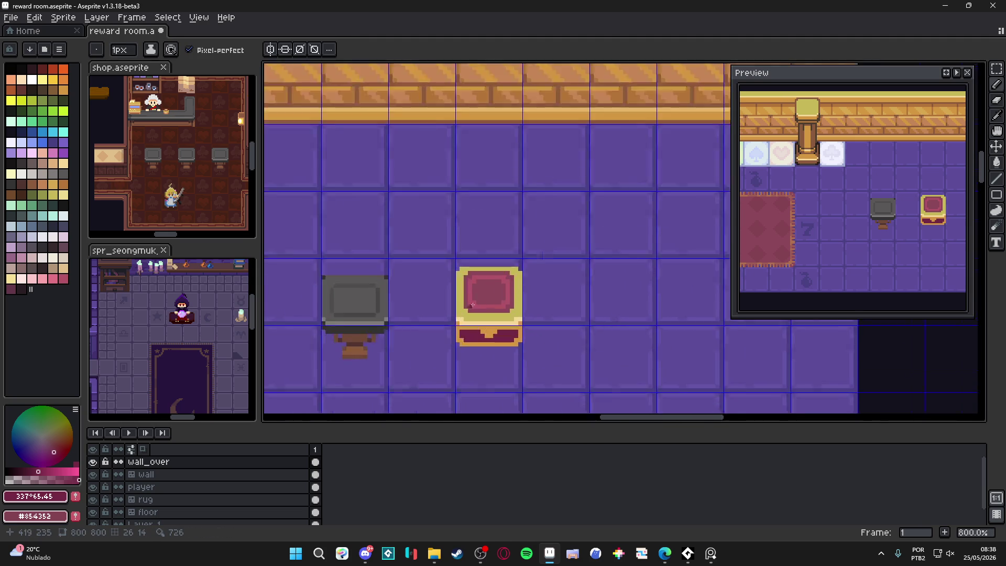
pyautogui.keyDown('alt'); pyautogui.click(488, 278); pyautogui.keyUp('alt')
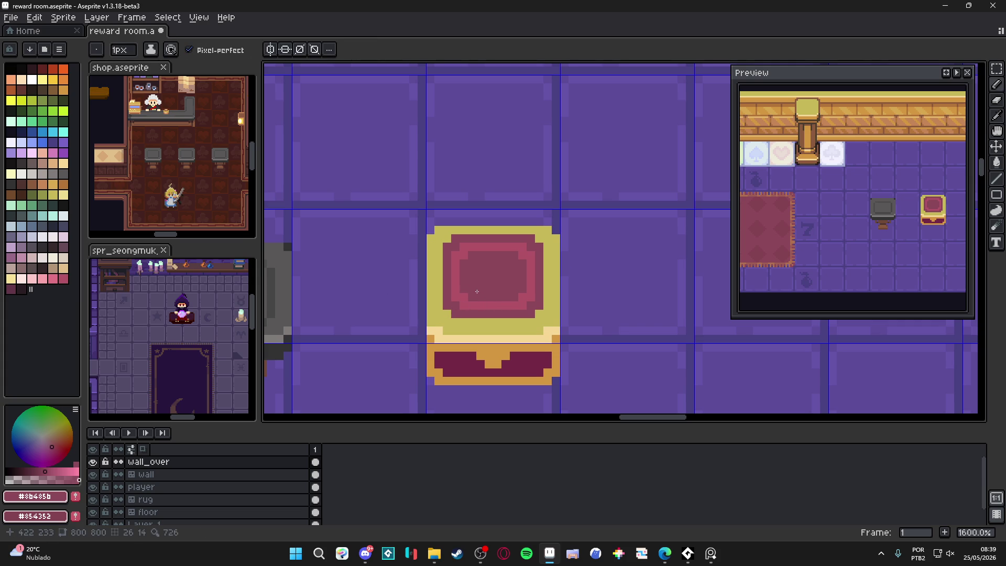
pyautogui.scroll(-4, 467, 282)
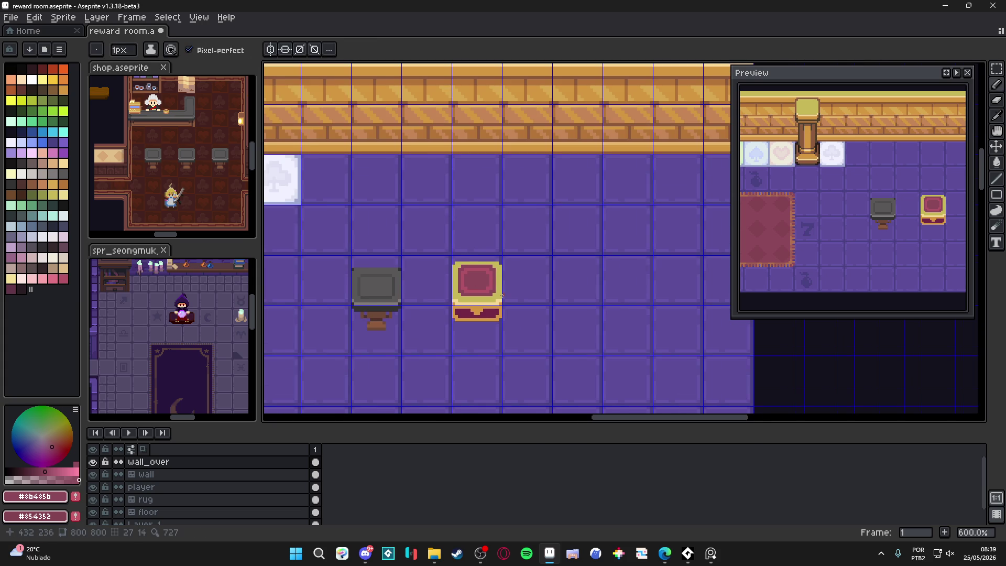
pyautogui.scroll(-1, 501, 296)
pyautogui.scroll(2, 491, 310)
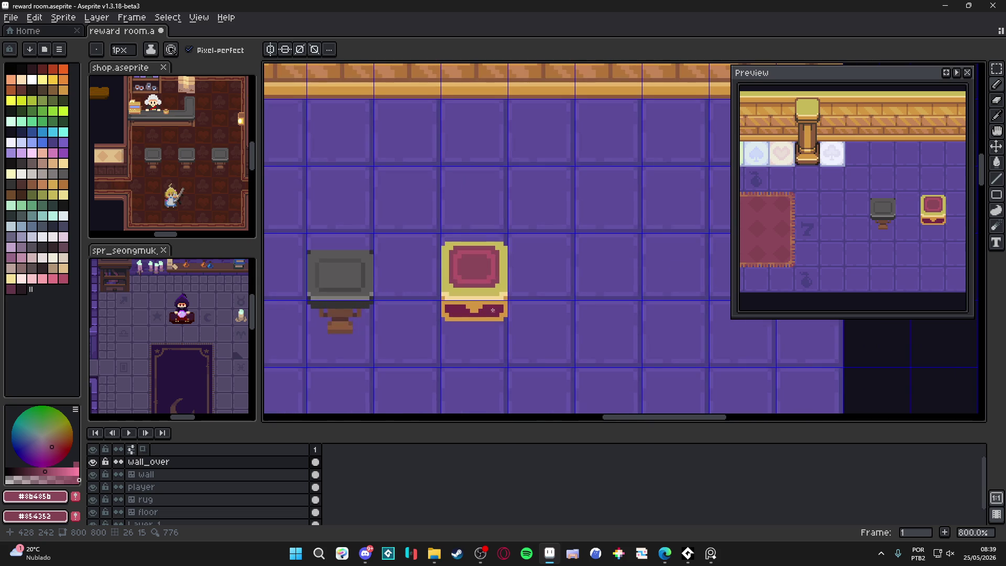
# Draw brown lines on both sides of the orange tab in the chest's lower band.
pyautogui.keyDown('alt'); pyautogui.click(507, 75); pyautogui.keyUp('alt')
pyautogui.scroll(5, 461, 309)
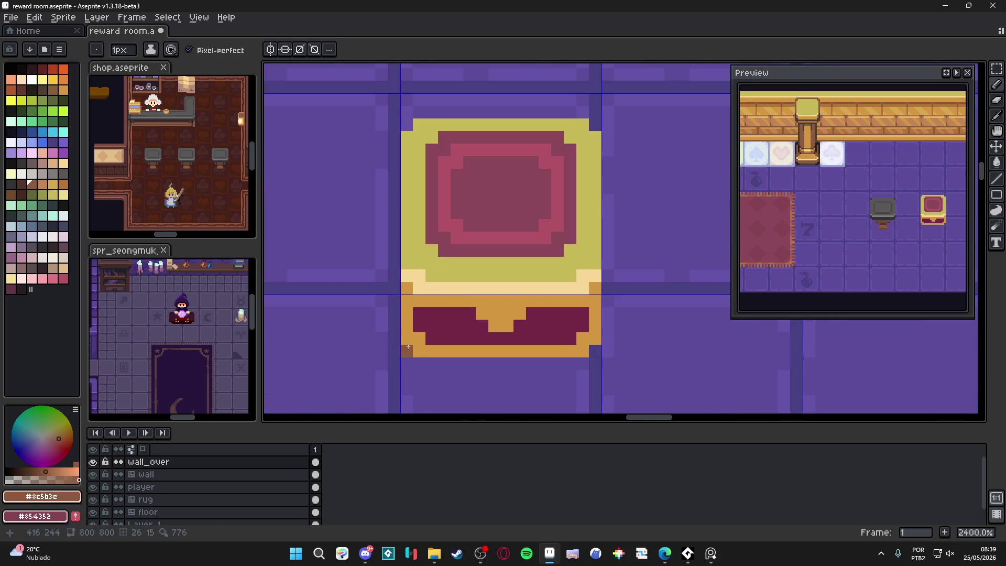
pyautogui.scroll(-3, 504, 345)
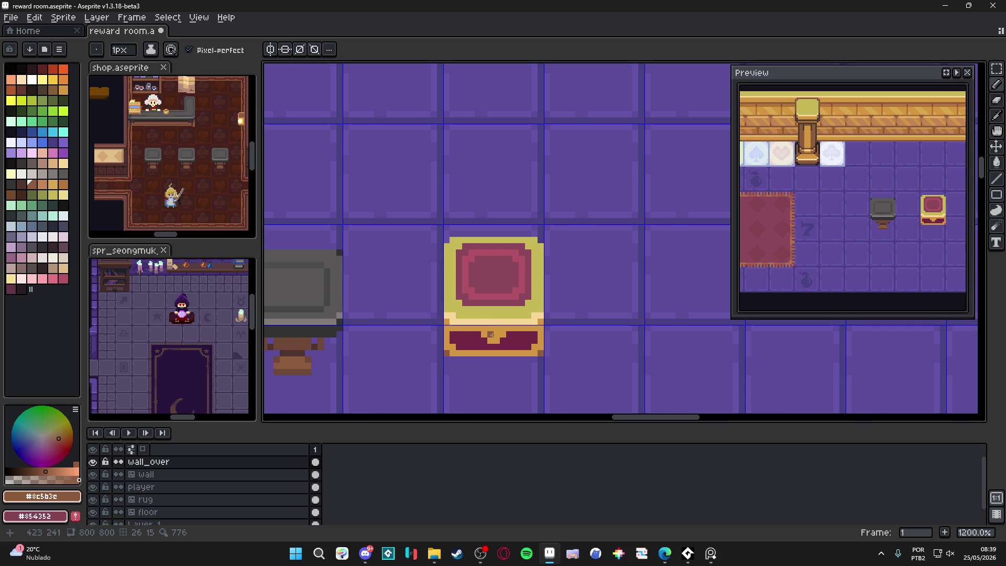
pyautogui.scroll(3, 533, 341)
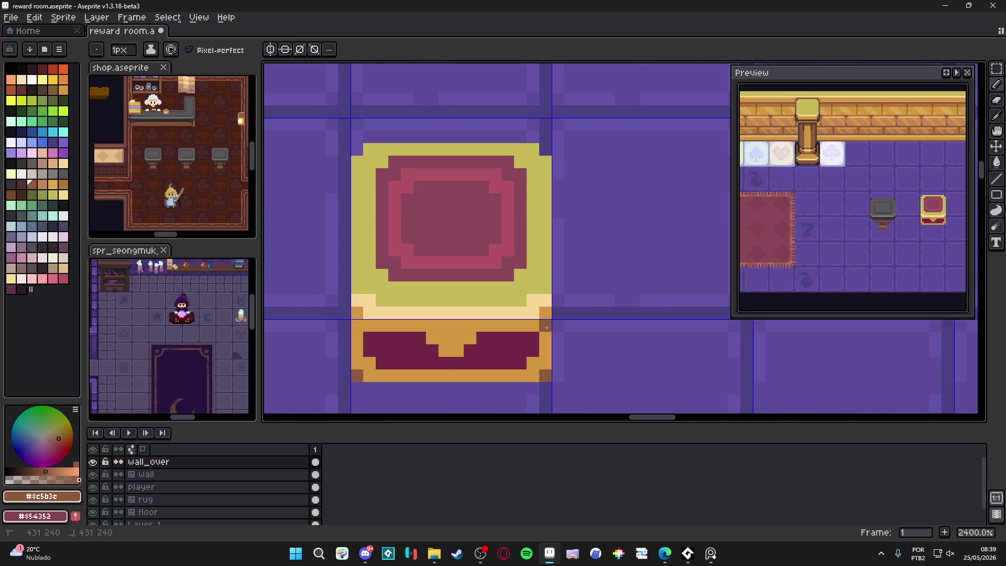
pyautogui.moveTo(370, 336); pyautogui.dragTo(421, 338)
pyautogui.moveTo(482, 338); pyautogui.dragTo(536, 342)
# Tidy the chest's edges: turn a dark-red pixel orange and erase stray left- and right-edge pixels.
pyautogui.scroll(-5, 536, 342)
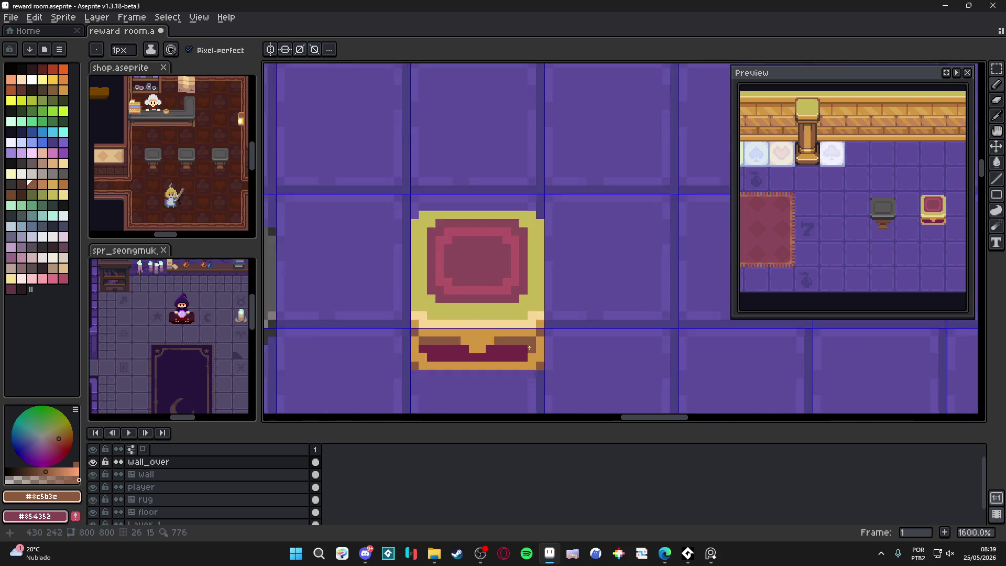
pyautogui.scroll(5, 534, 355)
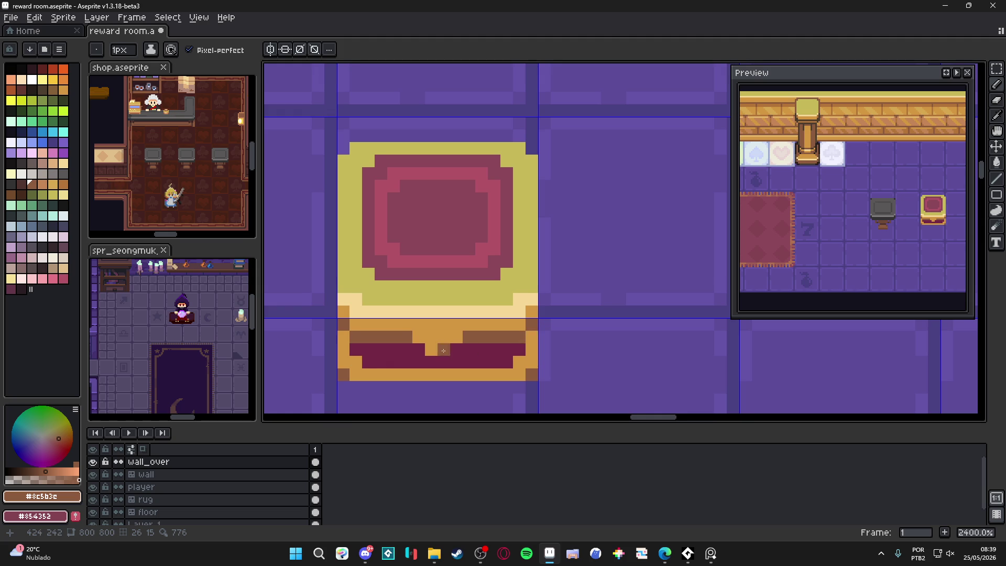
pyautogui.moveTo(443, 349); pyautogui.dragTo(480, 345)
pyautogui.keyDown('alt'); pyautogui.click(392, 343); pyautogui.keyUp('alt')
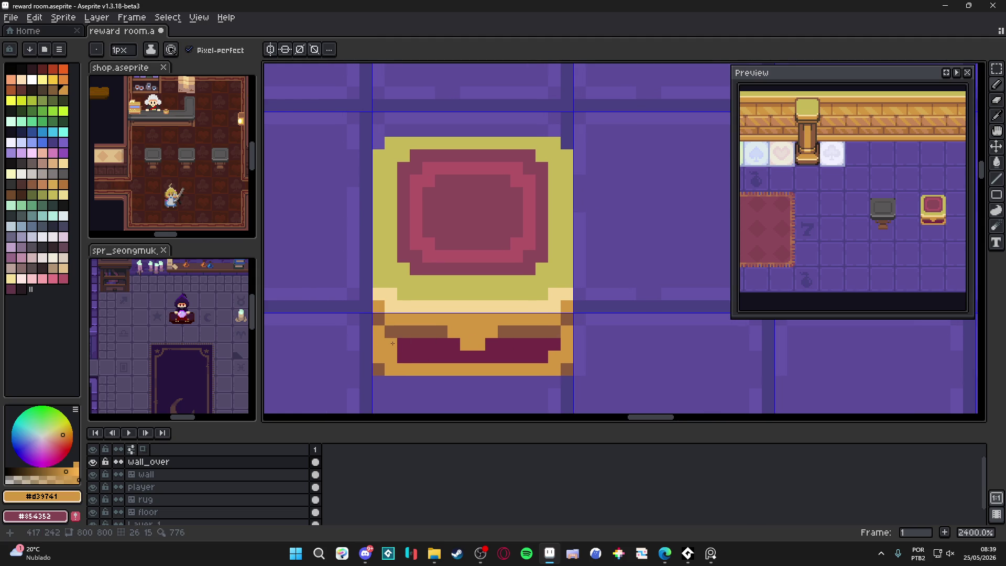
pyautogui.click(404, 356)
pyautogui.press('e')
pyautogui.click(379, 344)
pyautogui.click(378, 331)
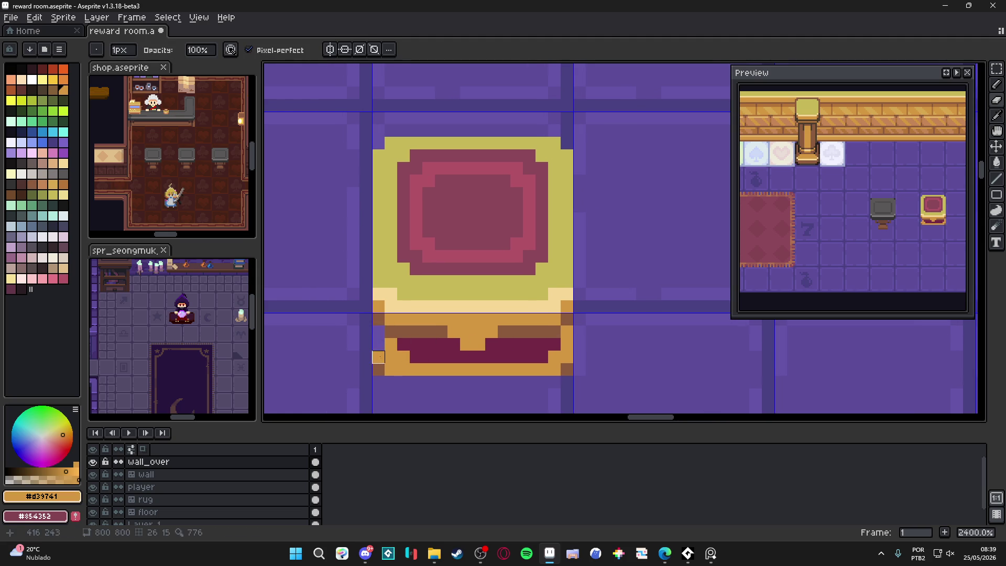
pyautogui.moveTo(378, 357); pyautogui.dragTo(378, 369)
pyautogui.press('b')
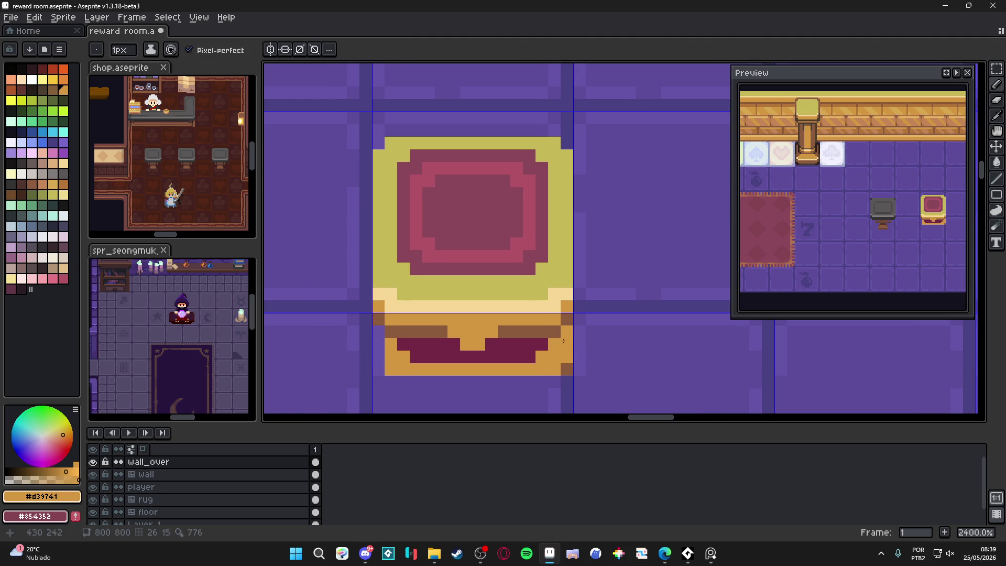
pyautogui.moveTo(566, 331); pyautogui.dragTo(566, 368)
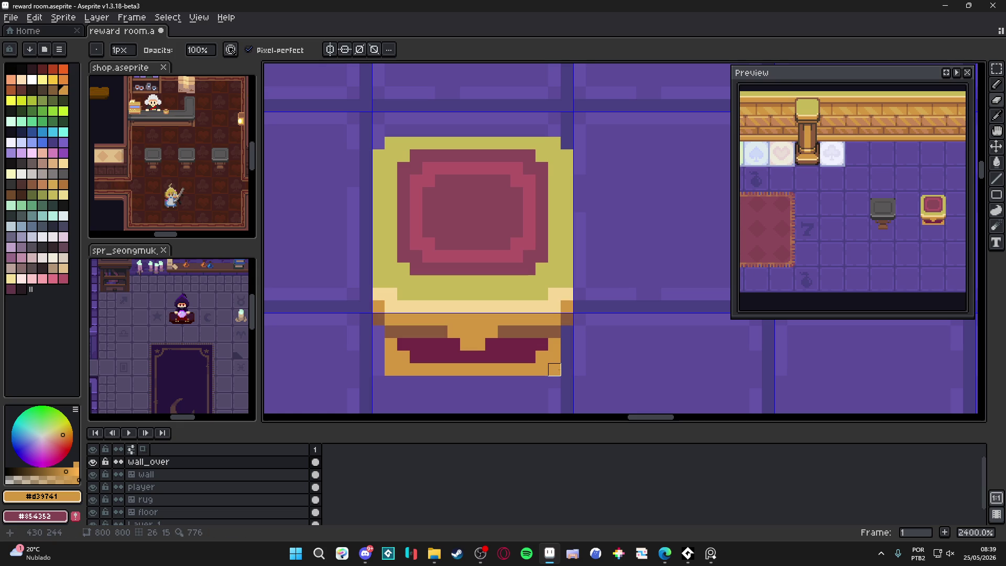
# Sample the brown #8c5b3c and shade a pixel beside the notch with it.
pyautogui.scroll(-1, 433, 396)
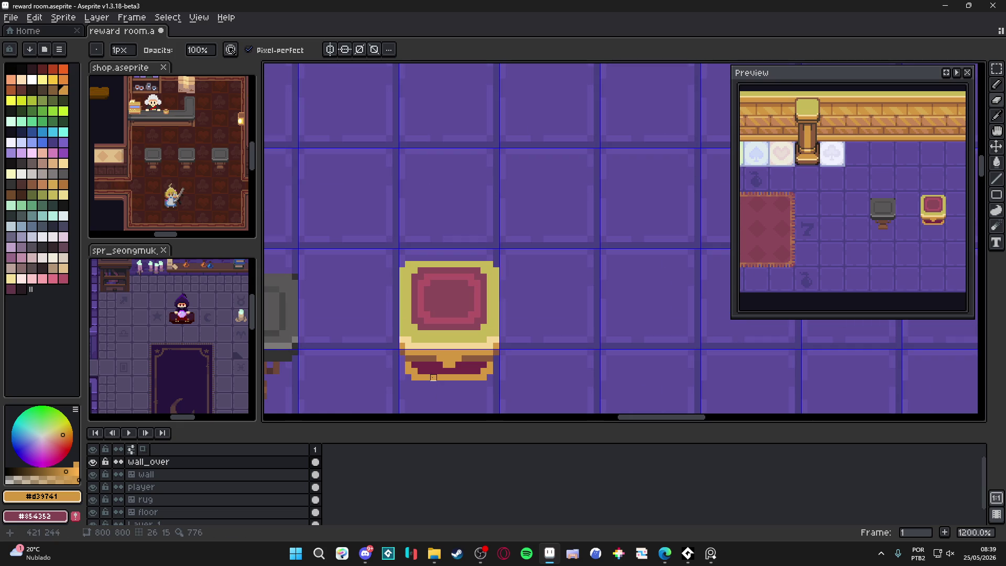
pyautogui.scroll(1, 427, 377)
pyautogui.press('e')
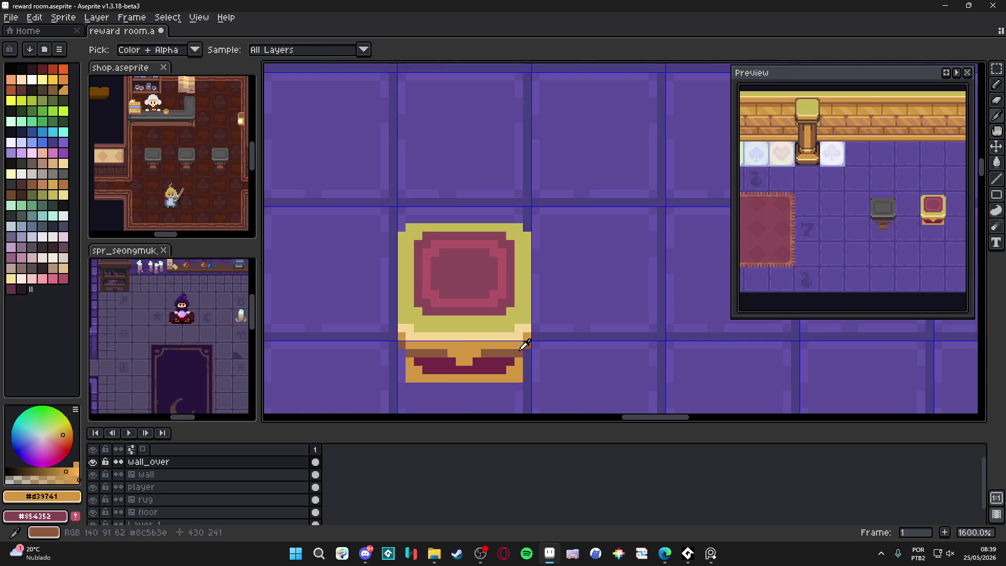
pyautogui.keyDown('alt'); pyautogui.click(526, 351); pyautogui.keyUp('alt')
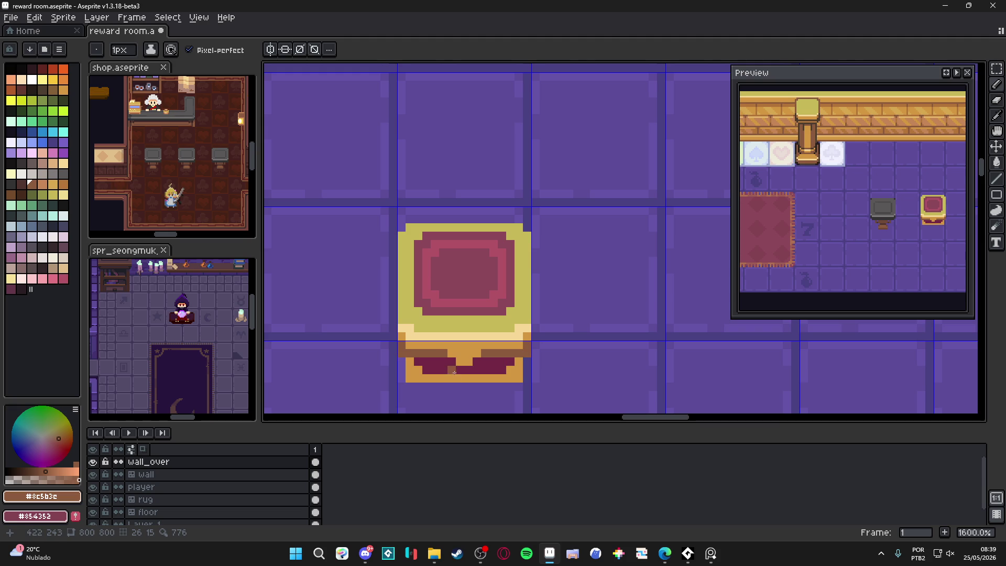
pyautogui.click(479, 363)
pyautogui.scroll(1, 407, 352)
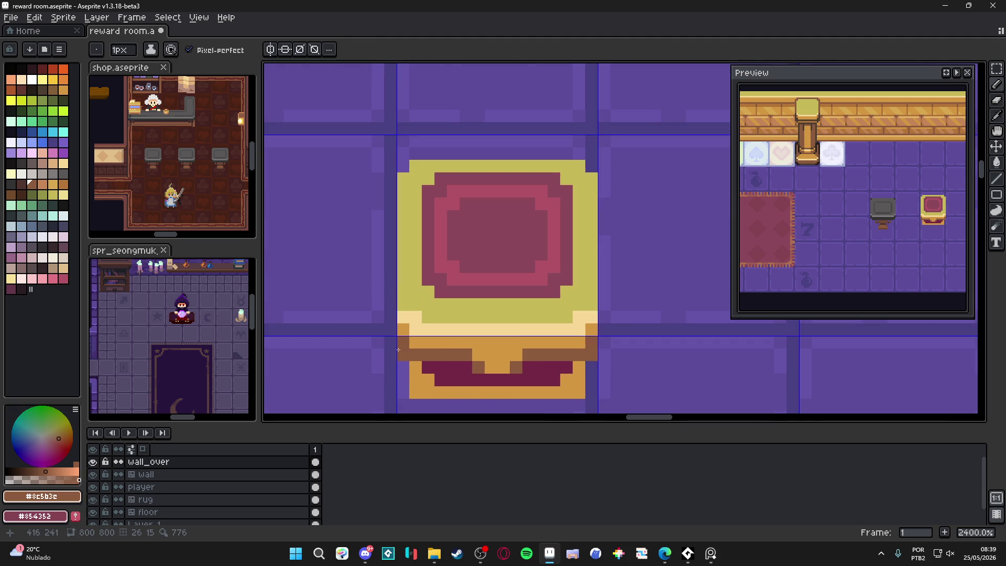
# Draw dark palette-66 runs across the chest's brown band, including both edge pixels and the lower-left corner.
pyautogui.click(11, 184)
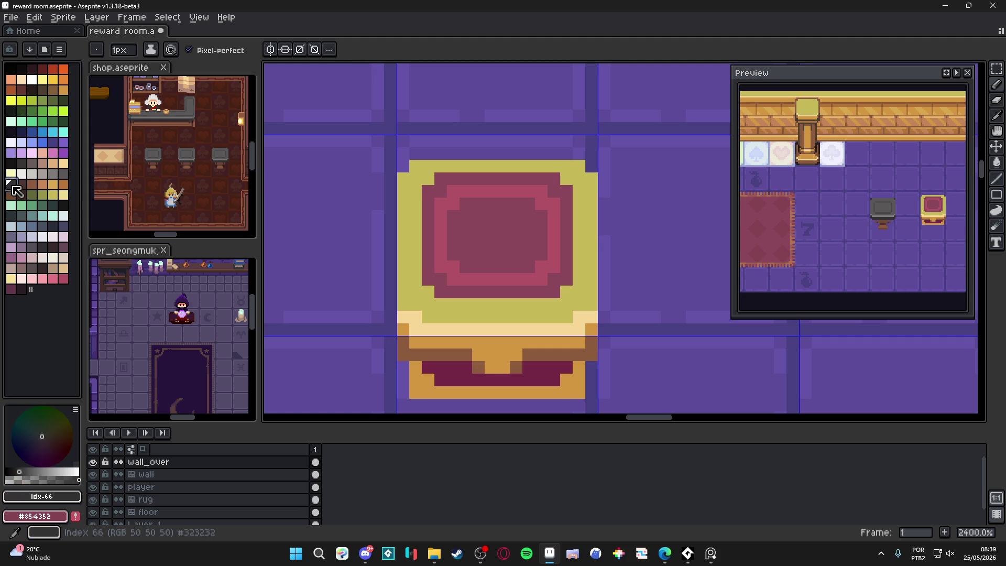
pyautogui.click(402, 342)
pyautogui.moveTo(413, 354); pyautogui.dragTo(466, 354)
pyautogui.moveTo(528, 354); pyautogui.dragTo(582, 355)
pyautogui.click(516, 366)
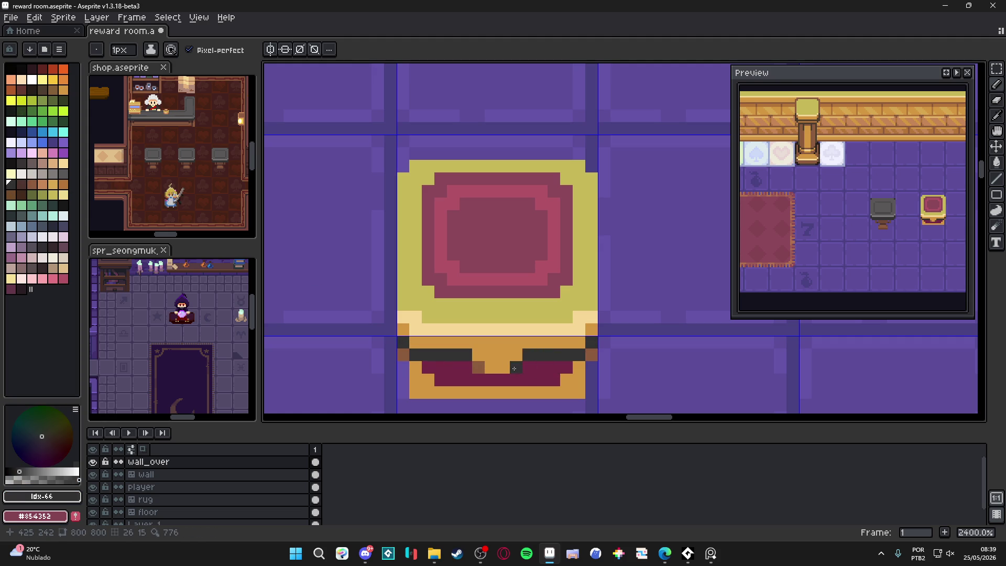
pyautogui.click(478, 366)
pyautogui.click(427, 379)
pyautogui.click(591, 355)
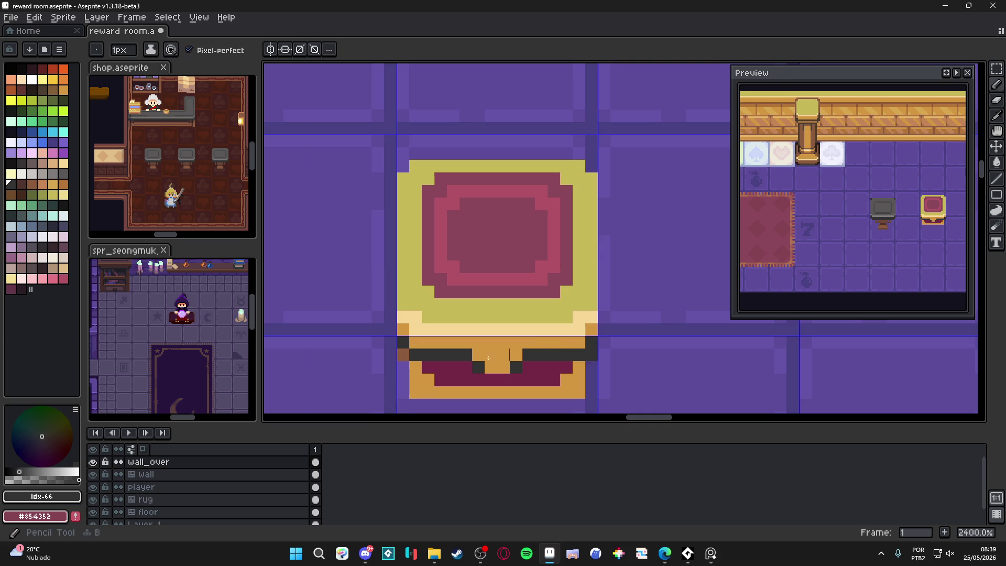
pyautogui.click(402, 354)
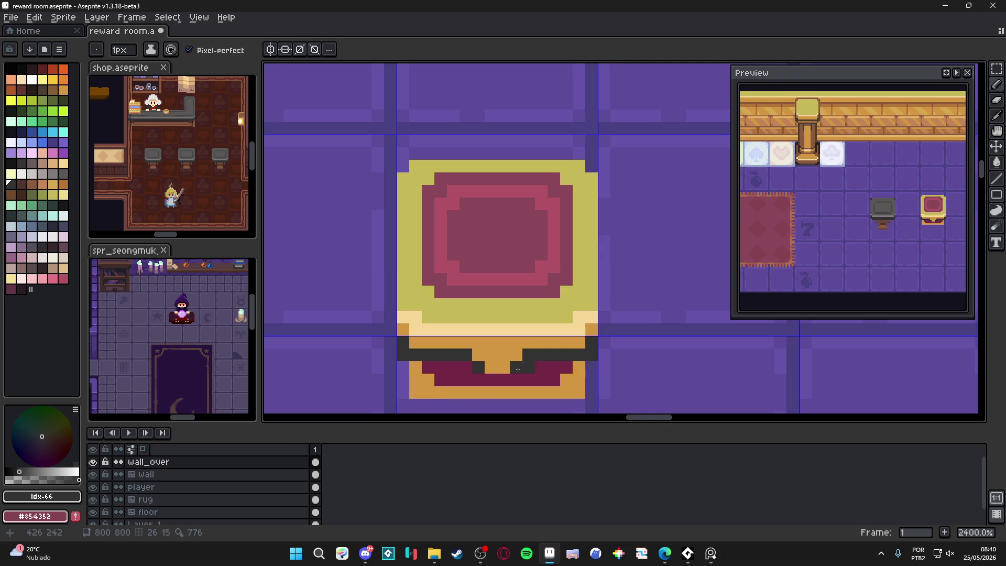
pyautogui.keyDown('alt'); pyautogui.click(493, 358); pyautogui.keyUp('alt')
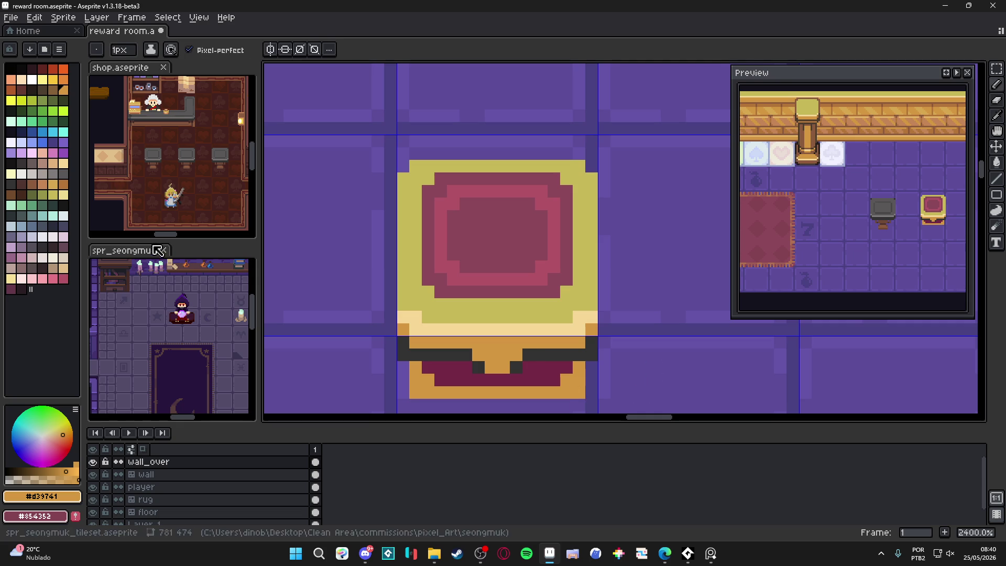
pyautogui.moveTo(420, 340); pyautogui.dragTo(426, 322)
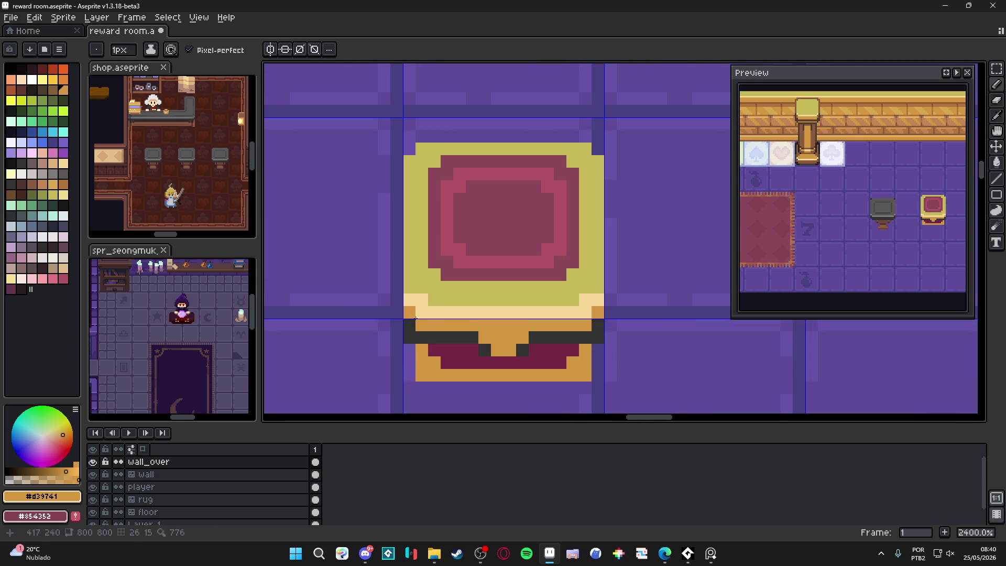
pyautogui.scroll(-3, 419, 235)
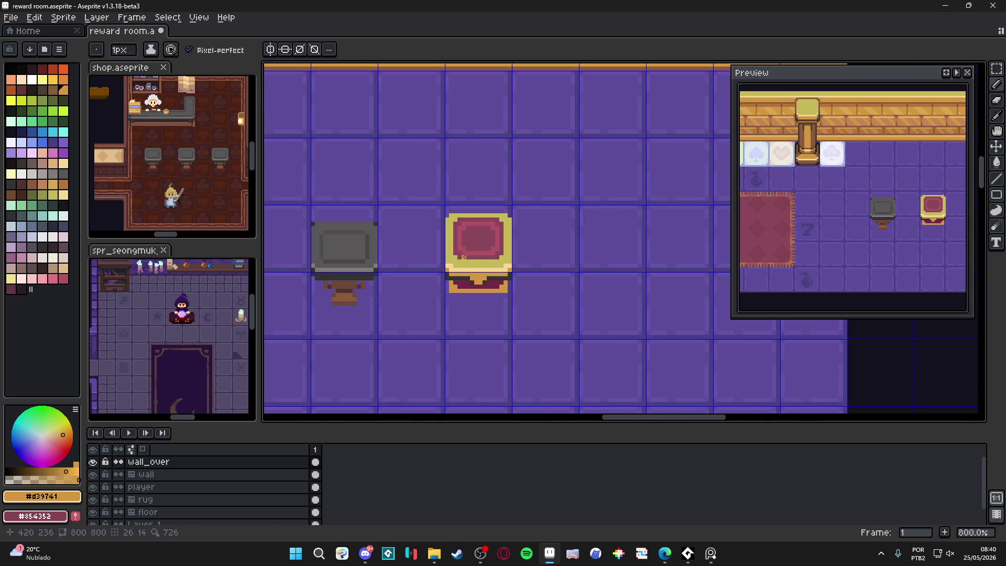
pyautogui.scroll(2, 458, 298)
pyautogui.scroll(2, 459, 298)
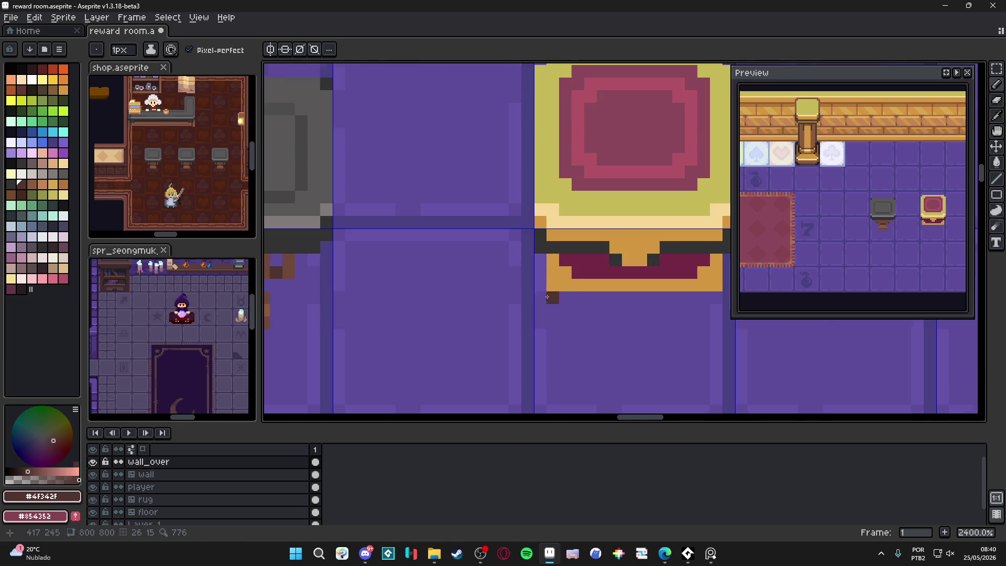
pyautogui.scroll(-2, 356, 293)
pyautogui.press('alt')
pyautogui.click(286, 305)
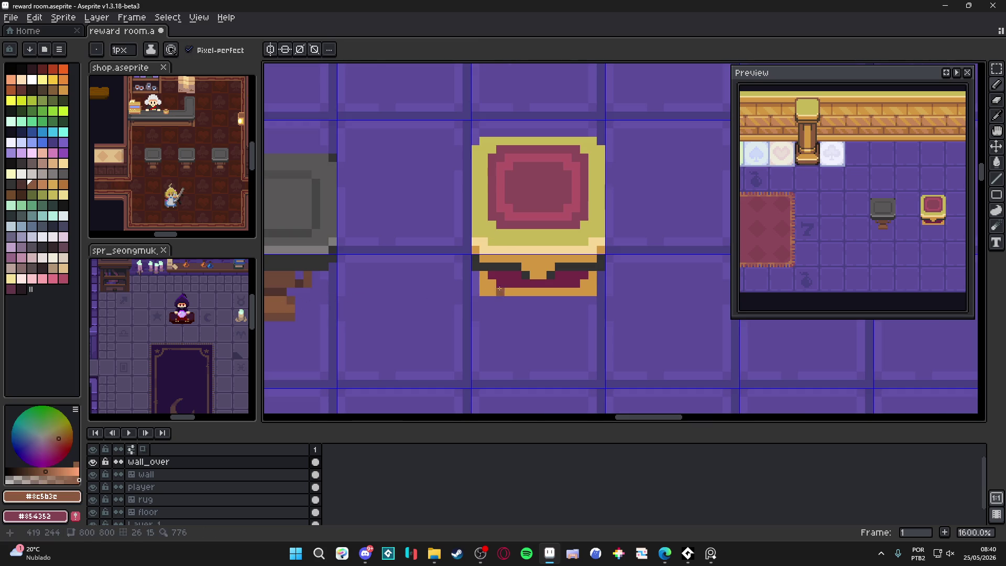
pyautogui.scroll(-1, 593, 300)
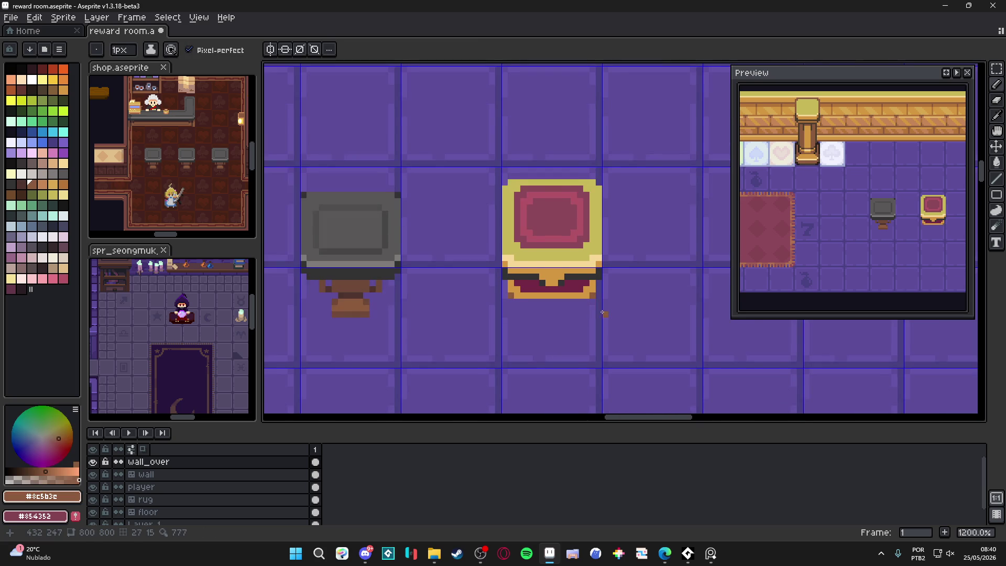
pyautogui.moveTo(587, 315)
pyautogui.mouseDown()
pyautogui.moveTo(565, 316)
pyautogui.moveTo(566, 291)
pyautogui.mouseUp()
pyautogui.scroll(-2, 576, 297)
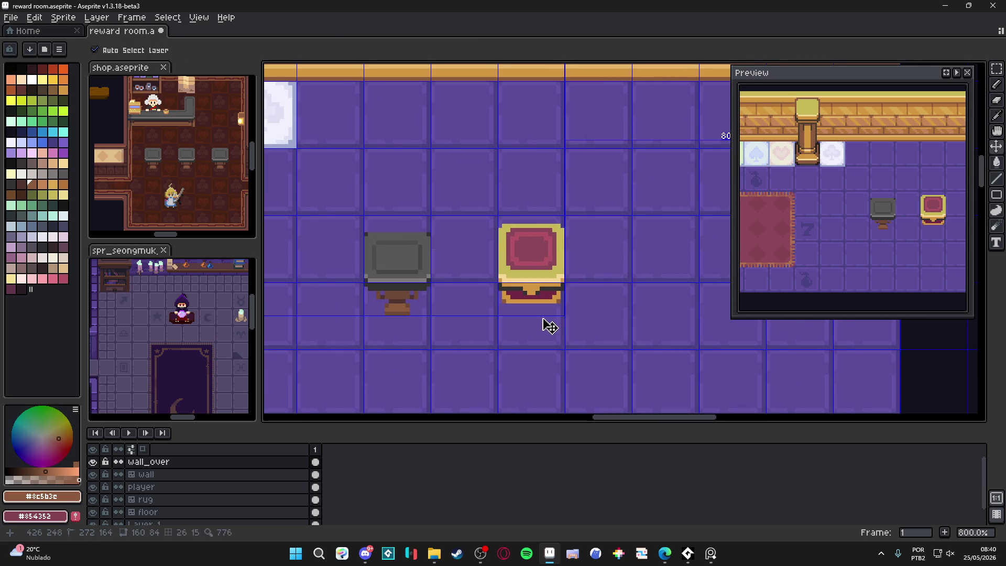
pyautogui.scroll(3, 544, 297)
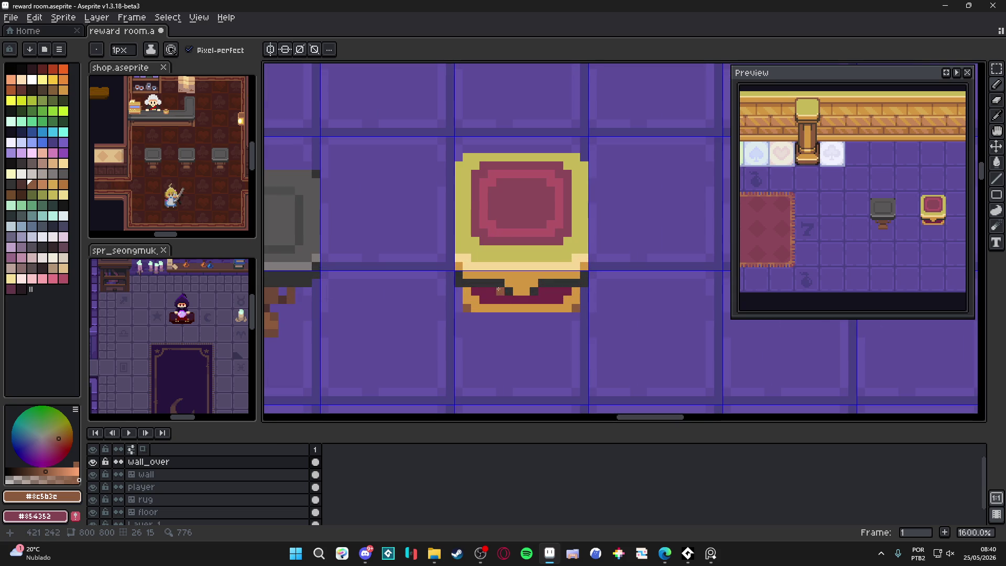
pyautogui.scroll(-6, 524, 286)
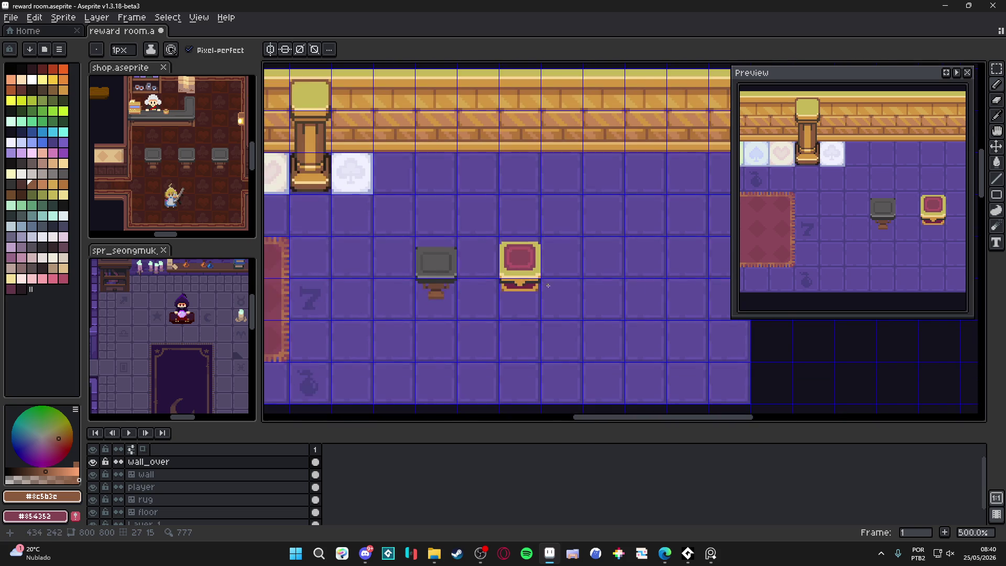
pyautogui.moveTo(552, 286); pyautogui.dragTo(530, 292)
pyautogui.scroll(1, 530, 292)
pyautogui.press('v')
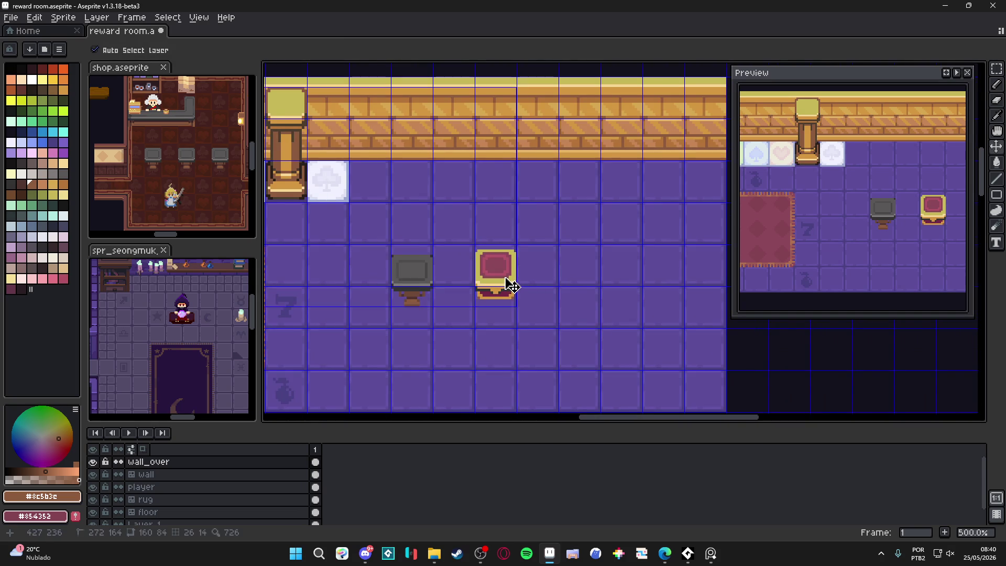
pyautogui.scroll(-1, 508, 283)
pyautogui.scroll(3, 505, 280)
pyautogui.scroll(3, 502, 278)
pyautogui.press('b')
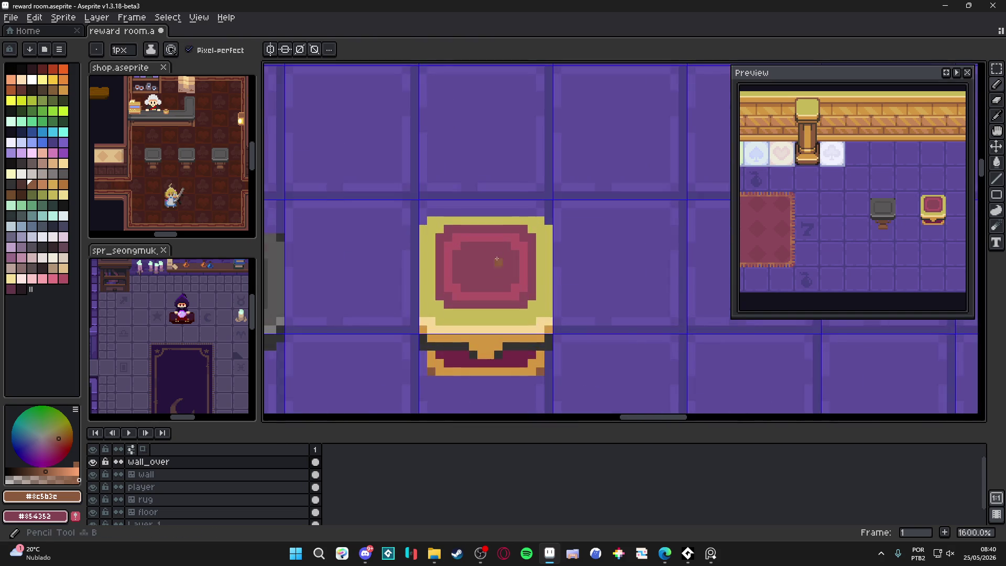
pyautogui.scroll(-4, 502, 276)
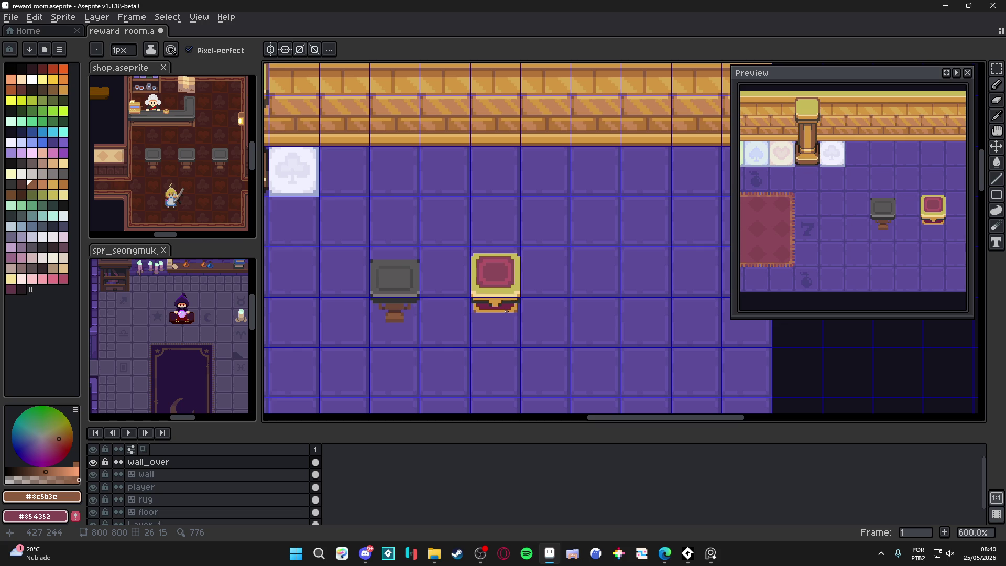
pyautogui.scroll(3, 517, 313)
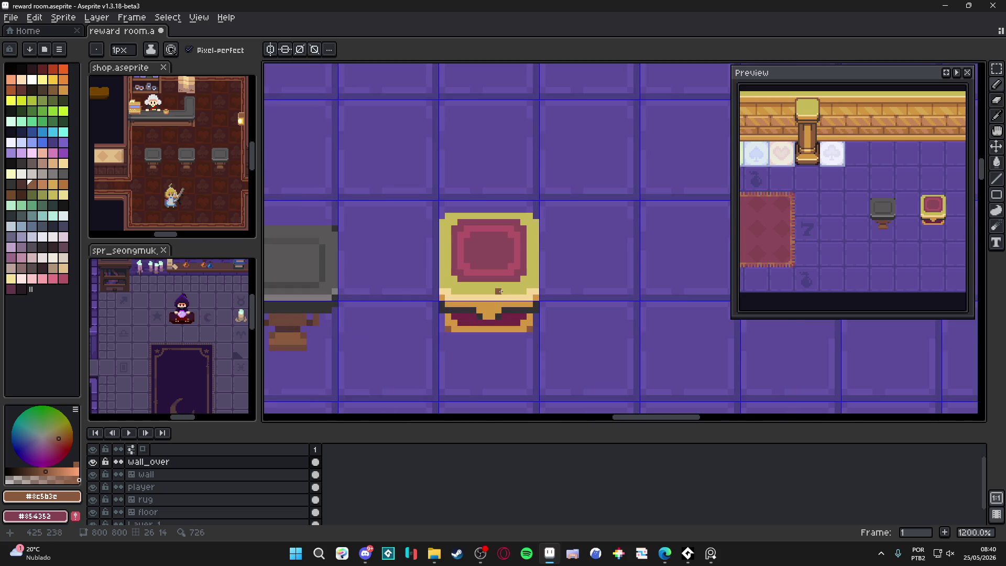
pyautogui.press('m')
pyautogui.scroll(-3, 498, 291)
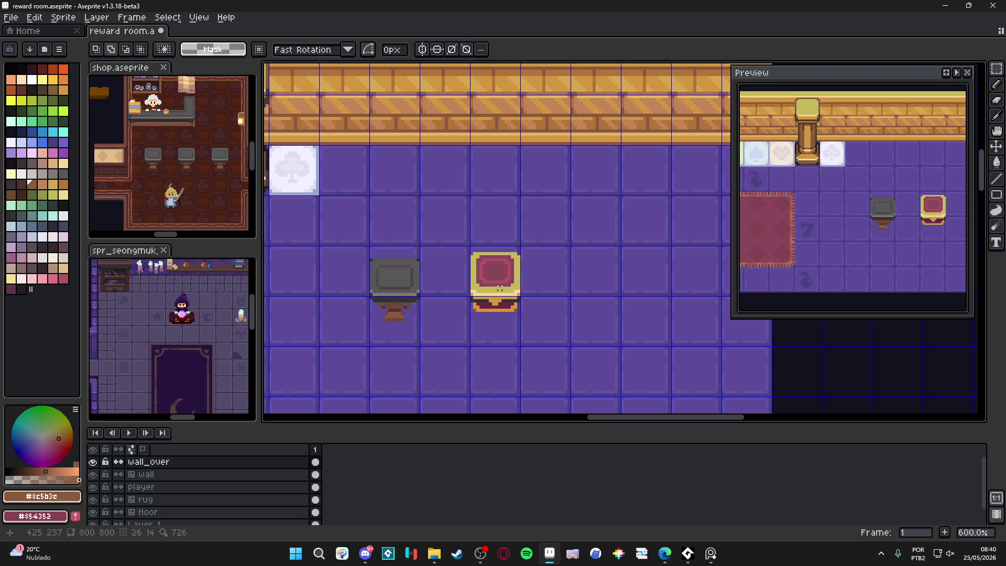
# Select the grey stool beside the chest and delete it from the room.
pyautogui.press('v')
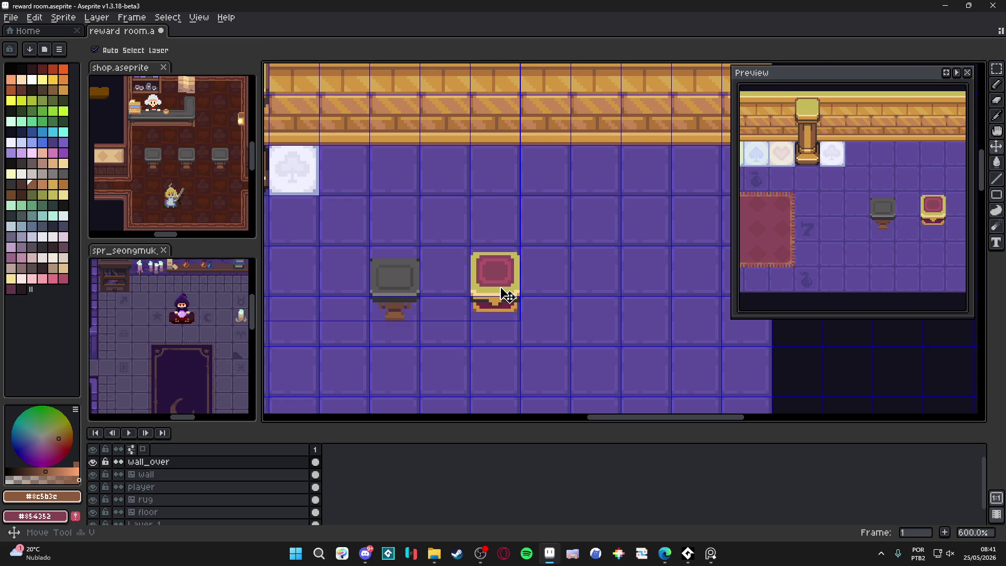
pyautogui.press('m')
pyautogui.moveTo(499, 288); pyautogui.dragTo(494, 320)
pyautogui.click(494, 321)
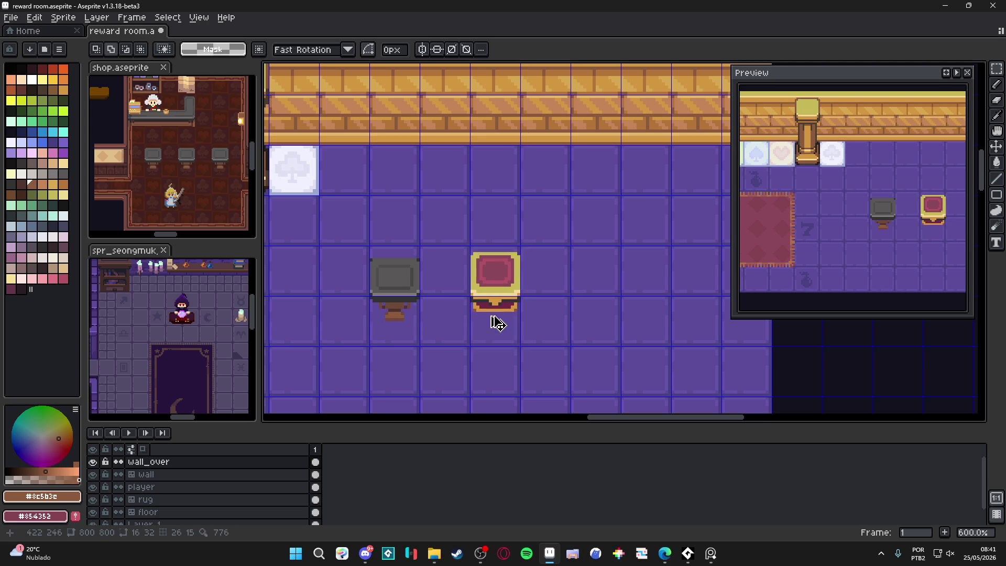
pyautogui.press('v')
pyautogui.press('m')
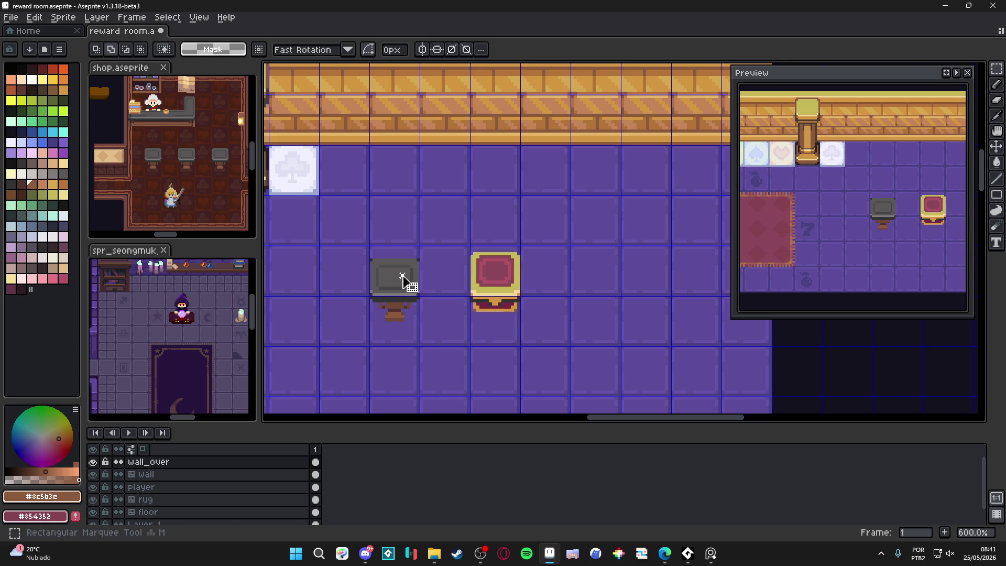
pyautogui.moveTo(404, 281); pyautogui.dragTo(406, 313)
pyautogui.press('Delete')
# Select the chest with the tile below it, toggling deselect and reselect several times.
pyautogui.press('v')
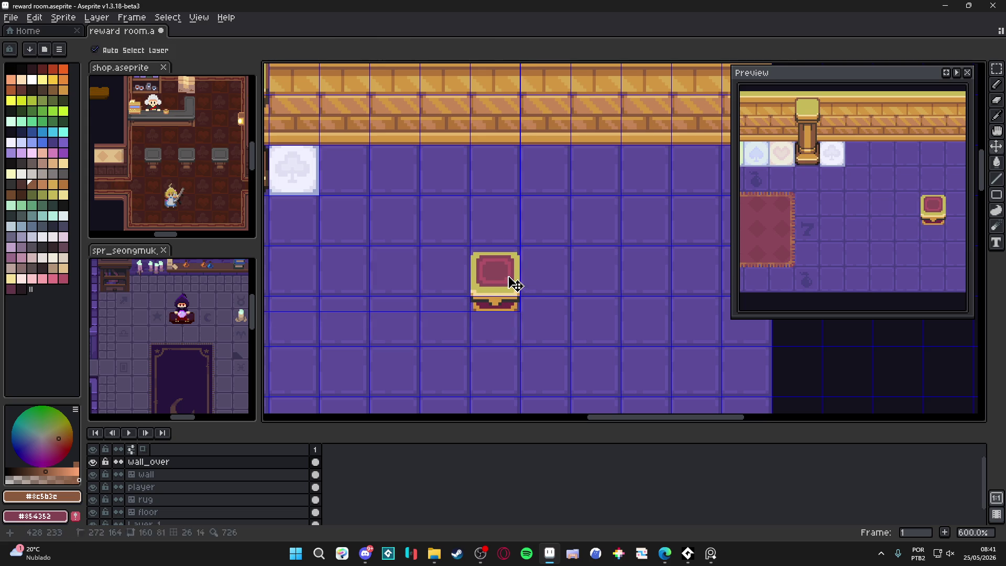
pyautogui.press('m')
pyautogui.moveTo(495, 325); pyautogui.dragTo(509, 275)
pyautogui.hotkey('ctrl', 'd')
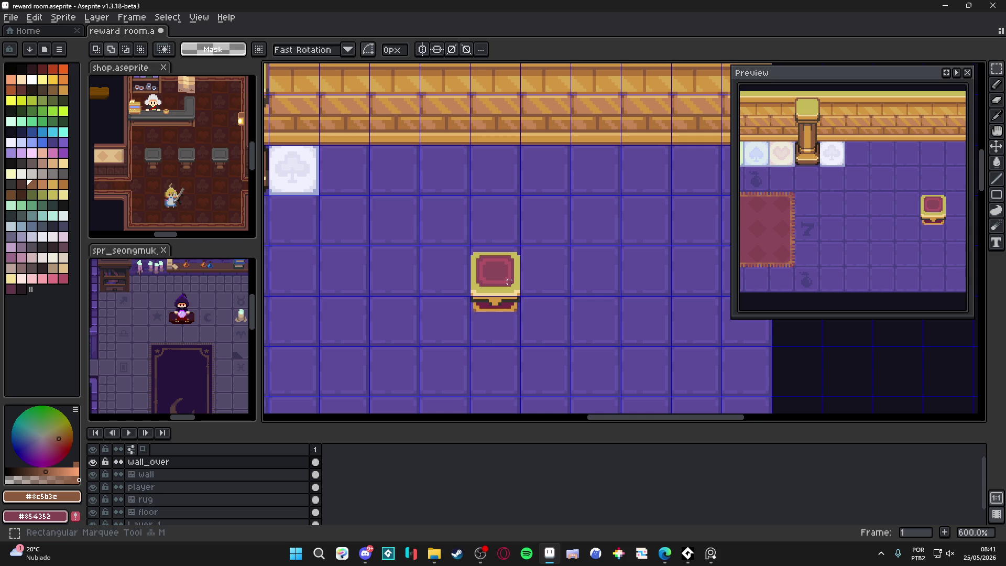
pyautogui.hotkey('ctrl', 'shift', 'd')
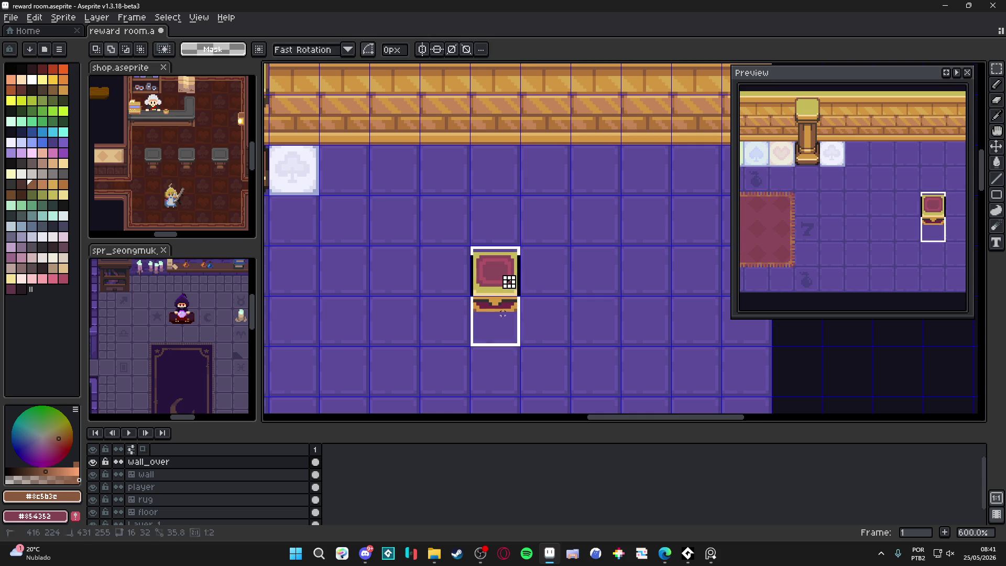
pyautogui.hotkey('ctrl', 'd')
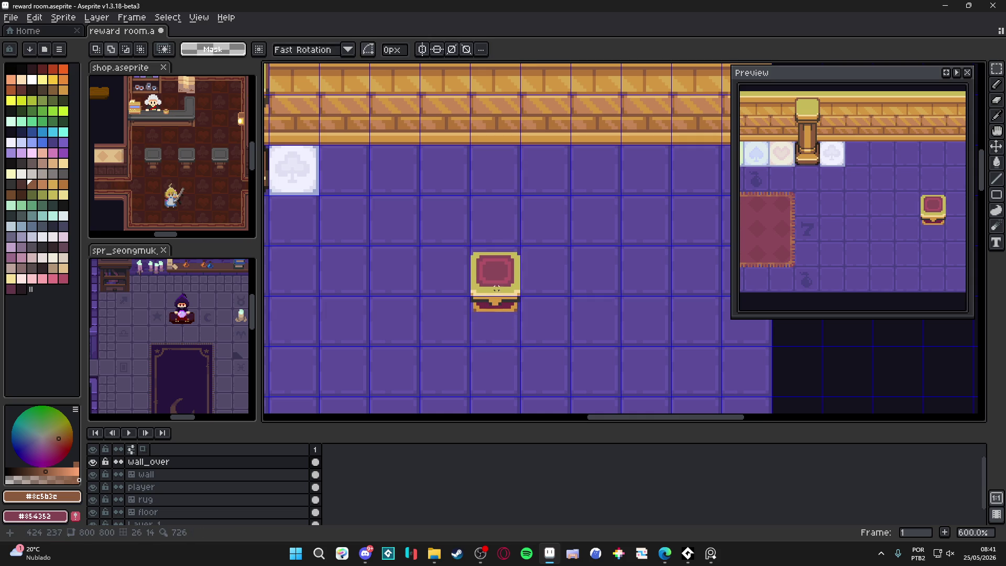
pyautogui.hotkey('ctrl', 'shift', 'd')
pyautogui.hotkey('ctrl', 'd')
pyautogui.hotkey('ctrl', 'shift', 'd')
pyautogui.hotkey('ctrl', 'd')
# Marquee-select the chest and its tile again, then clear the selection.
pyautogui.click(492, 279)
pyautogui.moveTo(492, 278); pyautogui.dragTo(489, 339)
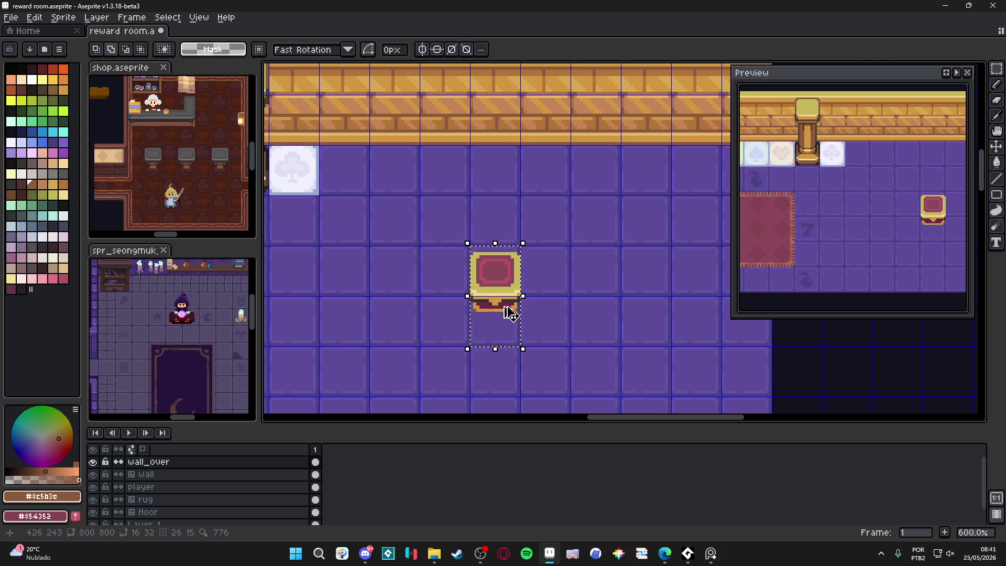
pyautogui.hotkey('ctrl', 'd')
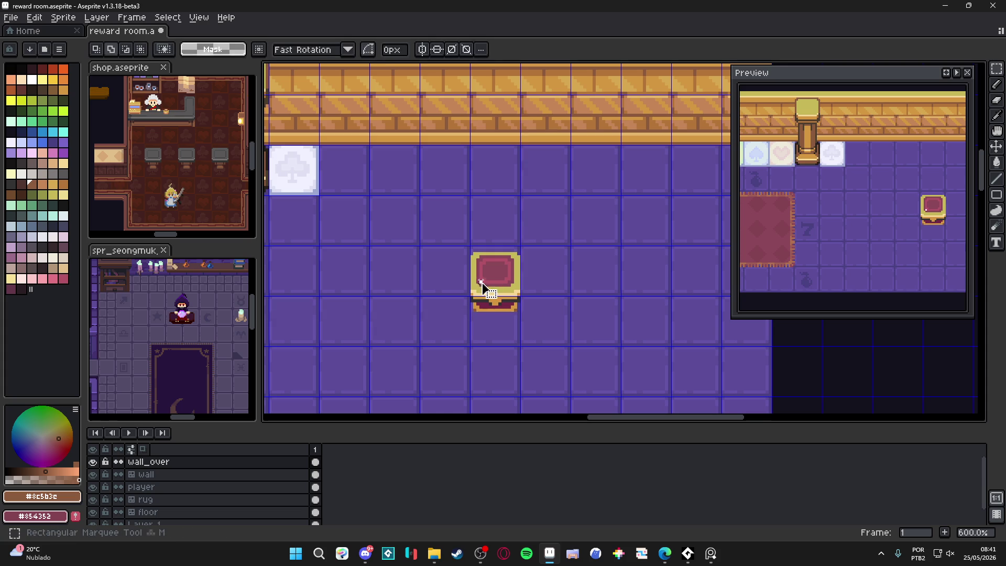
pyautogui.moveTo(486, 288); pyautogui.dragTo(479, 324)
pyautogui.hotkey('ctrl', 'd')
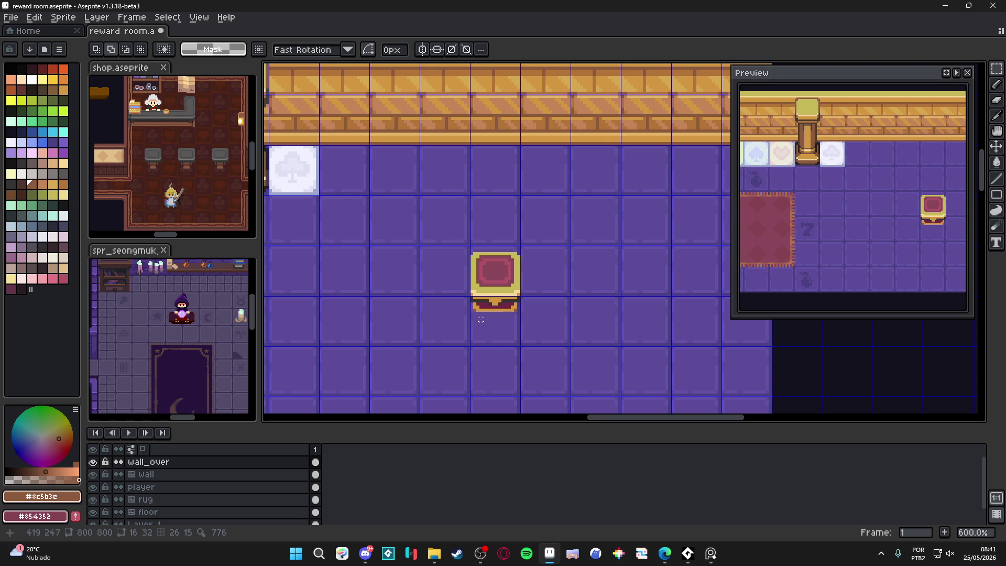
pyautogui.press('v')
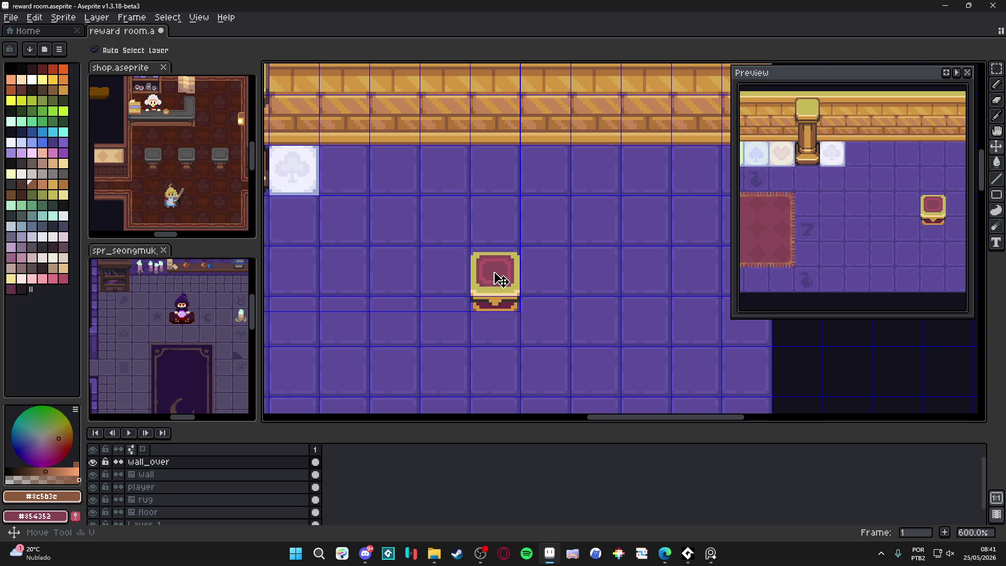
pyautogui.press('m')
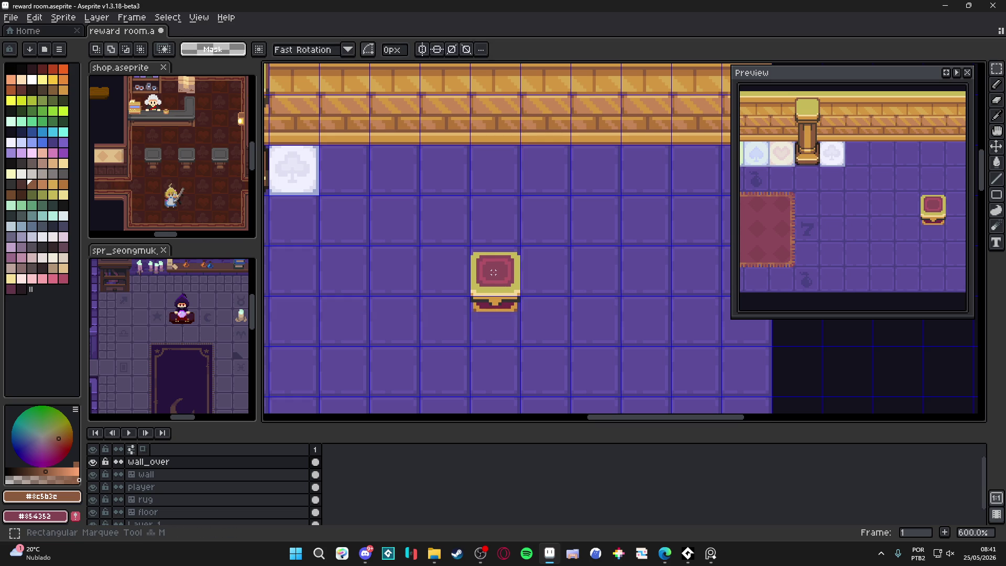
# Sample the chest's gold and test a pixel at the lid centre, then undo it.
pyautogui.press('i')
pyautogui.scroll(3, 493, 272)
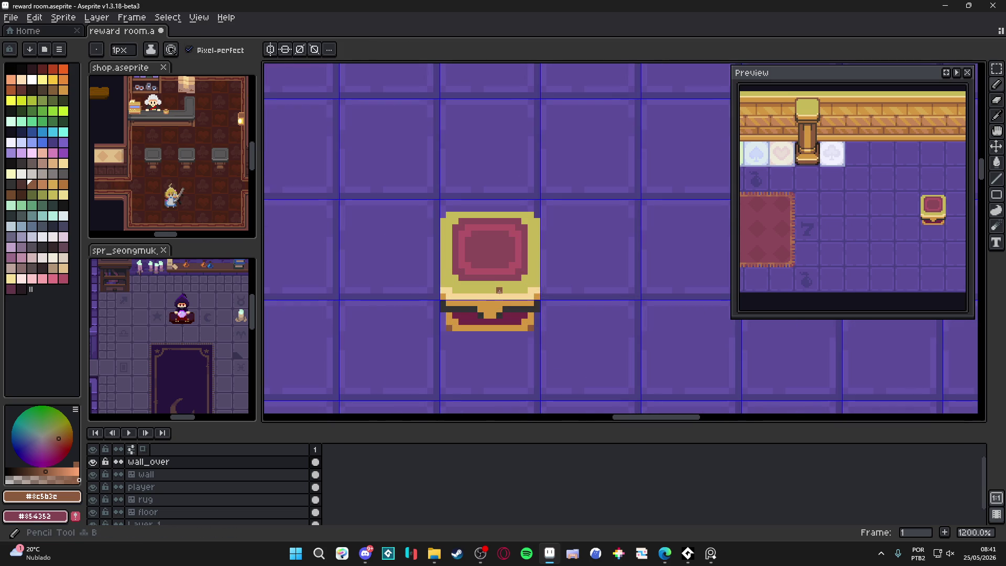
pyautogui.click(495, 283)
pyautogui.press('b')
pyautogui.scroll(-5, 492, 284)
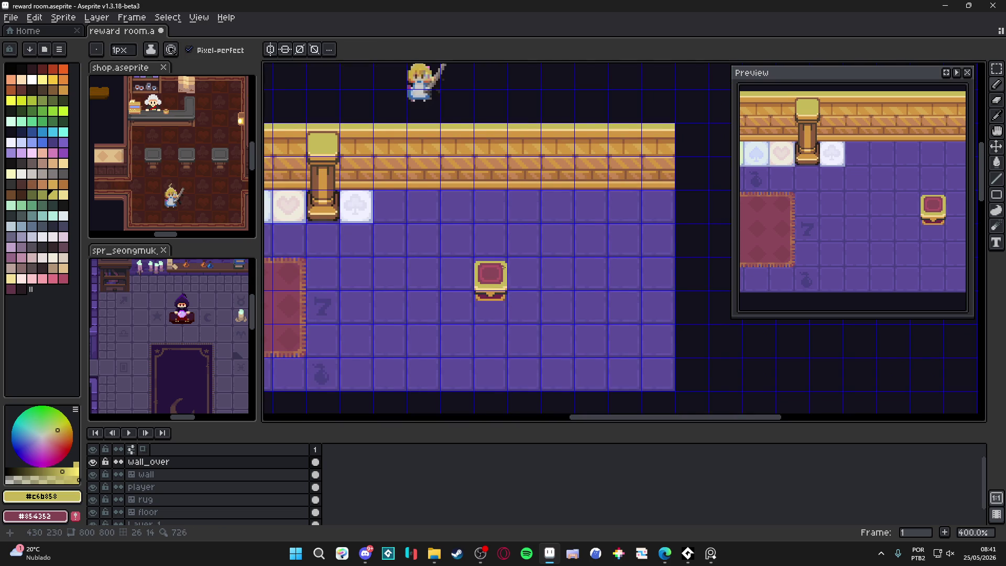
pyautogui.scroll(8, 487, 280)
pyautogui.click(480, 273)
pyautogui.hotkey('ctrl', 'z')
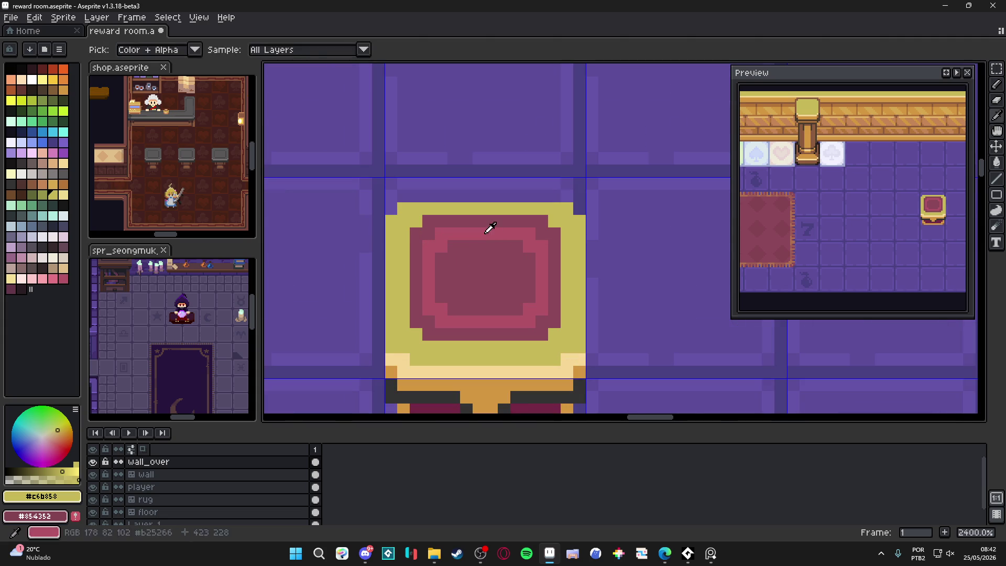
pyautogui.press('3')
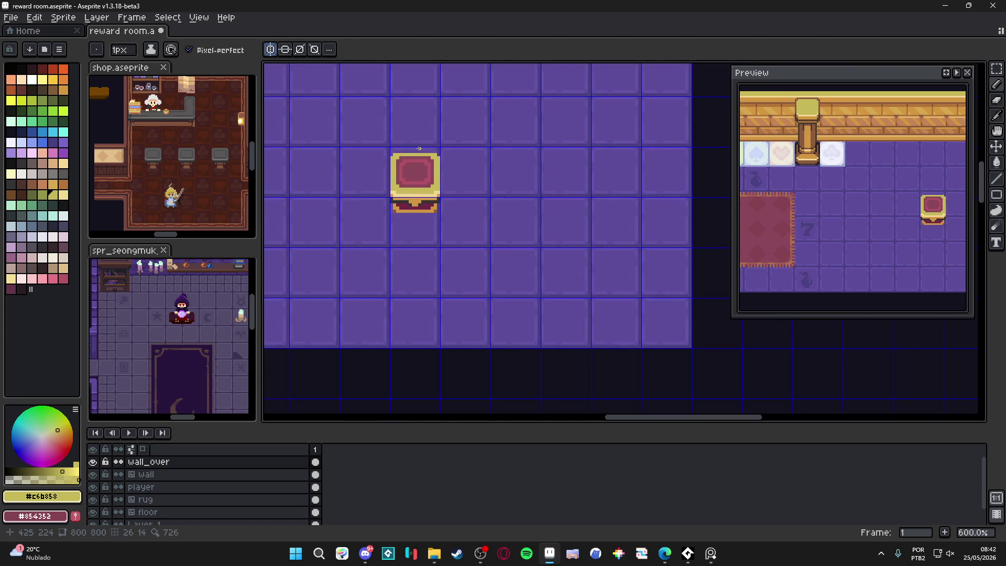
# Position the vertical symmetry axis at the centre of the chest lid.
pyautogui.moveTo(339, 103); pyautogui.dragTo(384, 185)
pyautogui.scroll(-2, 416, 216)
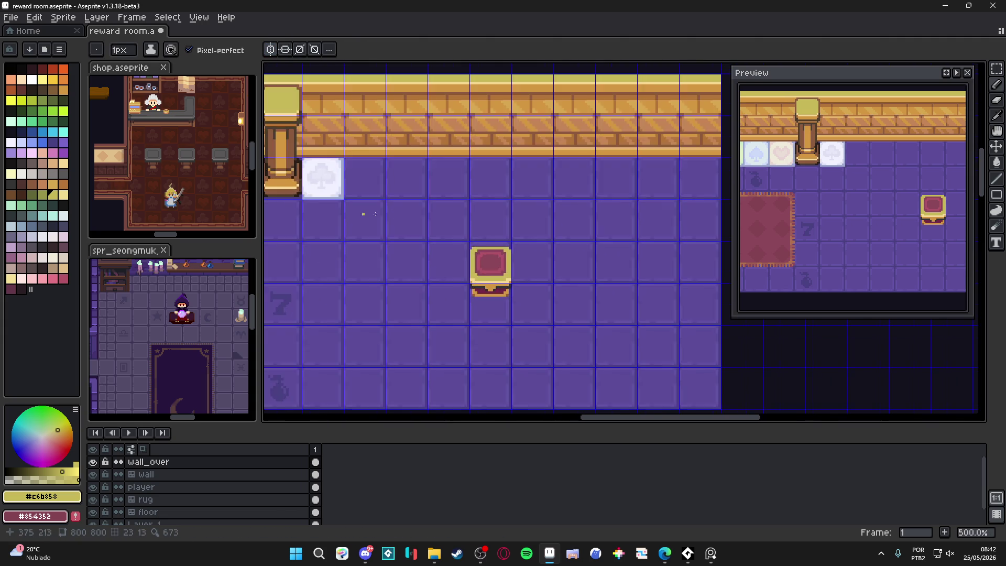
pyautogui.moveTo(284, 66); pyautogui.dragTo(436, 66)
pyautogui.press('4')
pyautogui.scroll(1, 451, 251)
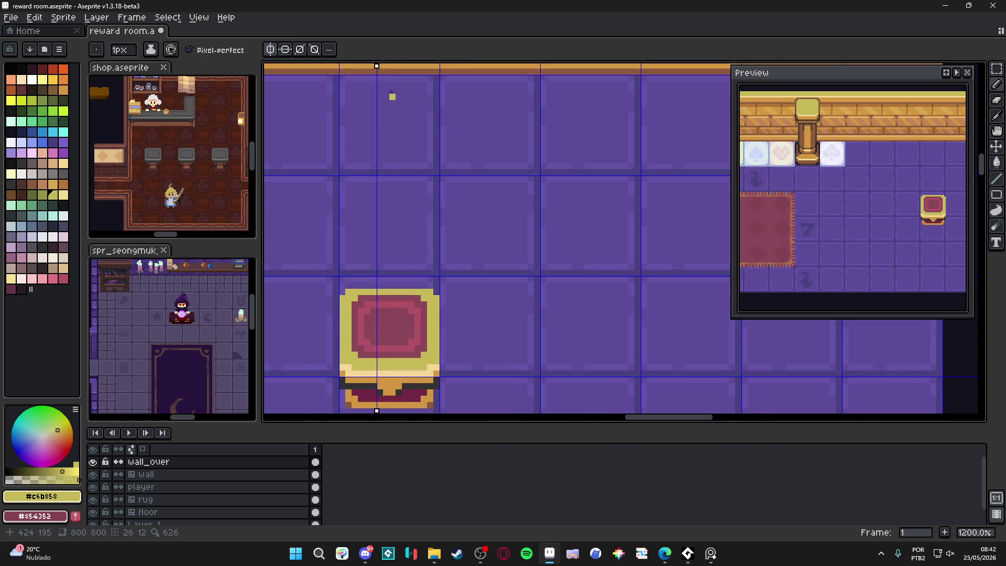
pyautogui.moveTo(374, 66); pyautogui.dragTo(388, 67)
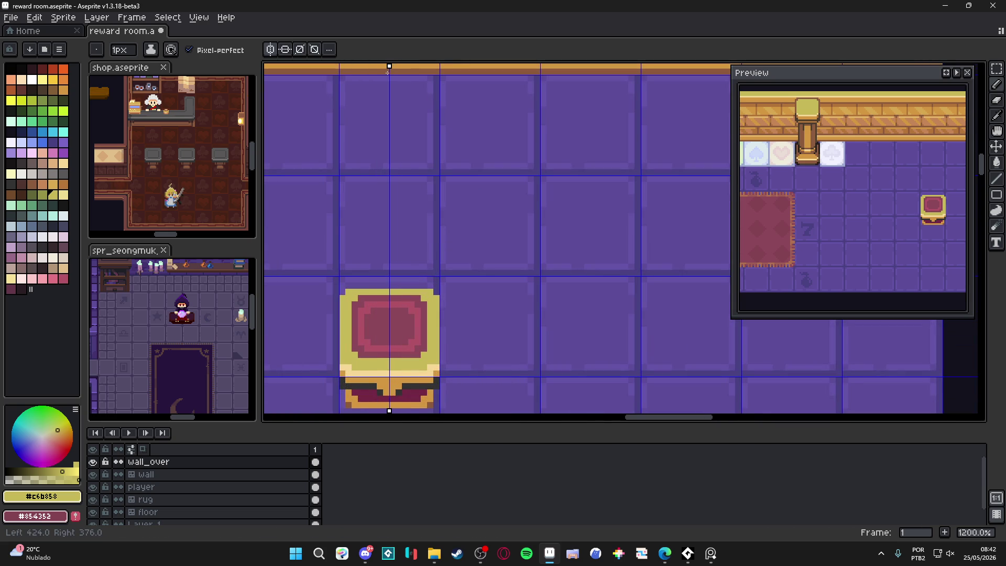
pyautogui.scroll(1, 386, 266)
# Eyedrop the lid's pinkish red and draw a mirrored heart with a light highlight pixel.
pyautogui.press('i')
pyautogui.keyDown('alt'); pyautogui.click(395, 299); pyautogui.keyUp('alt')
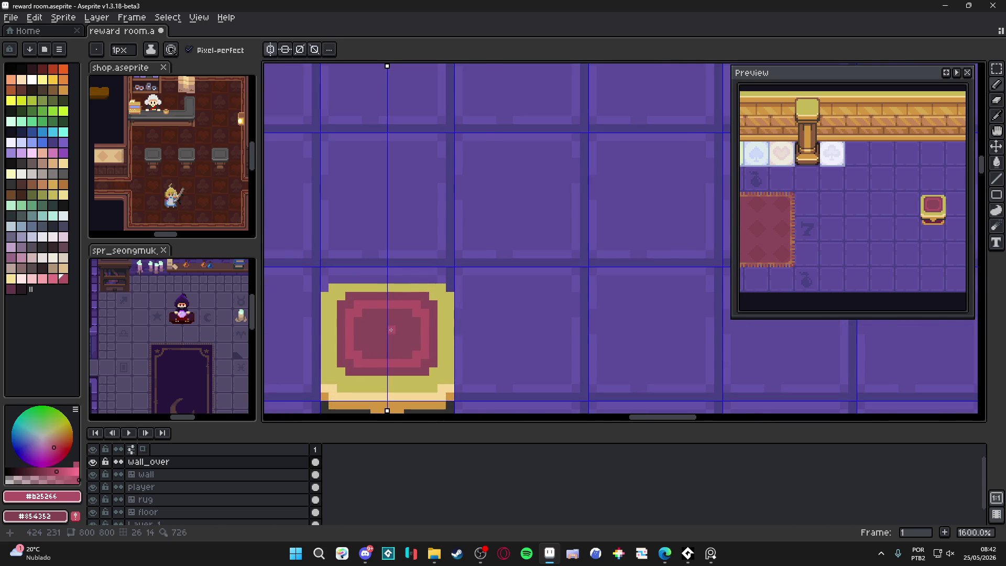
pyautogui.scroll(1, 392, 324)
pyautogui.moveTo(391, 324)
pyautogui.mouseDown()
pyautogui.moveTo(391, 340)
pyautogui.moveTo(404, 334)
pyautogui.moveTo(404, 341)
pyautogui.moveTo(391, 354)
pyautogui.mouseUp()
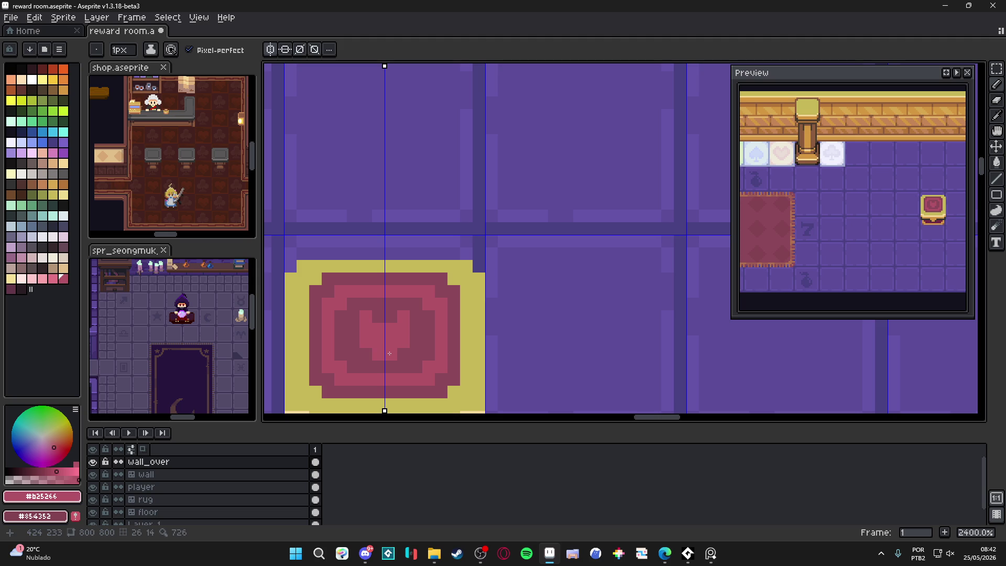
pyautogui.click(417, 328)
pyautogui.scroll(-5, 415, 327)
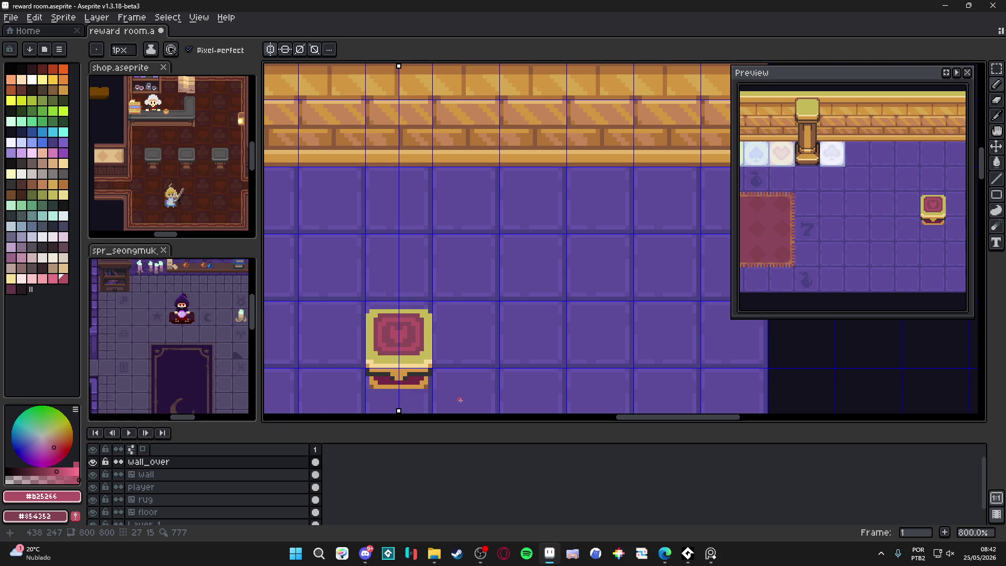
pyautogui.scroll(-2, 464, 389)
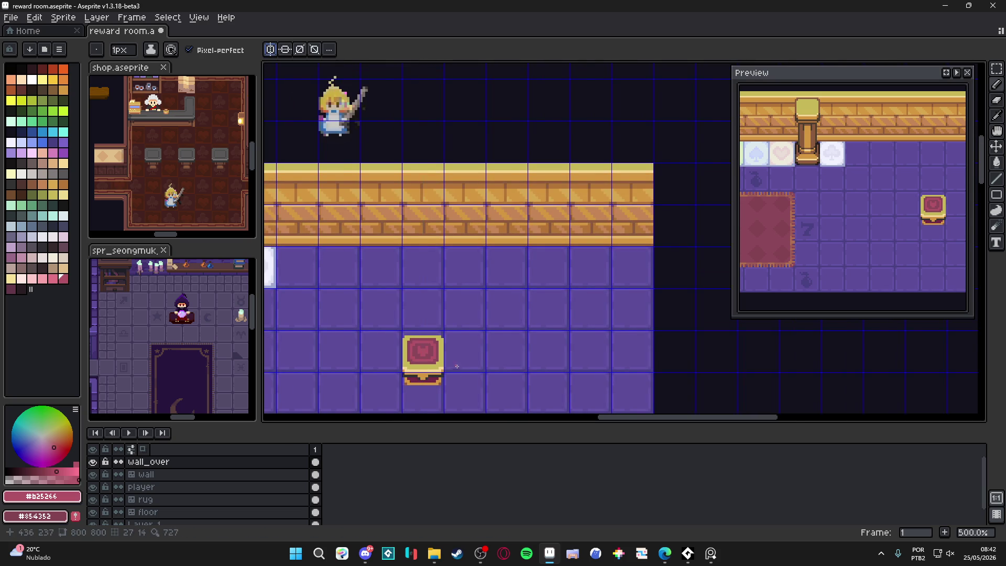
pyautogui.scroll(-2, 487, 323)
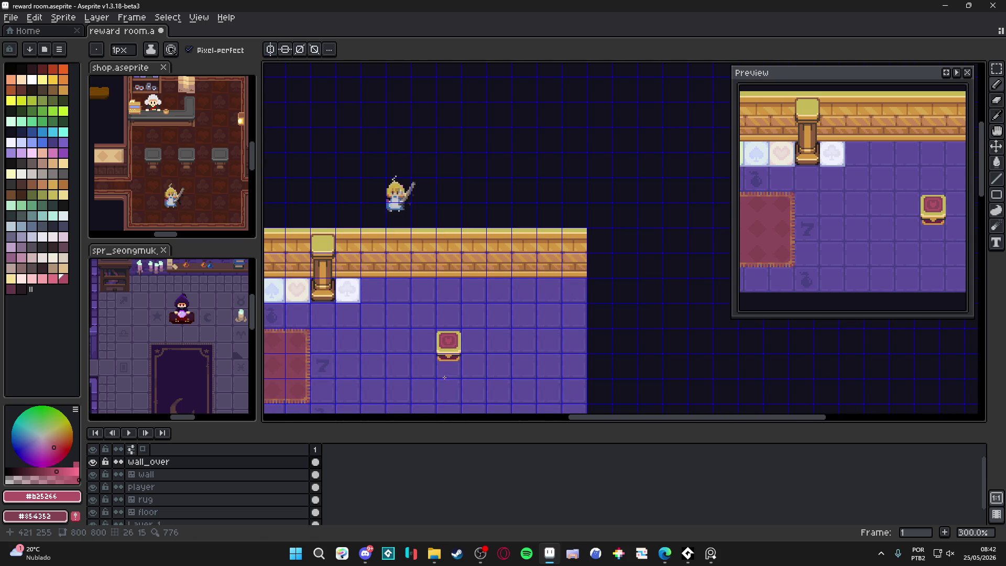
pyautogui.scroll(-1, 417, 334)
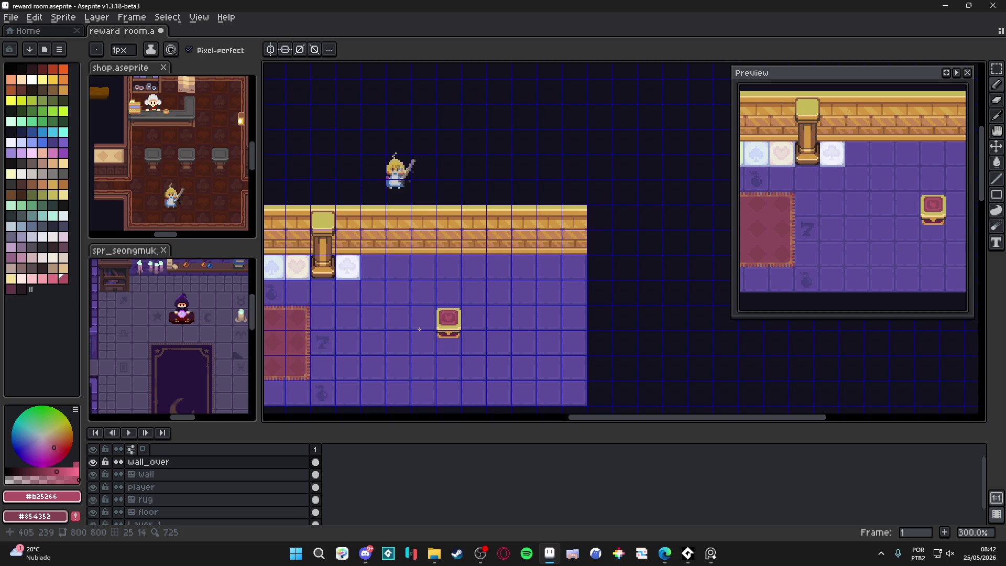
pyautogui.scroll(3, 419, 329)
# Save reward room.aseprite and shift the view to show the whole room.
pyautogui.press('v')
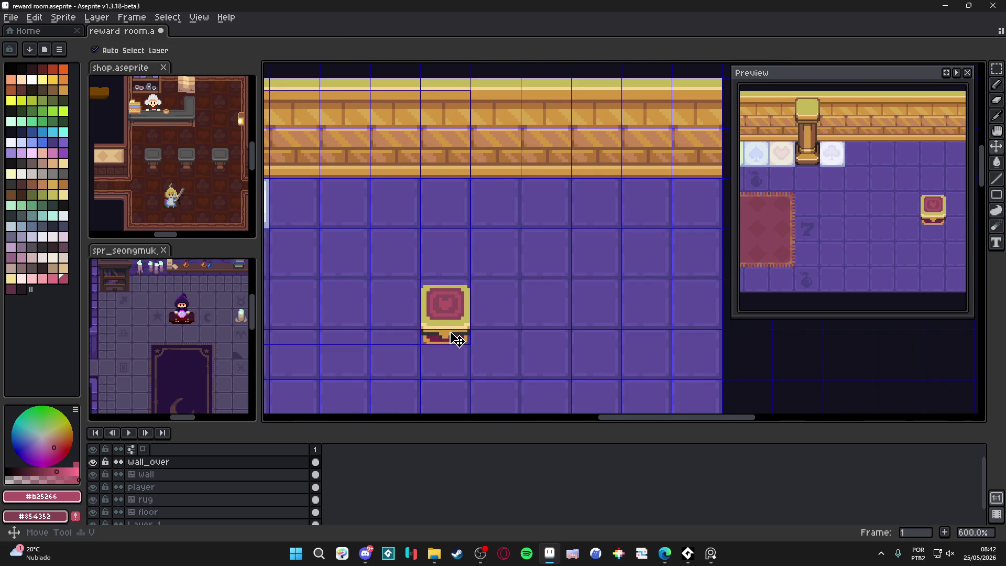
pyautogui.hotkey('ctrl', 's')
pyautogui.scroll(-3, 453, 336)
pyautogui.moveTo(449, 340); pyautogui.dragTo(545, 340)
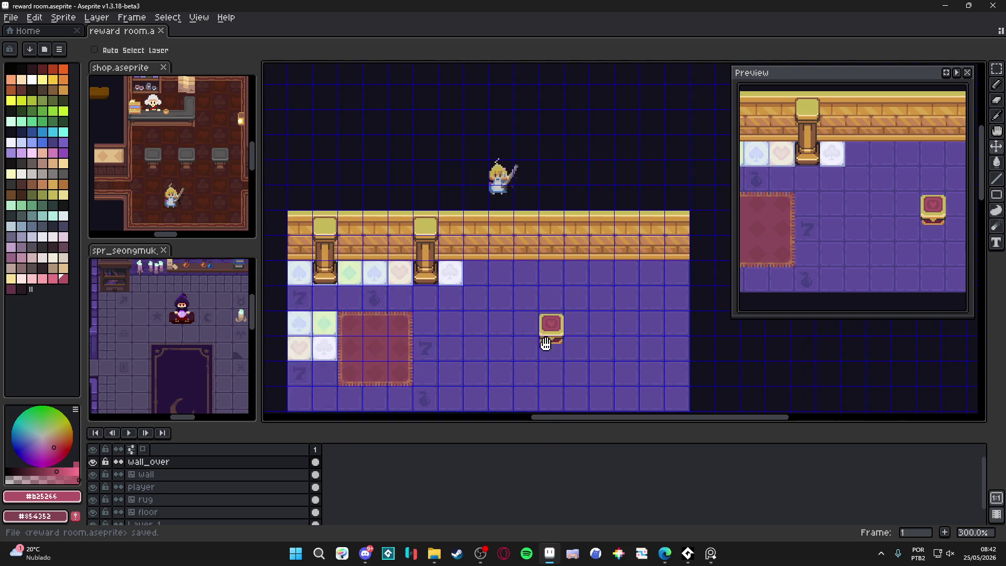
pyautogui.press('m')
pyautogui.scroll(1, 552, 328)
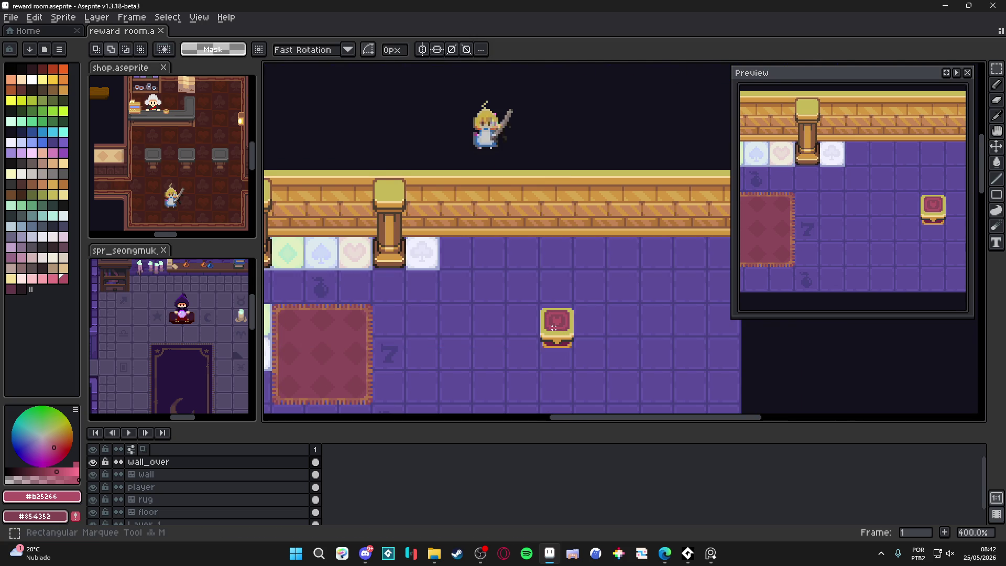
# With the grid shown, copy the heart chest and place the copy three tiles left.
pyautogui.hotkey('ctrl', "'")
pyautogui.moveTo(554, 321); pyautogui.dragTo(570, 387)
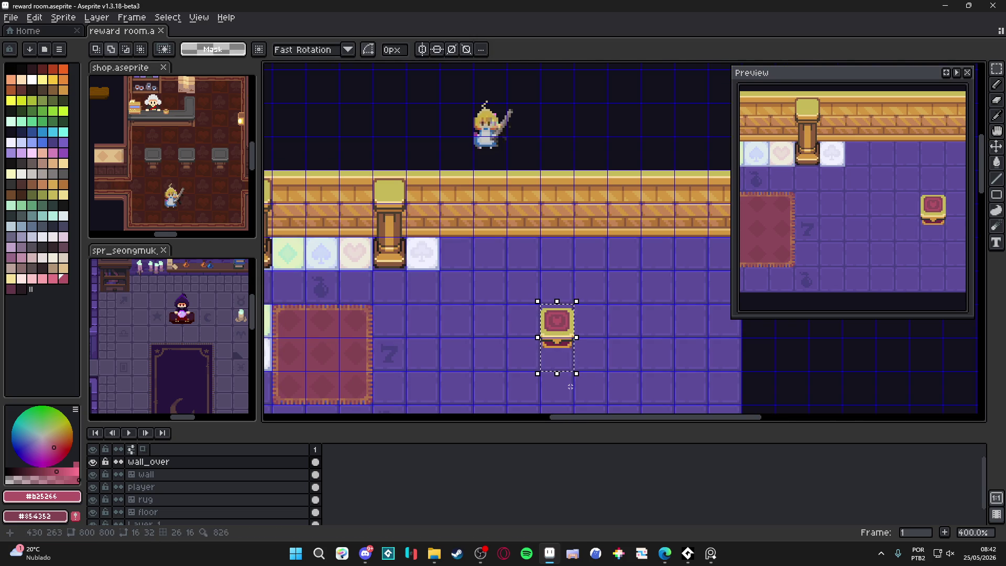
pyautogui.hotkey('ctrl', 'c')
pyautogui.hotkey('ctrl', 'v')
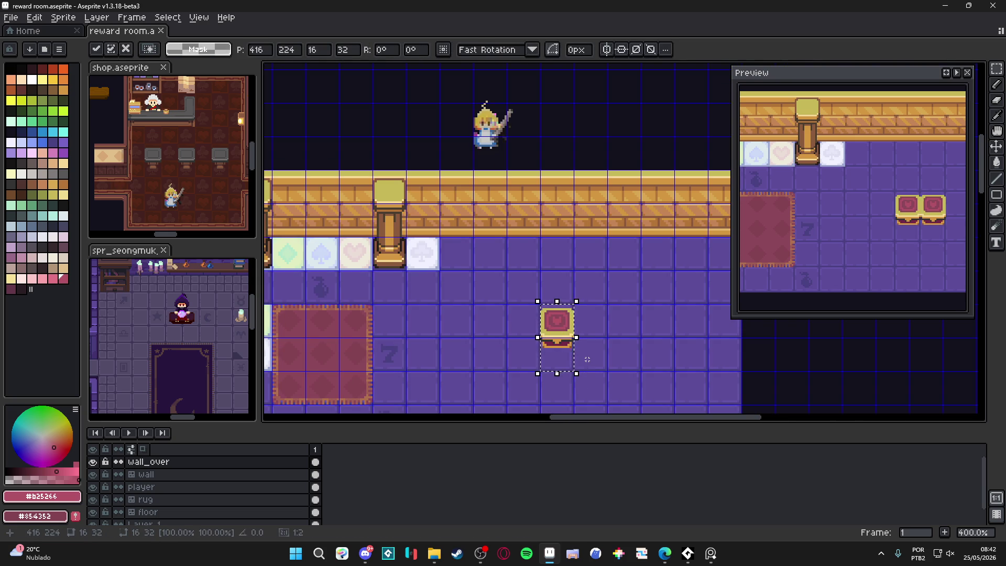
pyautogui.moveTo(557, 330); pyautogui.dragTo(456, 330)
pyautogui.press('Return')
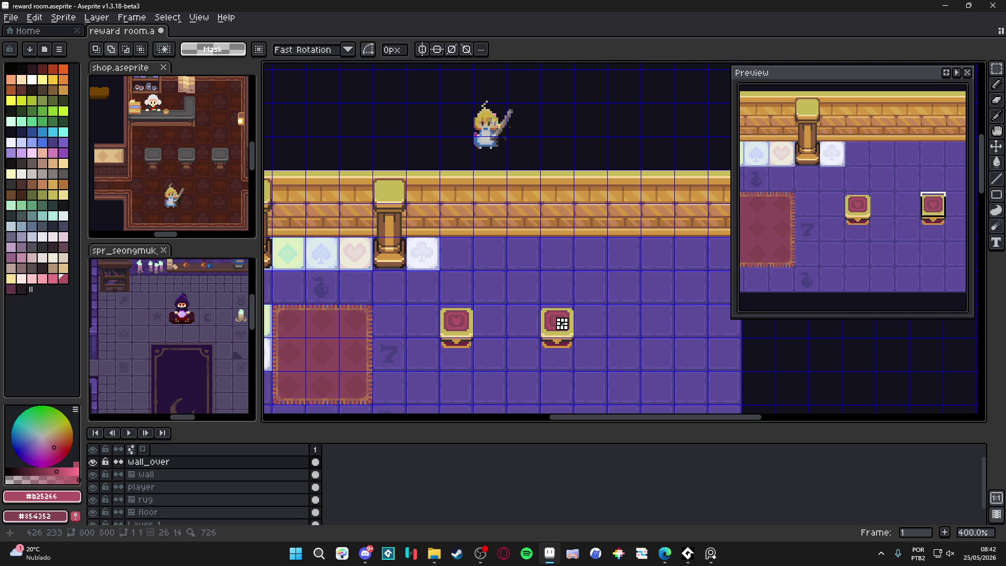
# Paste a second chest copy and shift the rightmost chest one tile right.
pyautogui.moveTo(561, 323)
pyautogui.mouseDown()
pyautogui.moveTo(567, 360)
pyautogui.moveTo(536, 362)
pyautogui.mouseUp()
pyautogui.hotkey('ctrl', 'c')
pyautogui.hotkey('ctrl', 'v')
pyautogui.press('Return')
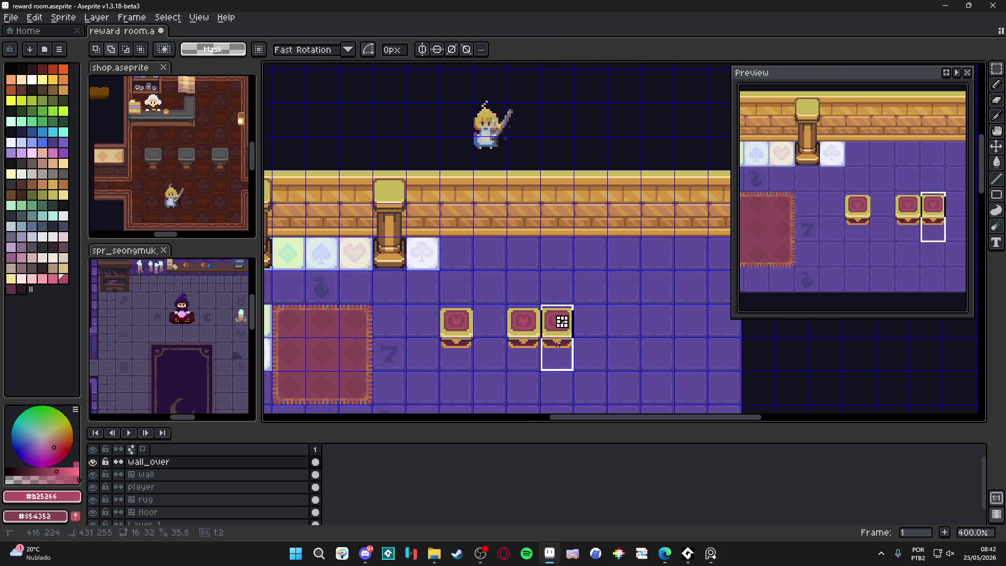
pyautogui.moveTo(562, 322); pyautogui.dragTo(561, 347)
pyautogui.press('Right')
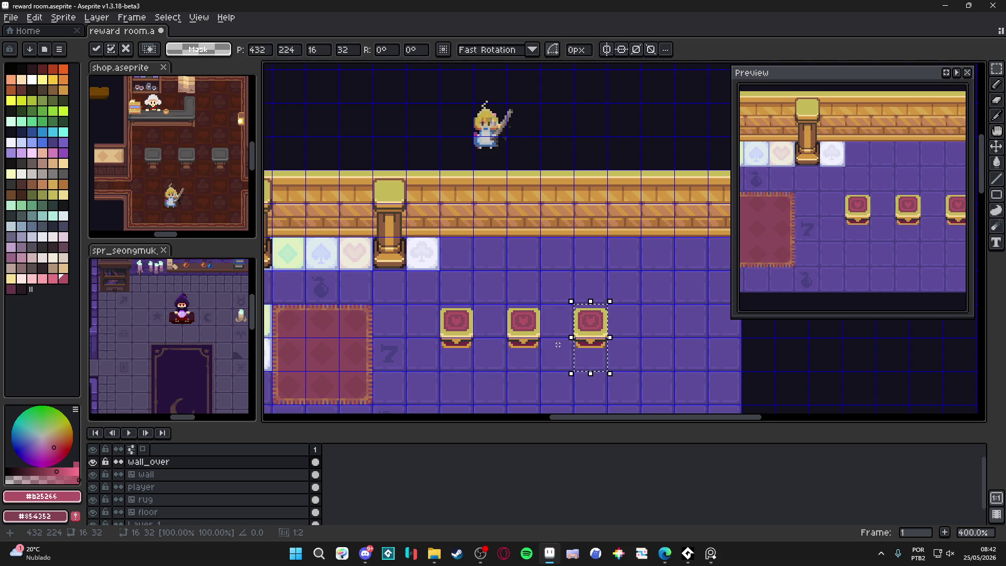
pyautogui.hotkey('ctrl', 'd')
pyautogui.scroll(-1, 449, 315)
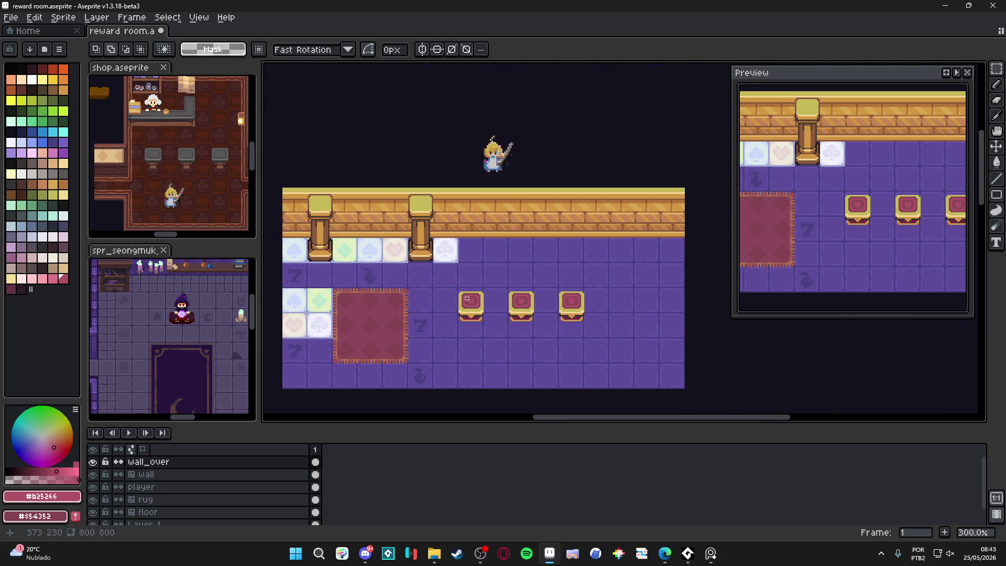
# Select all three chests together and nudge them into their final position.
pyautogui.moveTo(458, 288)
pyautogui.mouseDown()
pyautogui.moveTo(482, 314)
pyautogui.moveTo(586, 341)
pyautogui.mouseUp()
pyautogui.hotkey('shift', 'Up')
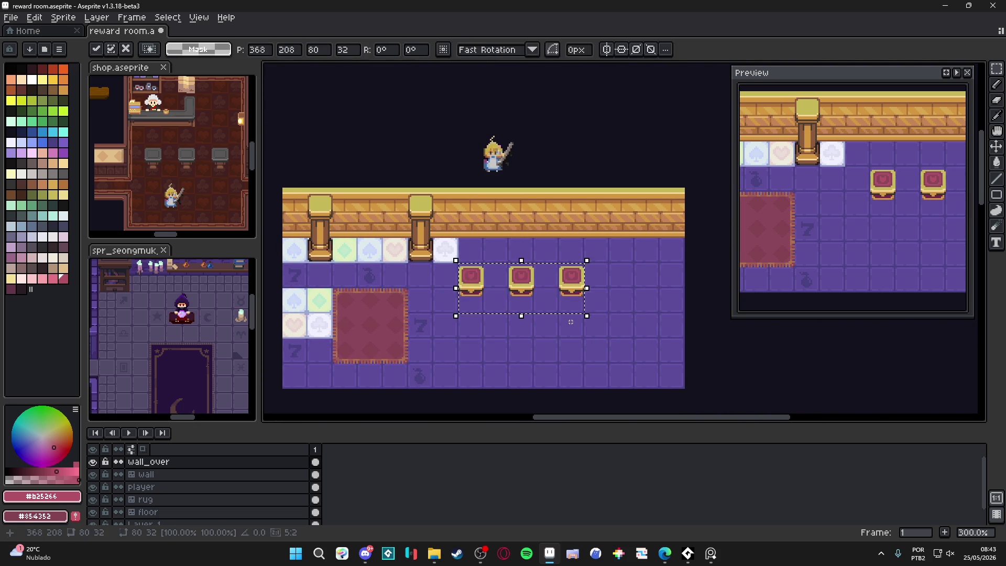
pyautogui.hotkey('shift', 'Right')
pyautogui.hotkey('shift', 'Left')
pyautogui.hotkey('shift', 'Down')
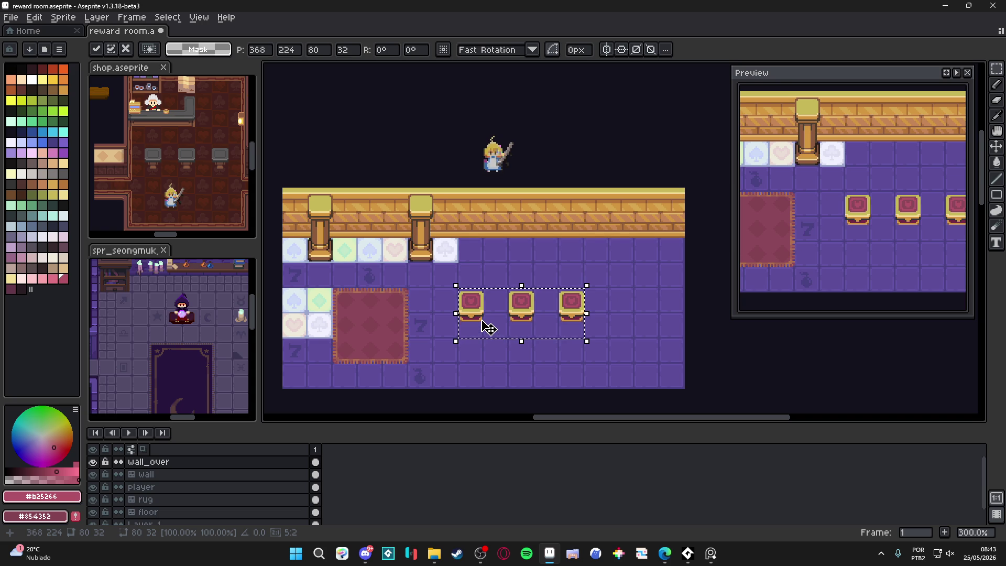
pyautogui.moveTo(478, 323); pyautogui.dragTo(492, 289)
# Undo back to the rug layer and widen the rug by one tile column.
pyautogui.press('v')
pyautogui.hotkey('ctrl', 'z')
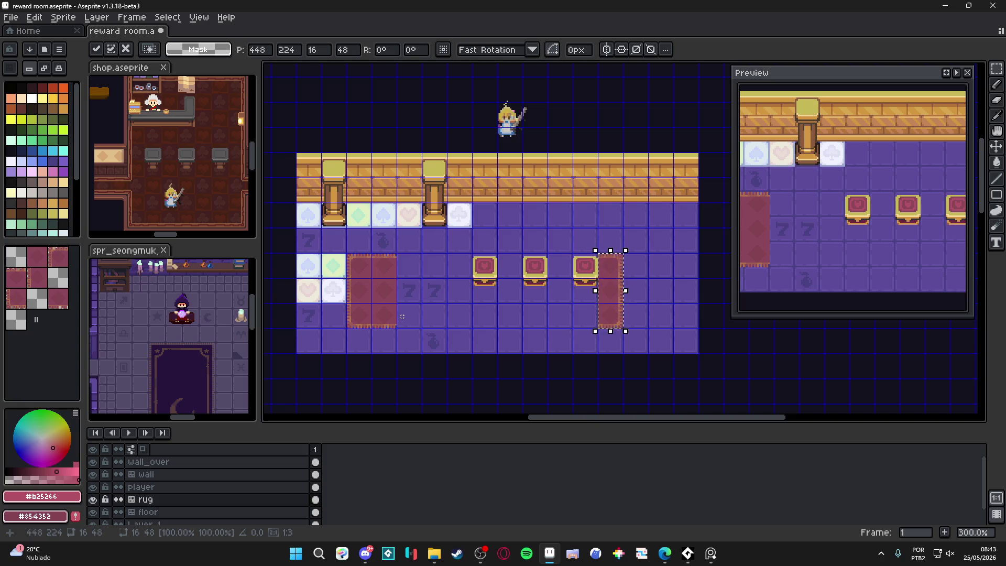
pyautogui.hotkey('ctrl', 'z')
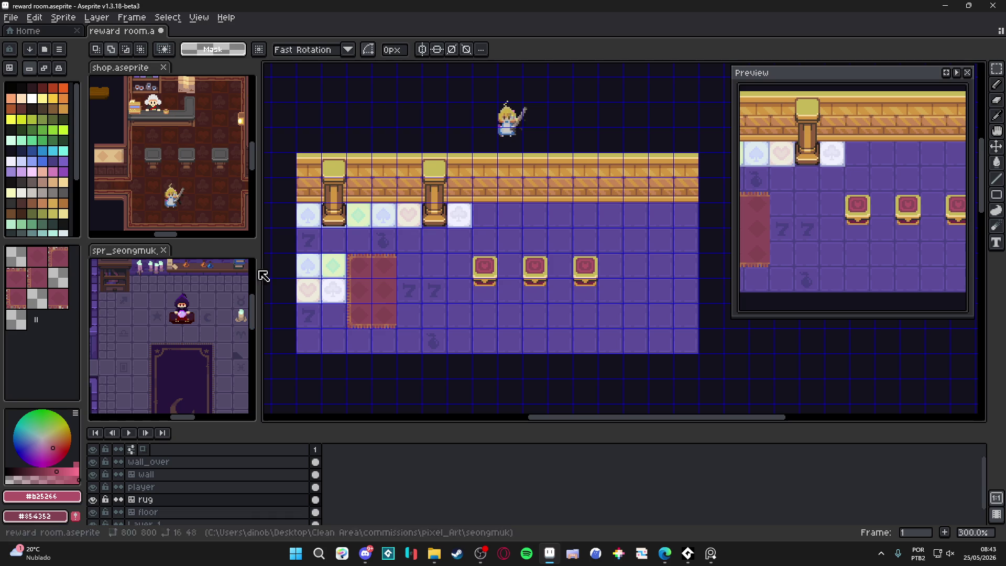
pyautogui.moveTo(356, 267); pyautogui.dragTo(383, 320)
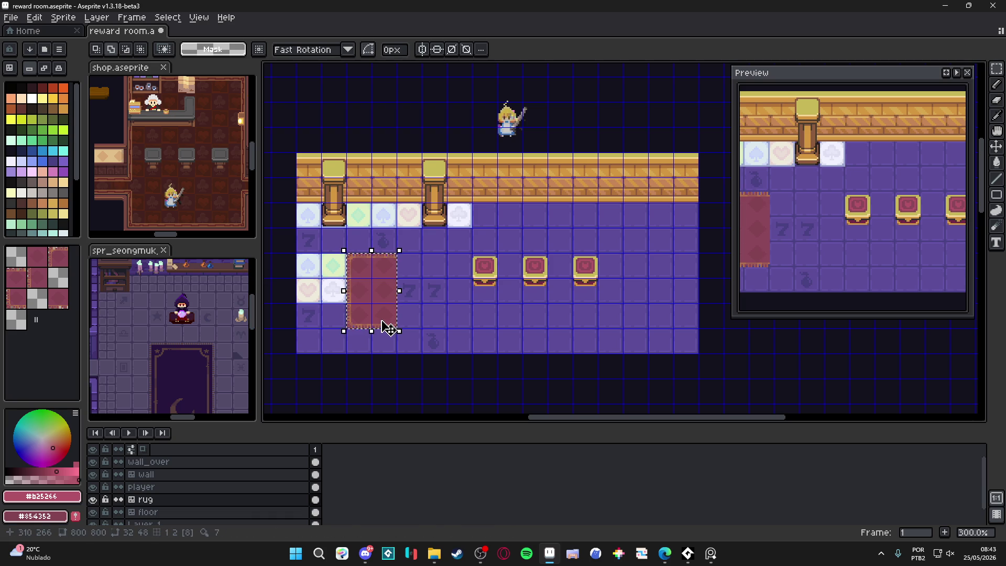
pyautogui.hotkey('ctrl', 'z')
pyautogui.hotkey('ctrl', 'z')
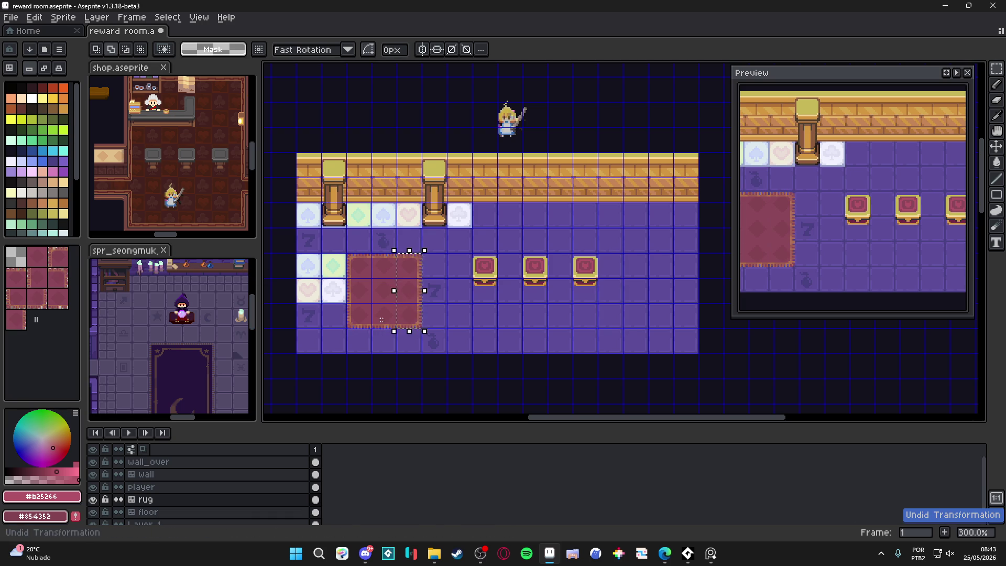
pyautogui.click(44, 68)
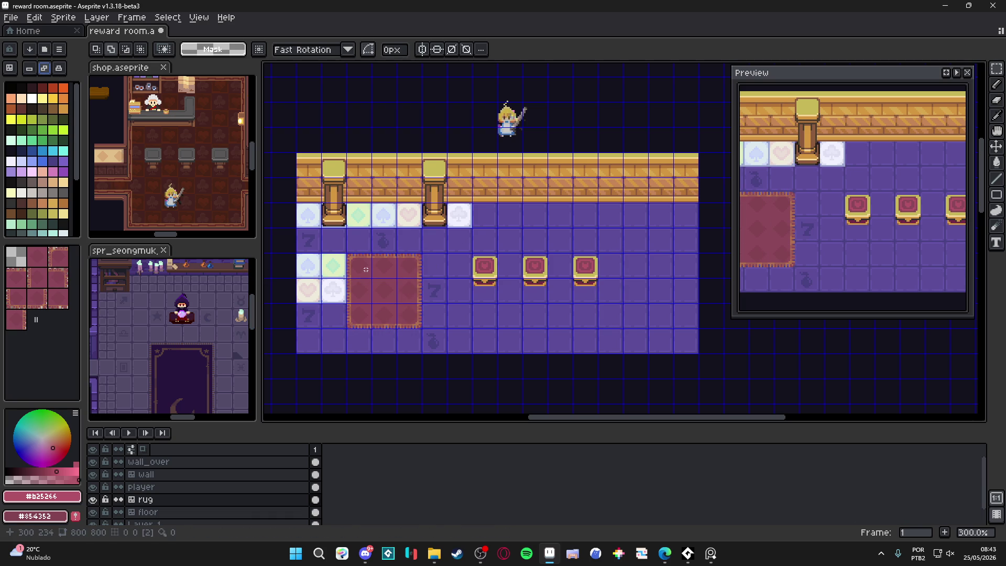
# Shift the square rug right, push its rightmost column out, and move a bottom tile right.
pyautogui.moveTo(365, 267)
pyautogui.mouseDown()
pyautogui.moveTo(390, 273)
pyautogui.moveTo(413, 327)
pyautogui.mouseUp()
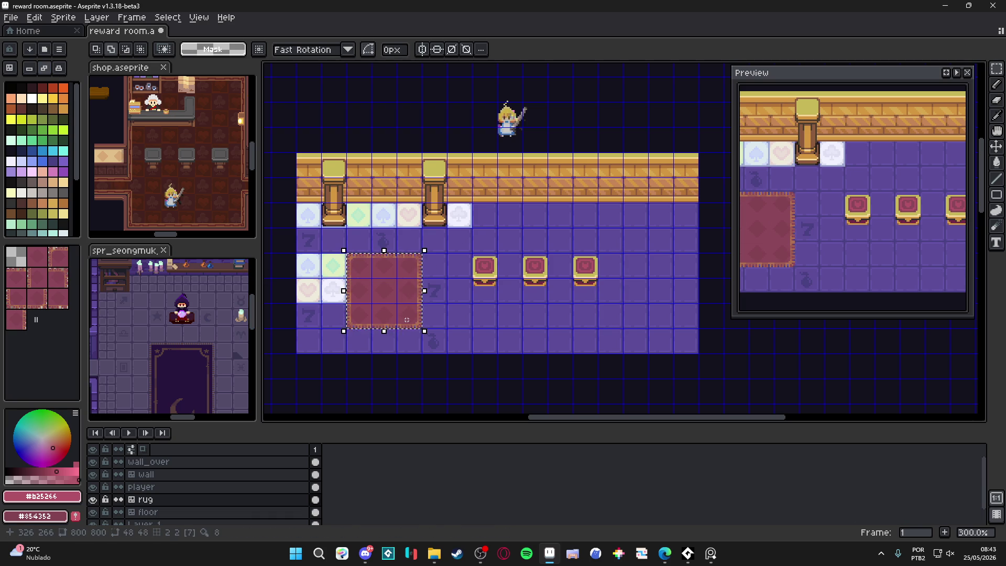
pyautogui.press('Right')
pyautogui.press('Right')
pyautogui.press('Right')
pyautogui.press('Right')
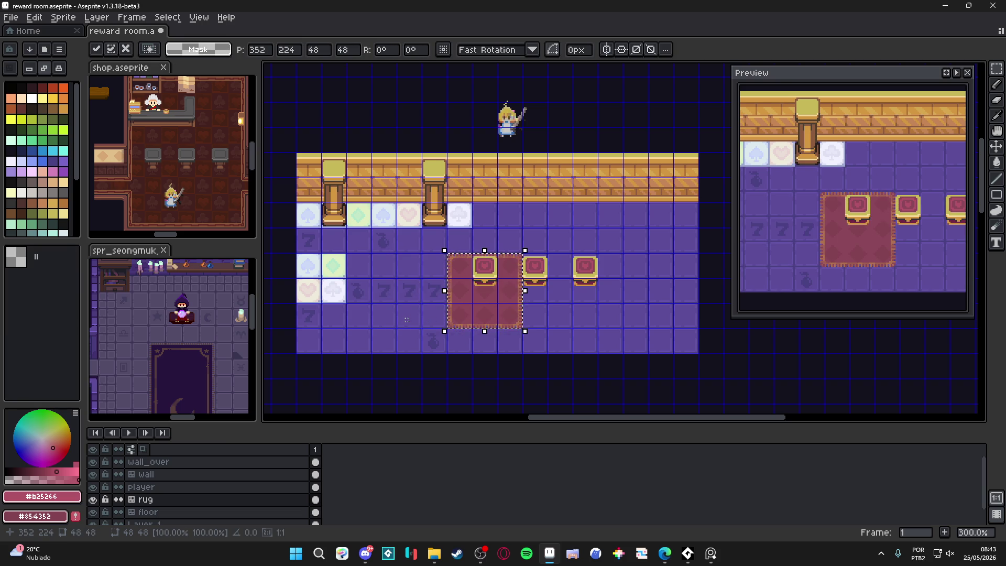
pyautogui.press('Return')
pyautogui.moveTo(518, 268); pyautogui.dragTo(509, 319)
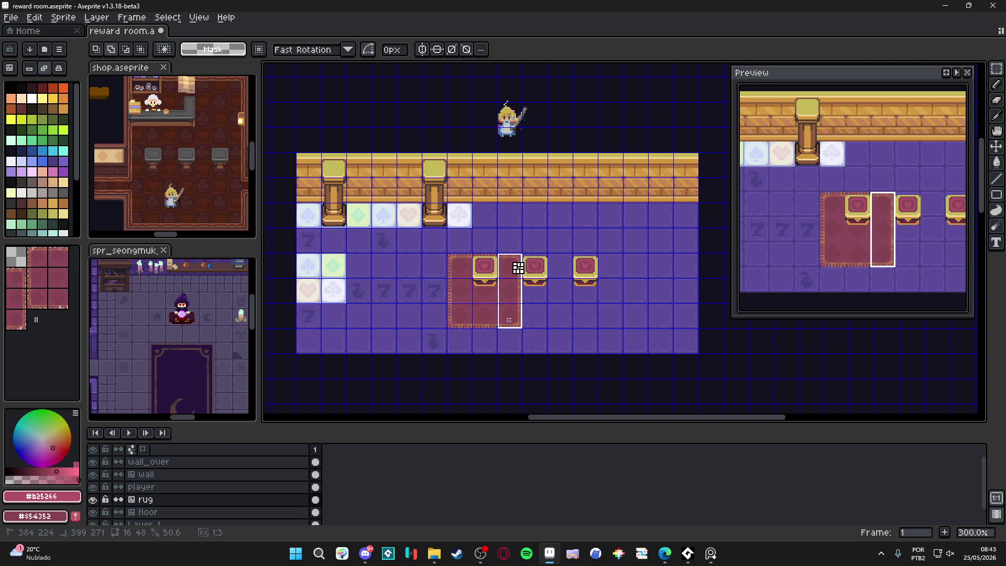
pyautogui.press('Right')
pyautogui.press('Right')
pyautogui.press('Right')
pyautogui.click(508, 320)
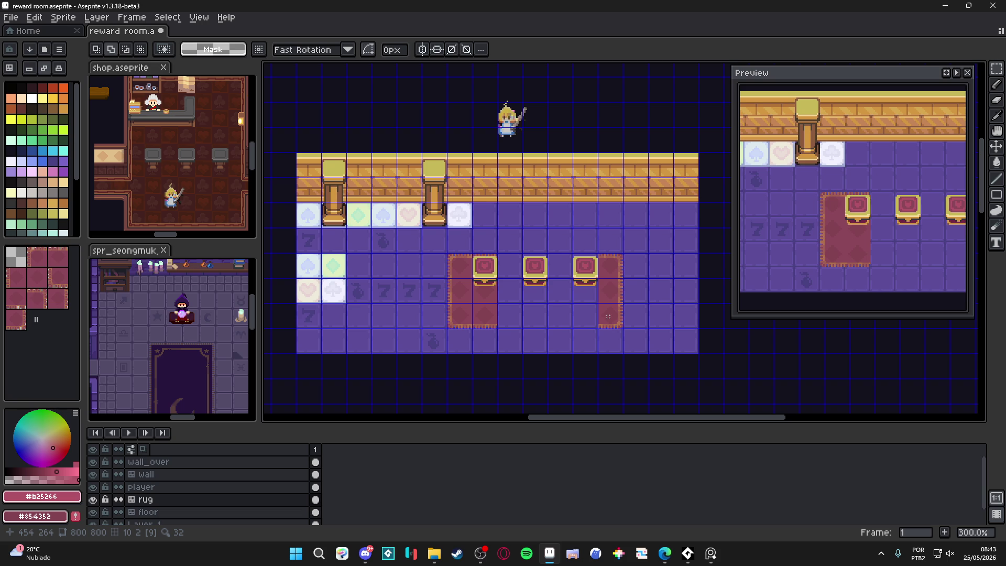
pyautogui.moveTo(473, 304); pyautogui.dragTo(497, 328)
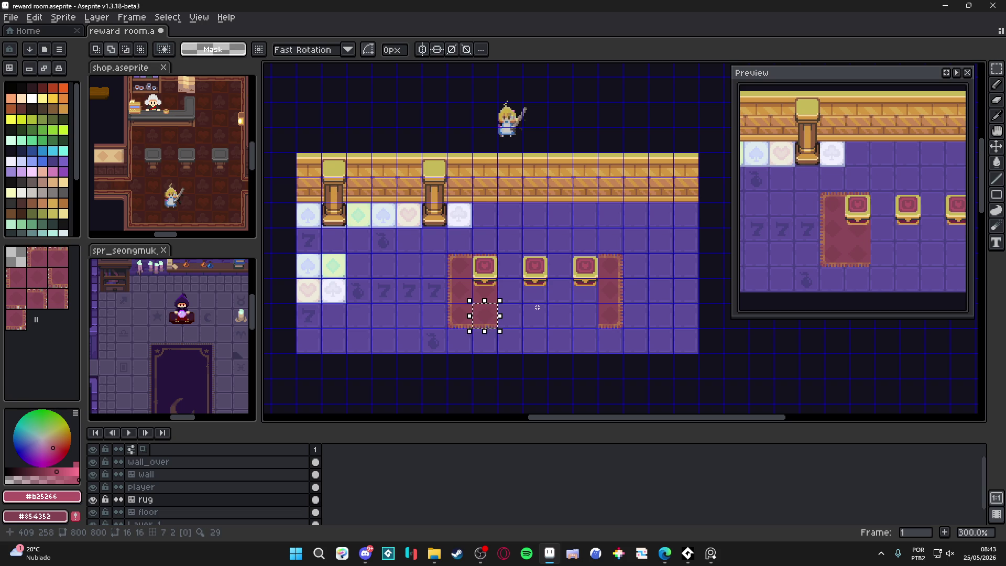
pyautogui.press('Right')
pyautogui.press('Return')
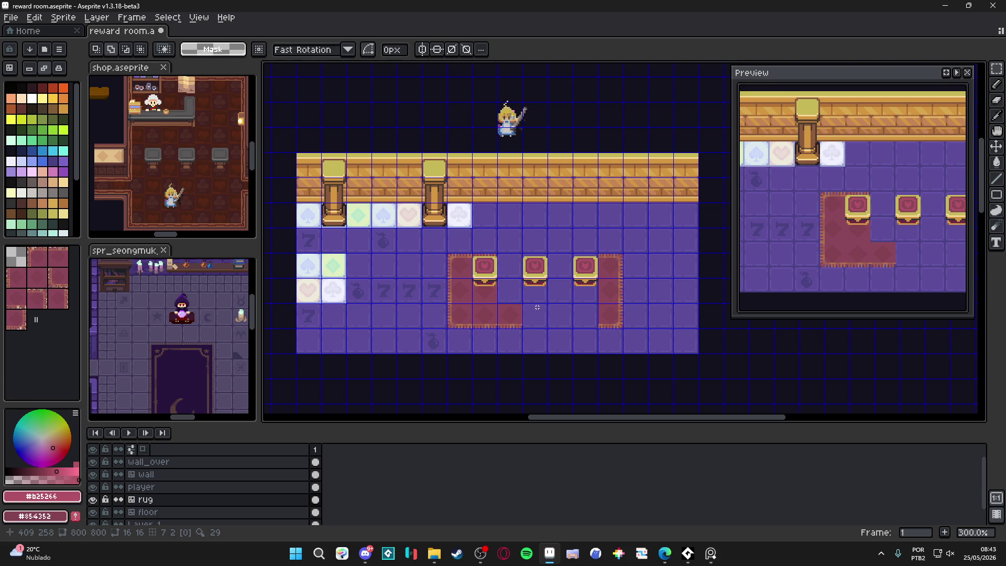
pyautogui.press("ctrl+'")
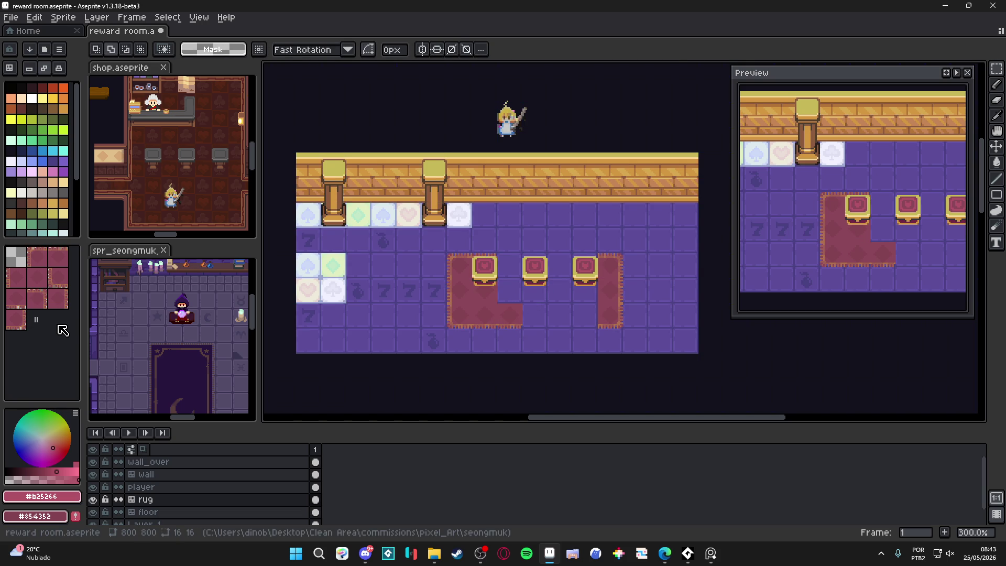
# Paint rug bottom-edge tiles to extend the rug's lower border rightward.
pyautogui.click(44, 276)
pyautogui.keyDown('alt'); pyautogui.click(512, 314); pyautogui.keyUp('alt')
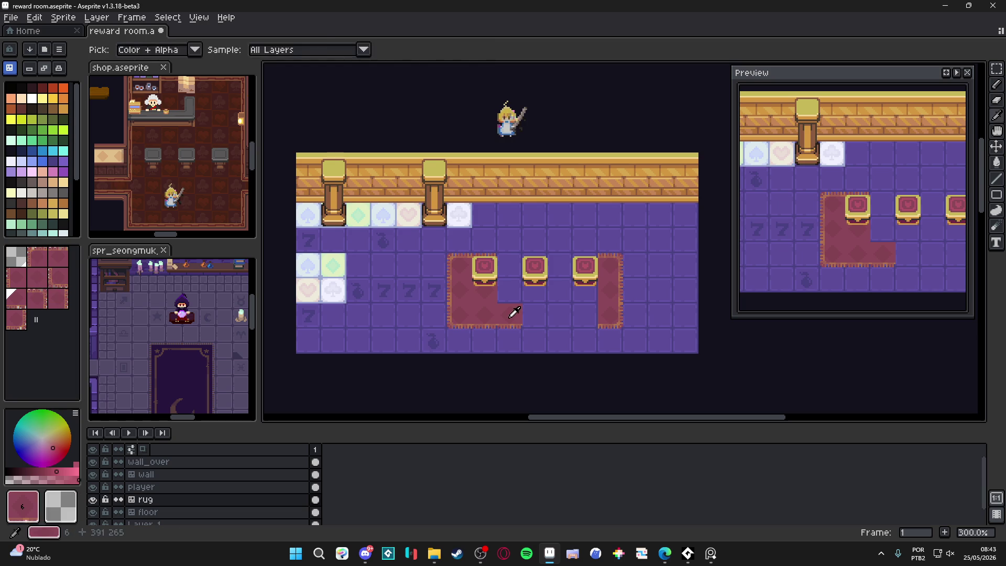
pyautogui.click(539, 315)
pyautogui.moveTo(543, 314); pyautogui.dragTo(584, 315)
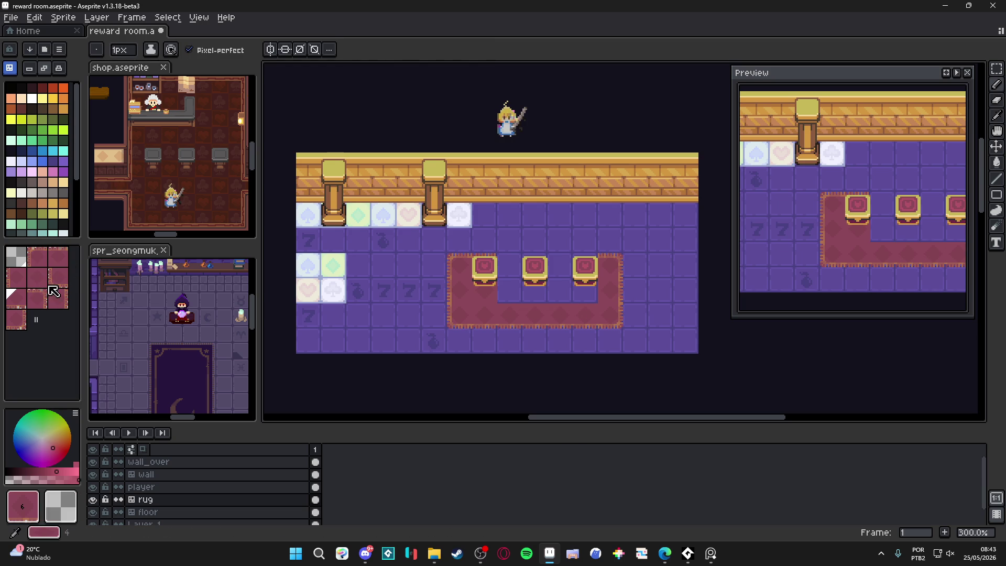
# Fill the gaps between chests with top-edge tiles and the second-row purple cells with diamond tiles.
pyautogui.click(57, 262)
pyautogui.click(509, 265)
pyautogui.click(559, 266)
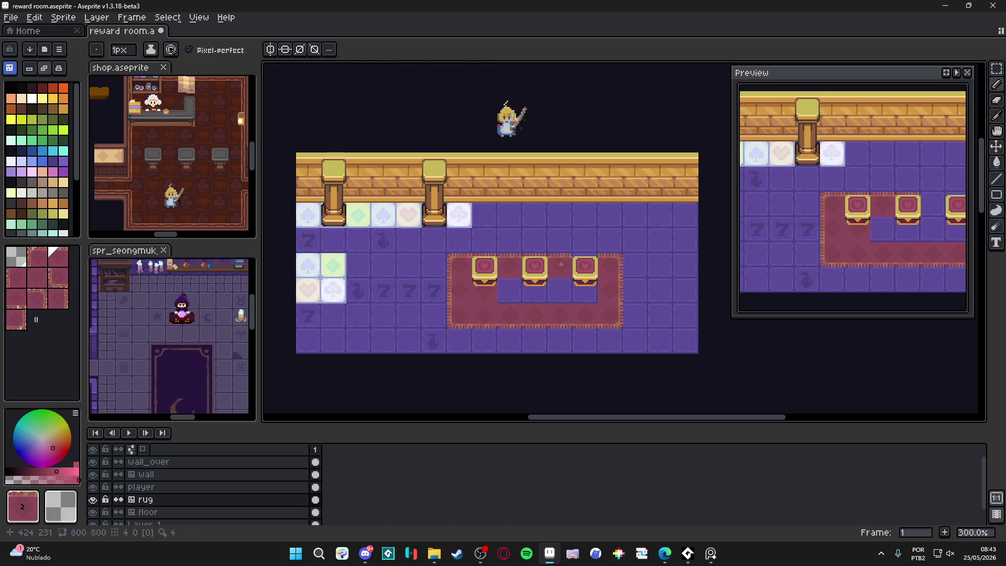
pyautogui.keyDown('alt'); pyautogui.click(491, 287); pyautogui.keyUp('alt')
pyautogui.click(509, 292)
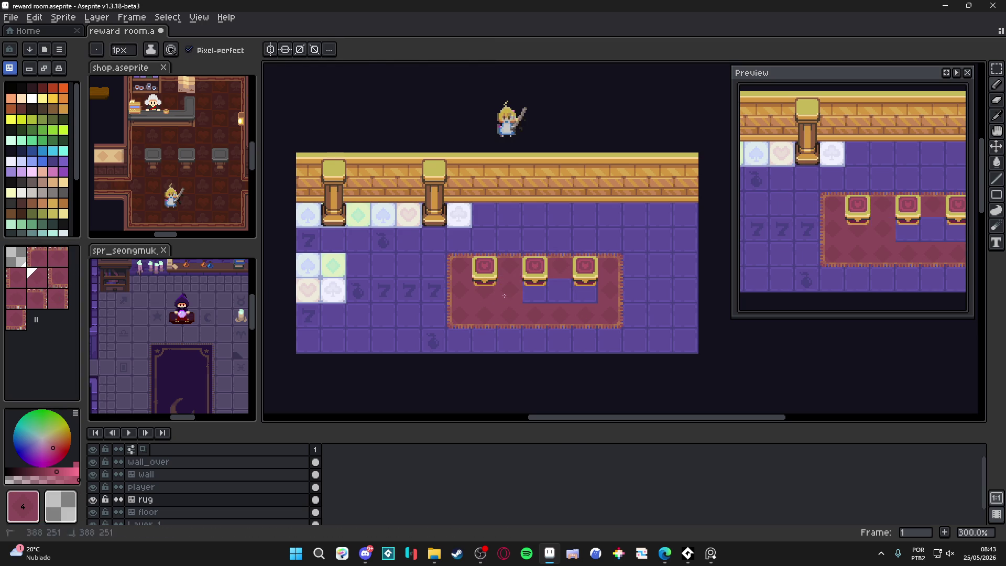
pyautogui.click(534, 291)
pyautogui.click(557, 296)
pyautogui.click(578, 296)
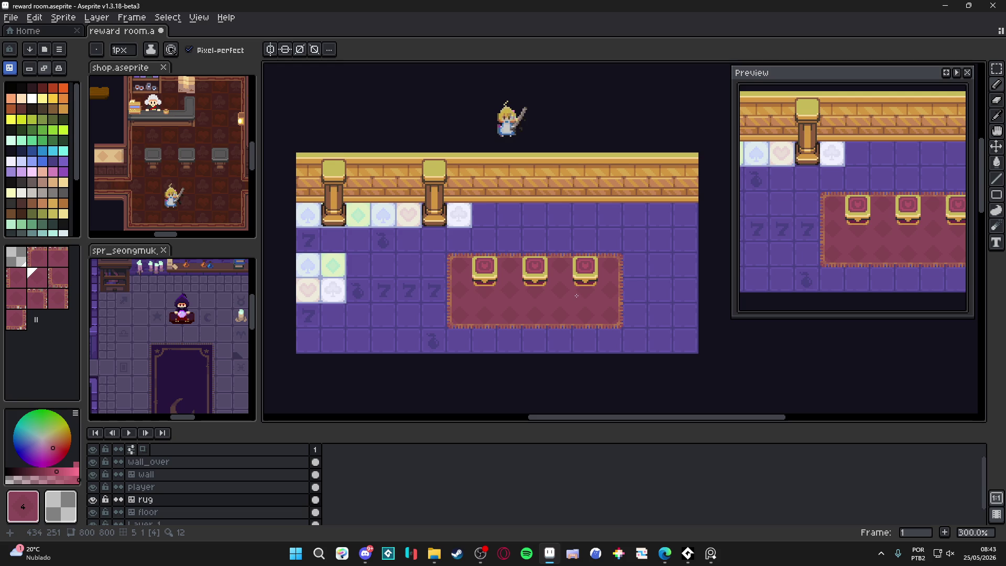
# On the wall_over layer, show the grid and marquee-select all three chests.
pyautogui.keyDown('ctrl'); pyautogui.click(491, 290); pyautogui.keyUp('ctrl')
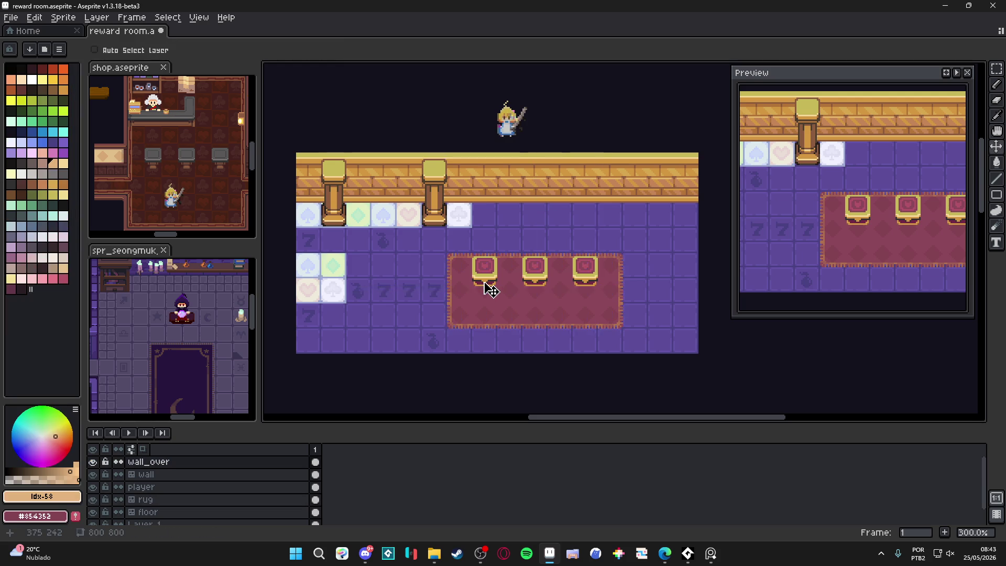
pyautogui.hotkey('ctrl', "'")
pyautogui.press('m')
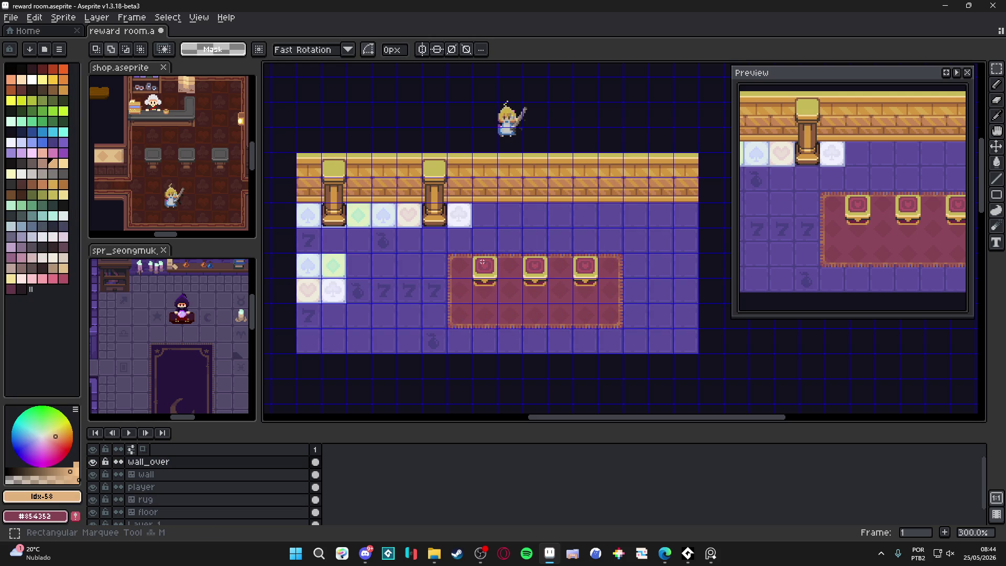
pyautogui.moveTo(479, 260); pyautogui.dragTo(591, 296)
# Nudge the chests with arrow keys until centred on the rug, then drop them and hide the grid.
pyautogui.press('Down')
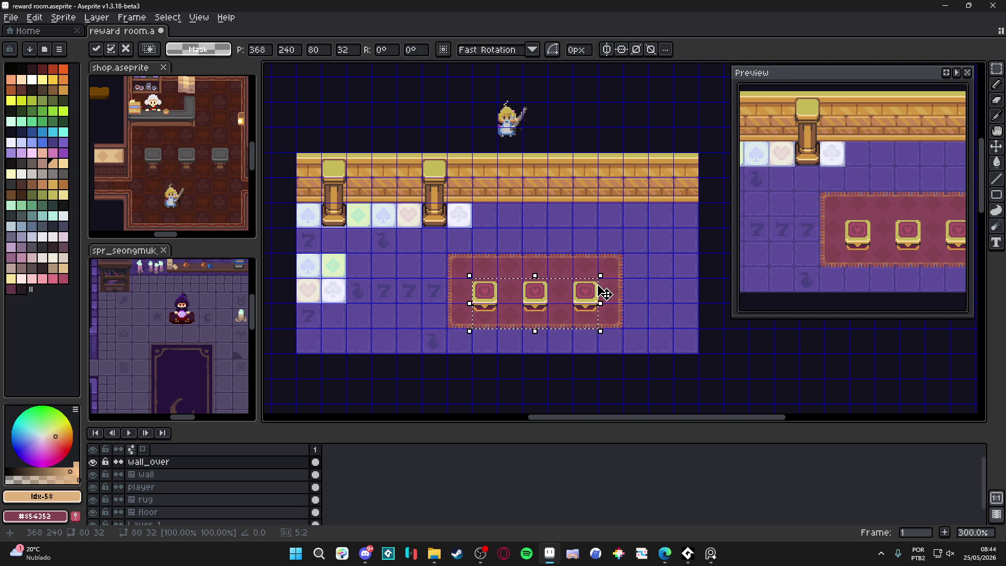
pyautogui.scroll(2, 604, 296)
pyautogui.press('Up')
pyautogui.press('Up')
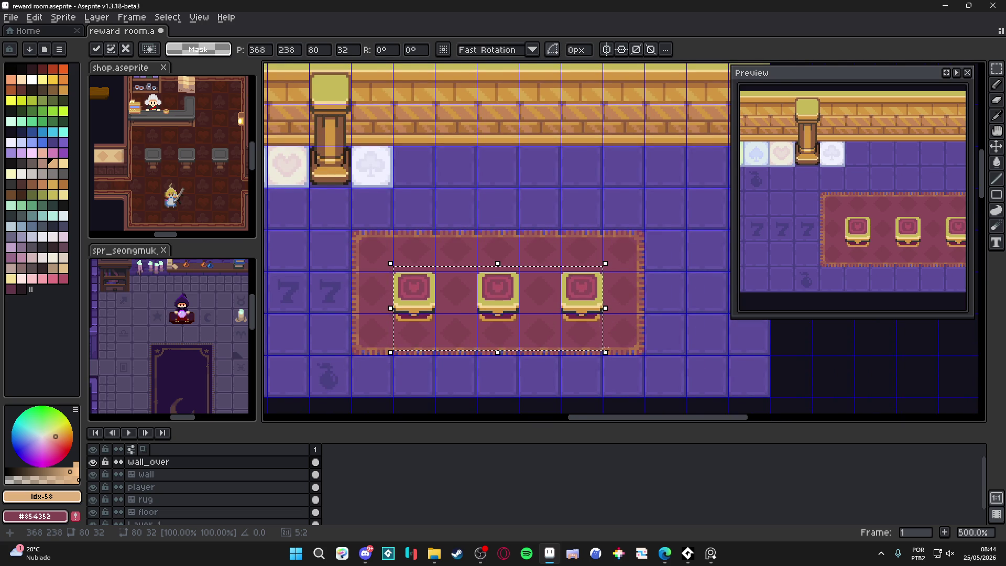
pyautogui.scroll(-2, 596, 350)
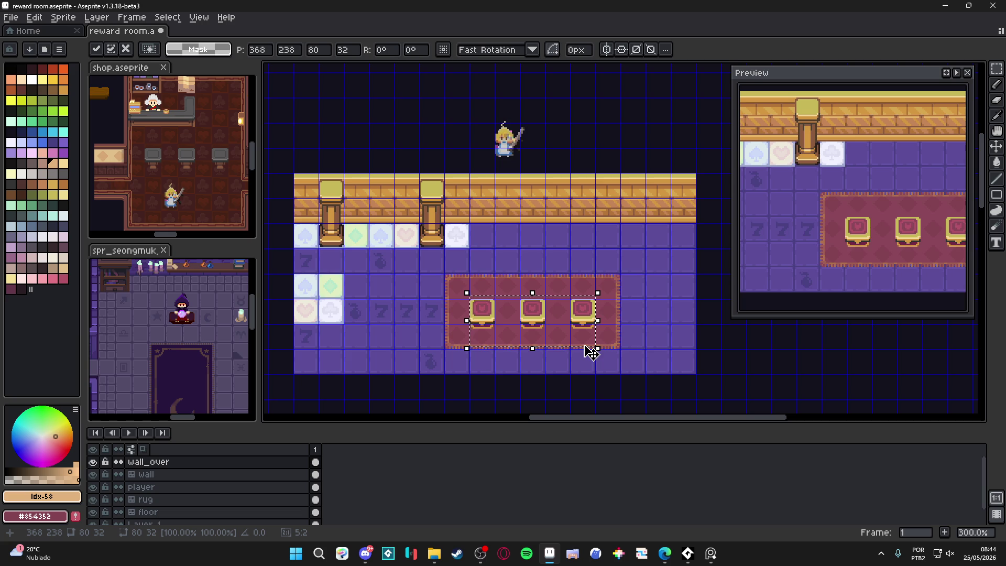
pyautogui.press('Up')
pyautogui.press('Up')
pyautogui.press('Up')
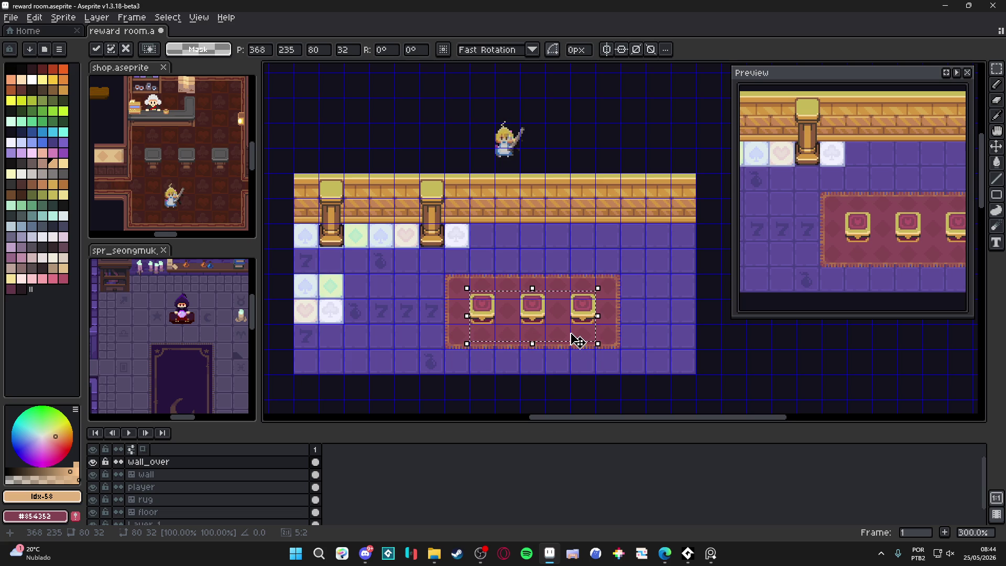
pyautogui.hotkey('ctrl', 'd')
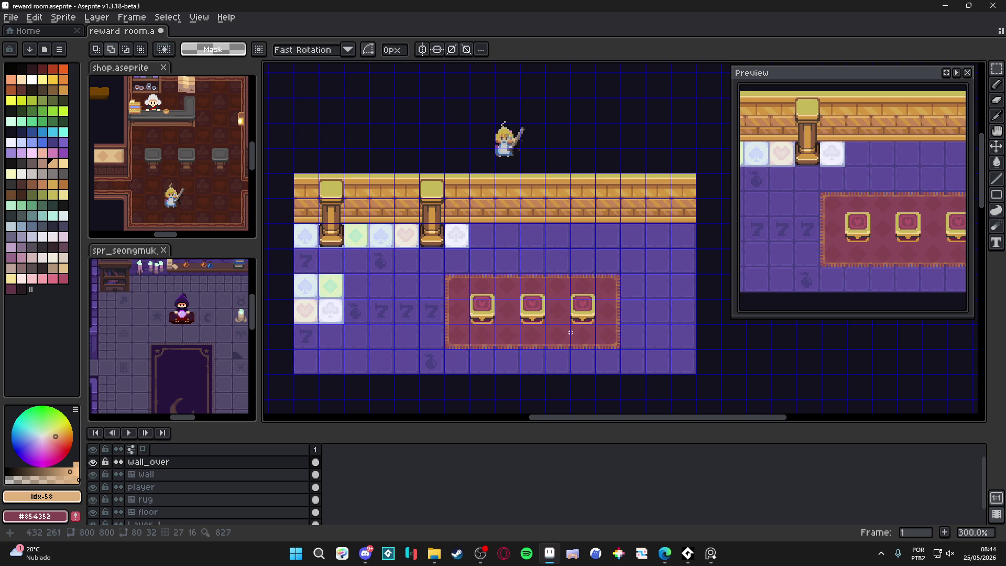
pyautogui.hotkey('ctrl', "'")
pyautogui.scroll(-1, 526, 348)
pyautogui.scroll(1, 533, 346)
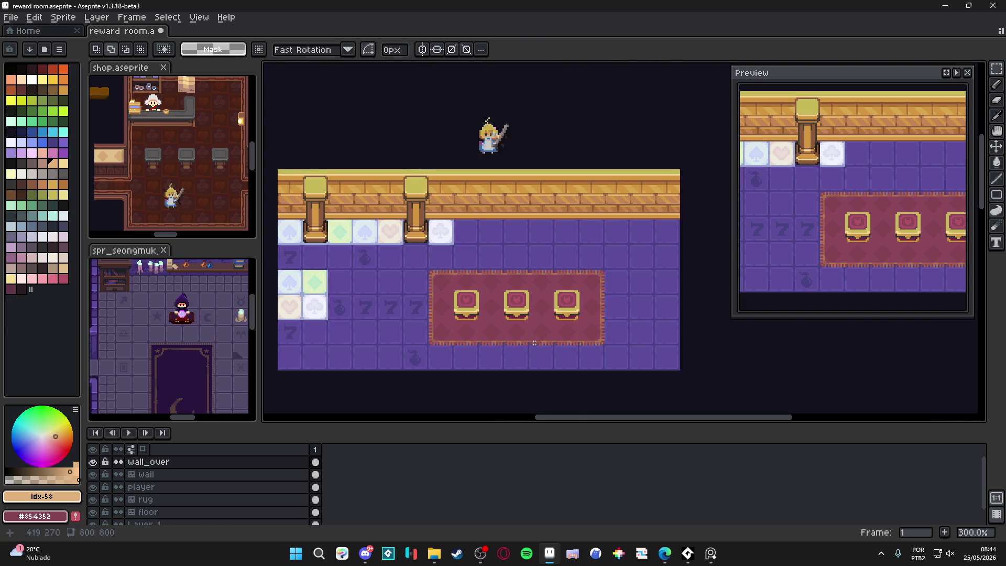
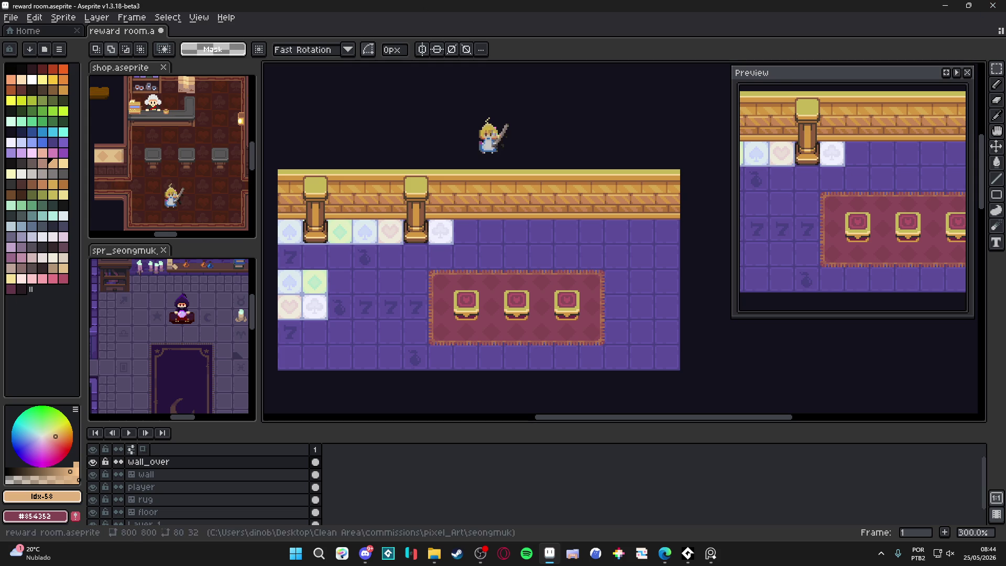
# Activate the floor layer and try the spade and green diamond tiles, then leave tile mode.
pyautogui.moveTo(448, 357); pyautogui.dragTo(457, 349)
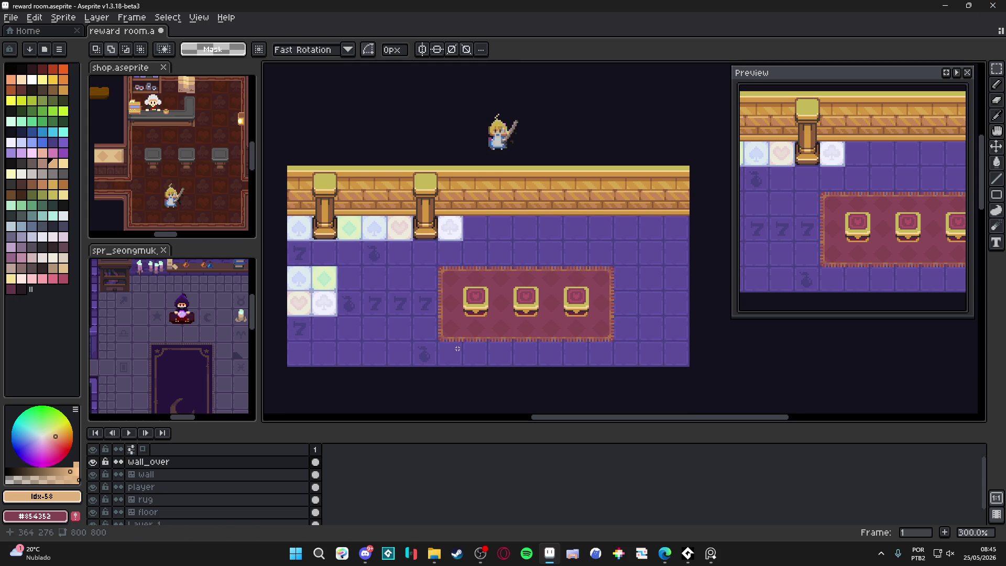
pyautogui.hscroll(-3, 457, 348)
pyautogui.scroll(-2, 457, 348)
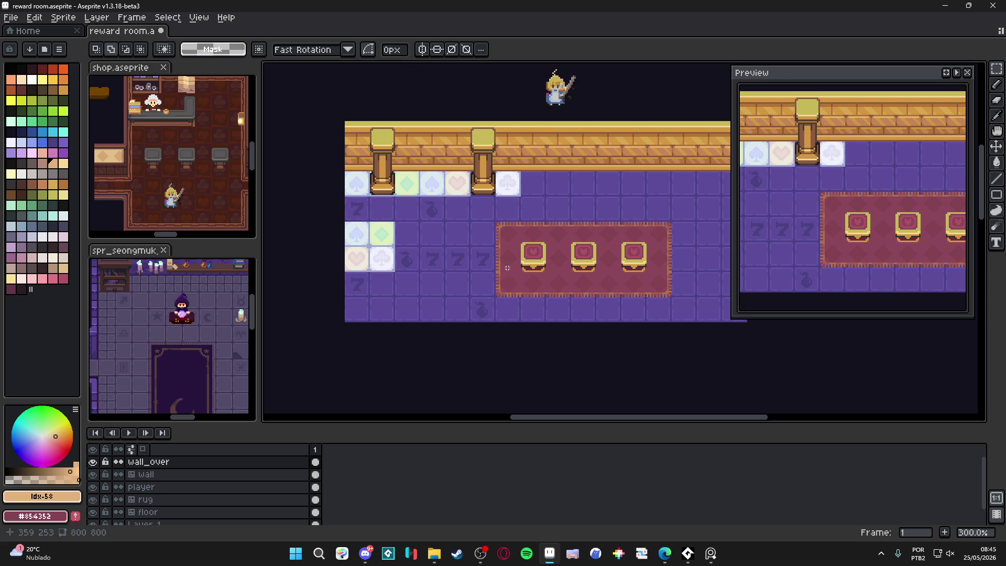
pyautogui.hscroll(2, 532, 264)
pyautogui.press('v')
pyautogui.keyDown('ctrl'); pyautogui.click(473, 196); pyautogui.keyUp('ctrl')
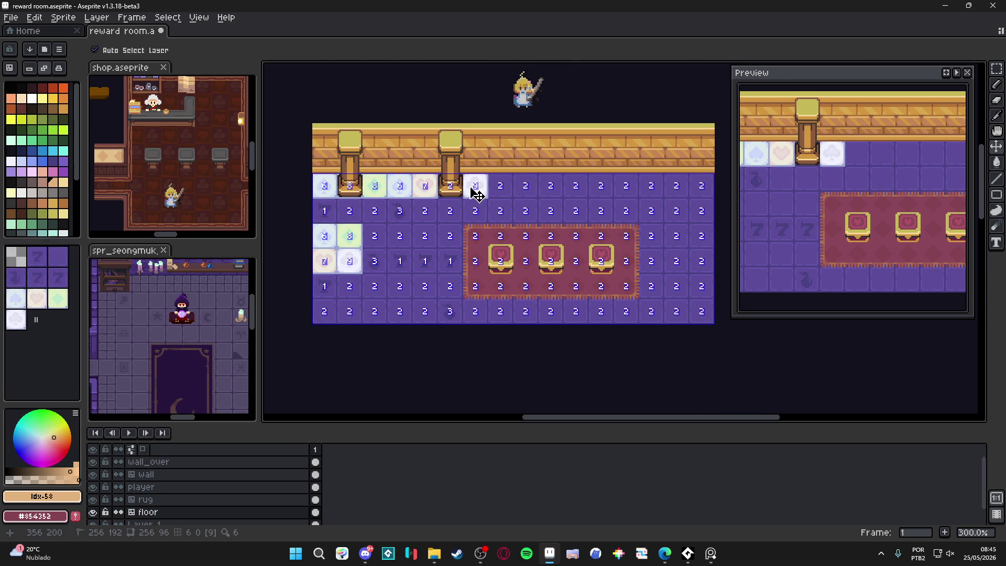
pyautogui.hotkey('space', 'Tab')
pyautogui.press('b')
pyautogui.click(502, 194)
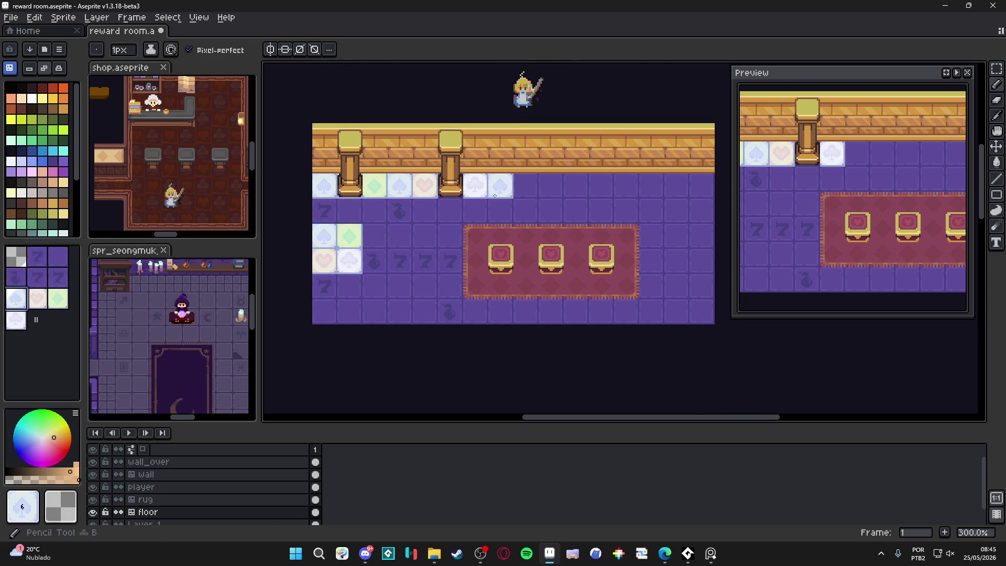
pyautogui.click(58, 299)
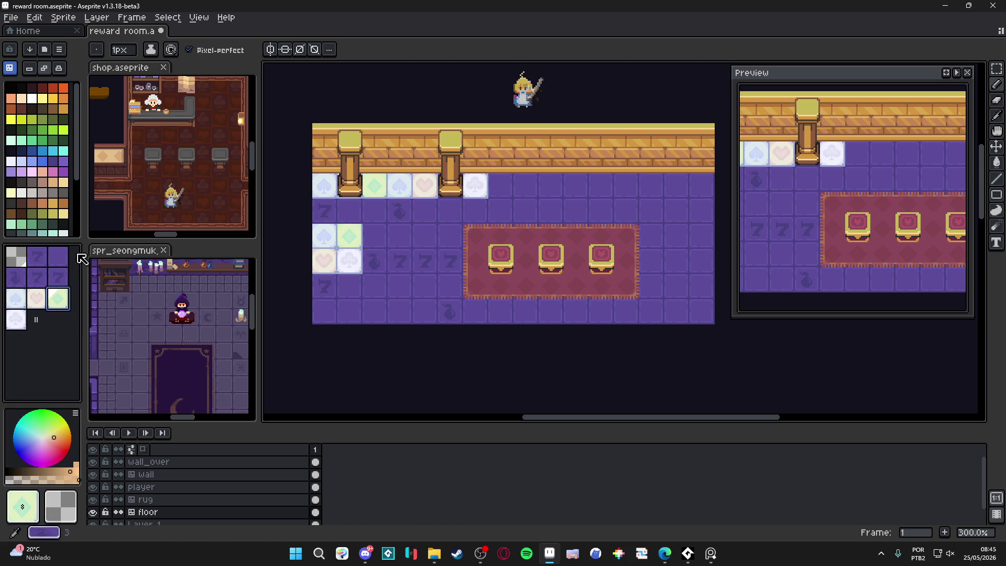
pyautogui.hotkey('space', 'Tab')
# Save the reward room file with Ctrl+S and make wall_over the active layer.
pyautogui.hscroll(1, 301, 229)
pyautogui.hotkey('ctrl', 's')
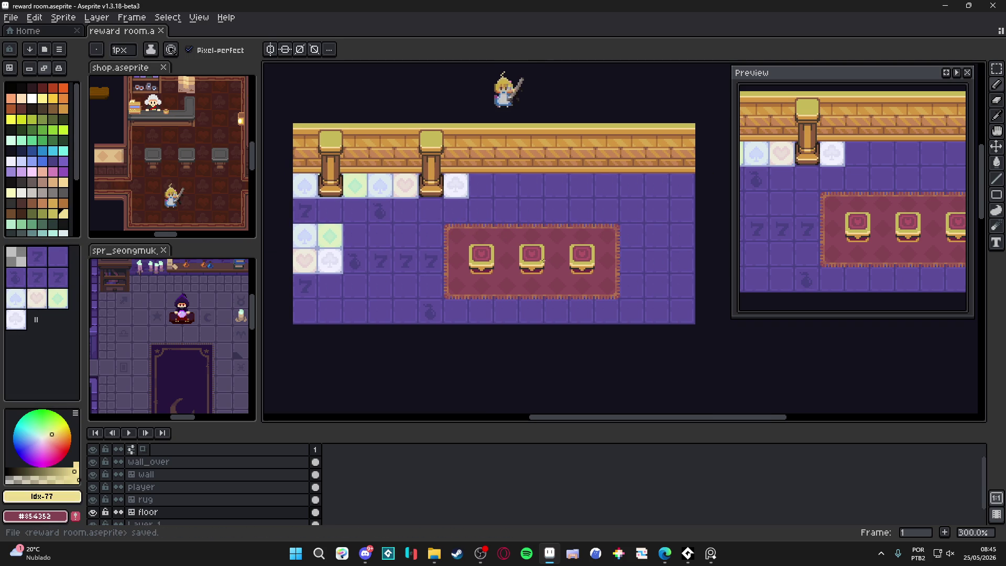
pyautogui.hscroll(1, 504, 265)
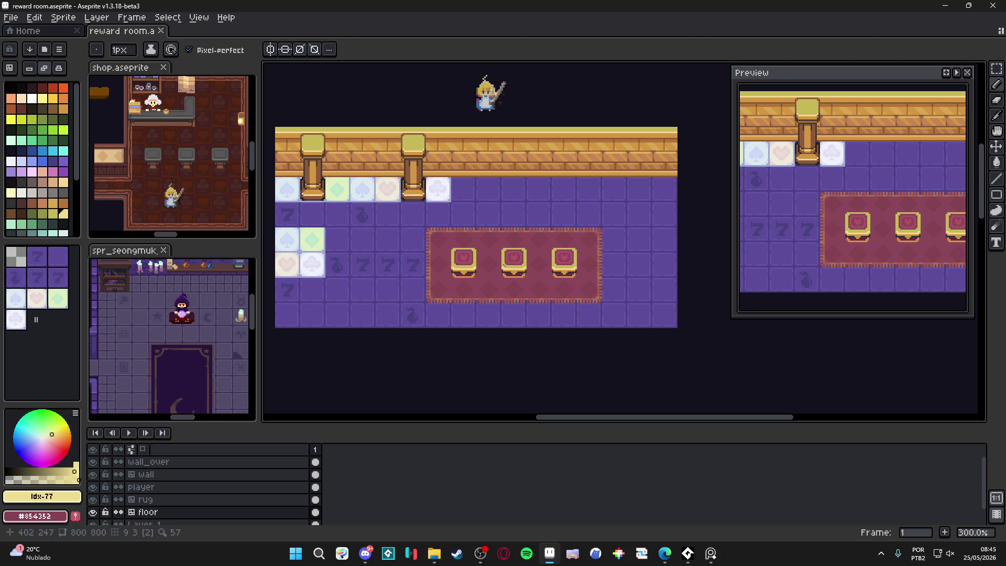
pyautogui.keyDown('ctrl'); pyautogui.click(469, 269); pyautogui.keyUp('ctrl')
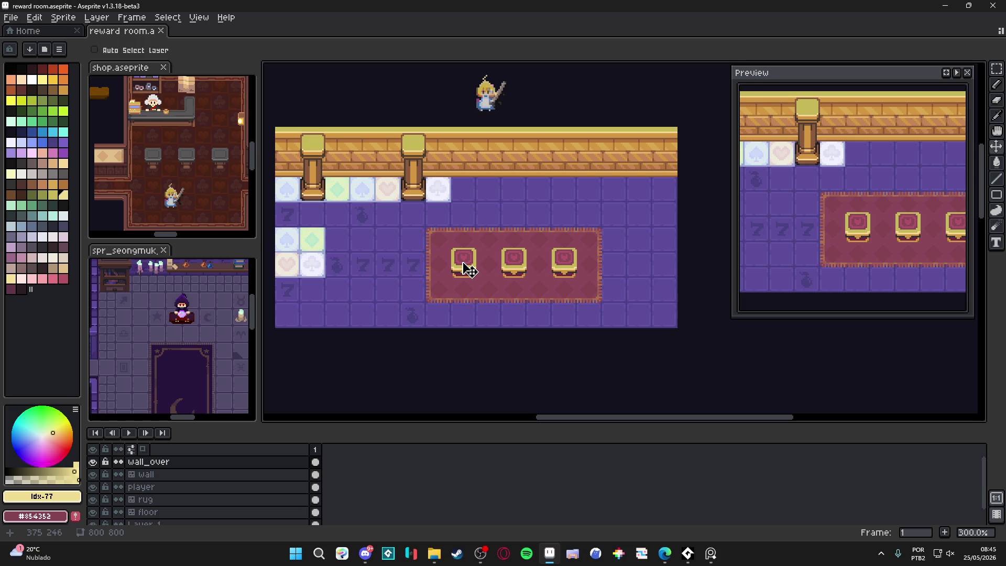
# Return to the floor layer in tile mode and choose the 7 tile from the tileset.
pyautogui.keyDown('ctrl'); pyautogui.click(411, 270); pyautogui.keyUp('ctrl')
pyautogui.press('Tab')
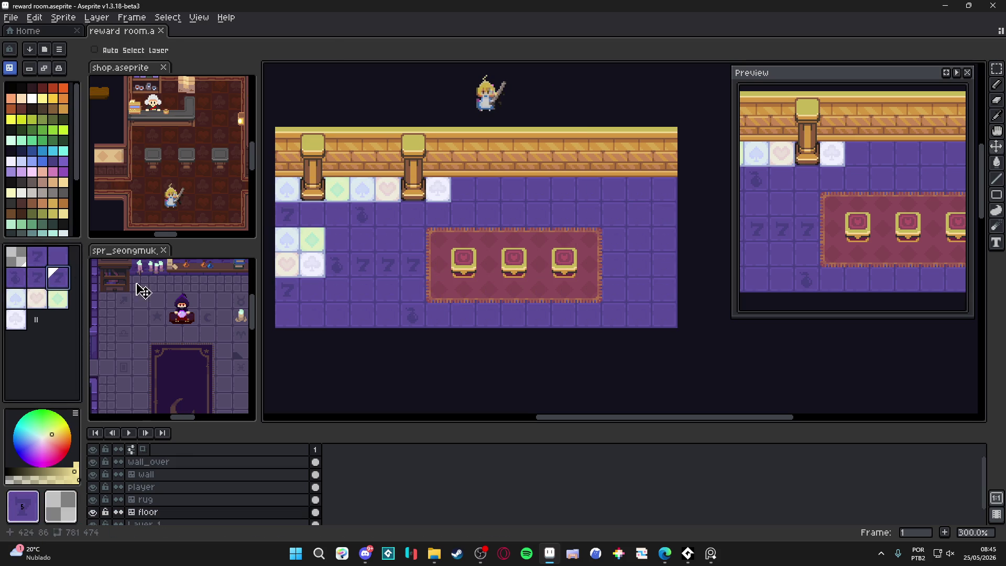
pyautogui.click(58, 277)
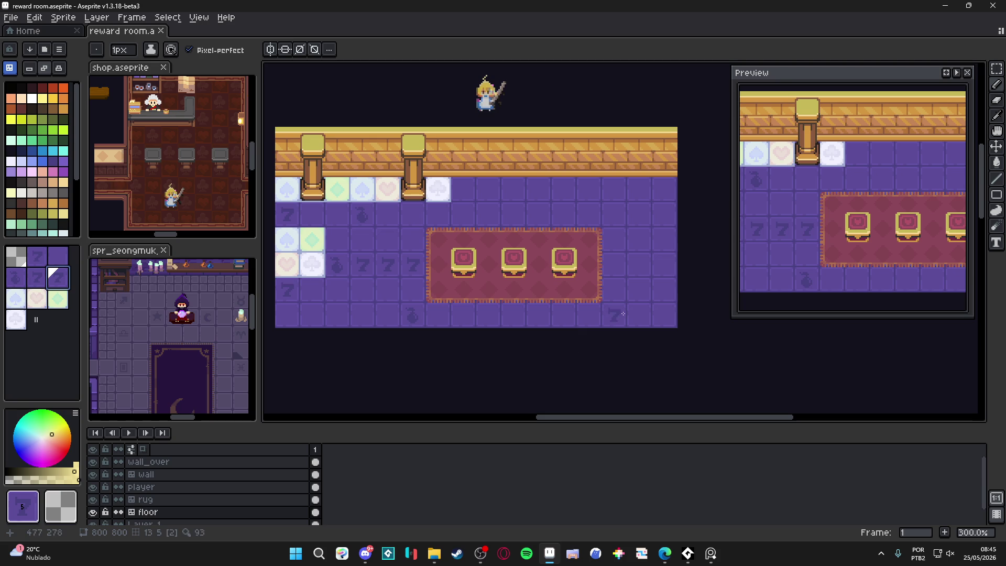
pyautogui.keyDown('alt'); pyautogui.click(358, 284); pyautogui.keyUp('alt')
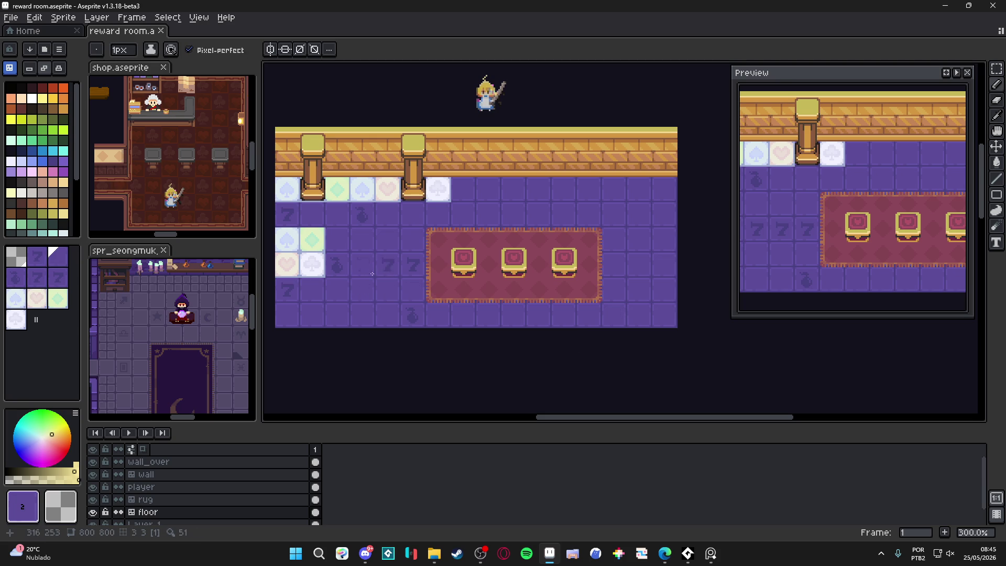
pyautogui.click(37, 278)
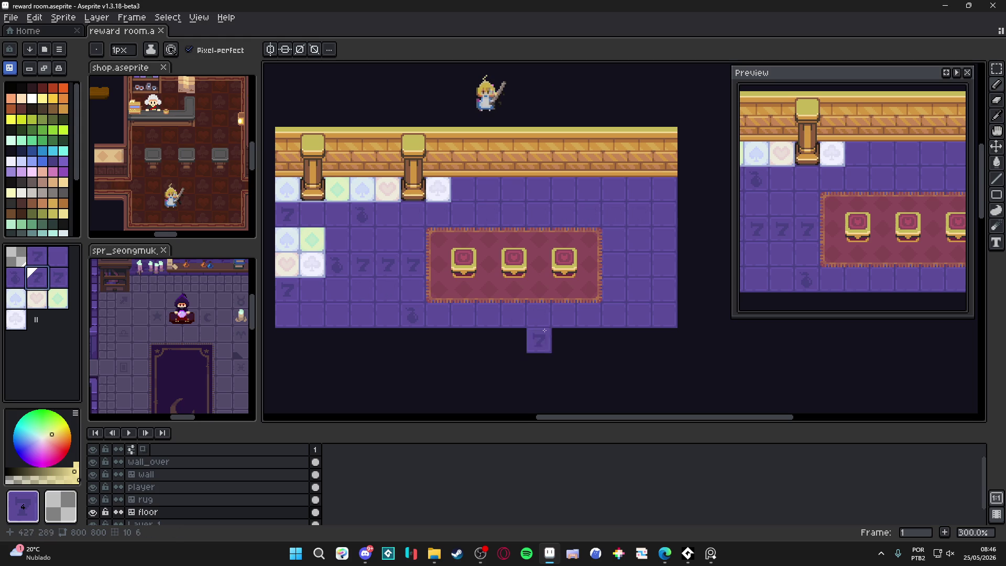
# Try two 7 tiles in the bottom floor row, then cover them with plain floor.
pyautogui.click(494, 316)
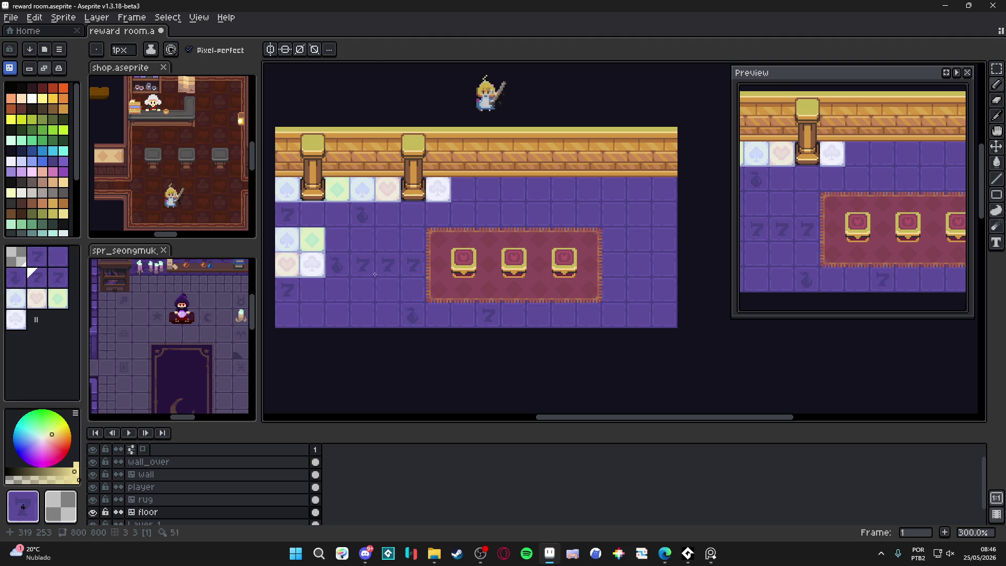
pyautogui.click(513, 316)
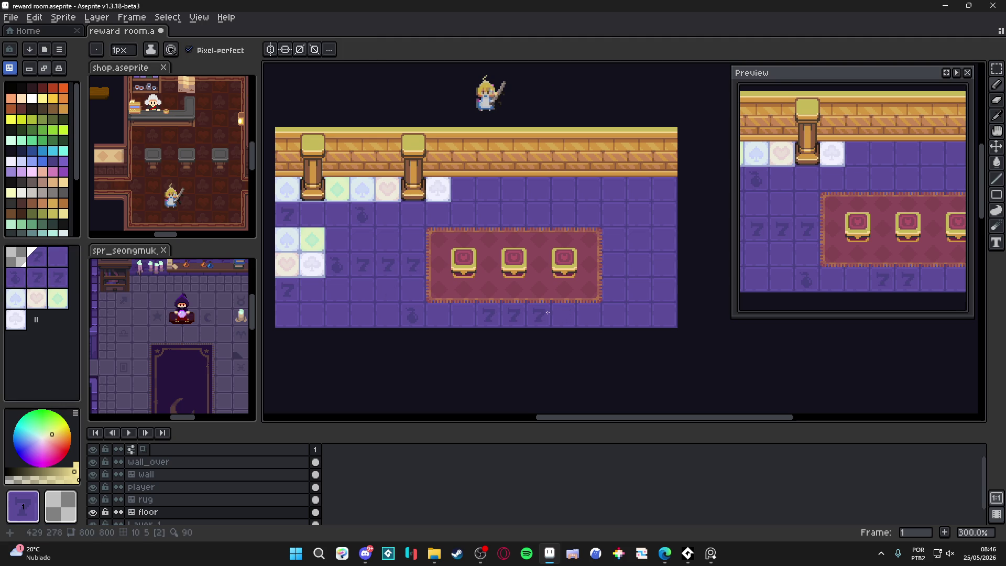
pyautogui.keyDown('alt'); pyautogui.click(564, 314); pyautogui.keyUp('alt')
pyautogui.moveTo(514, 315); pyautogui.dragTo(492, 315)
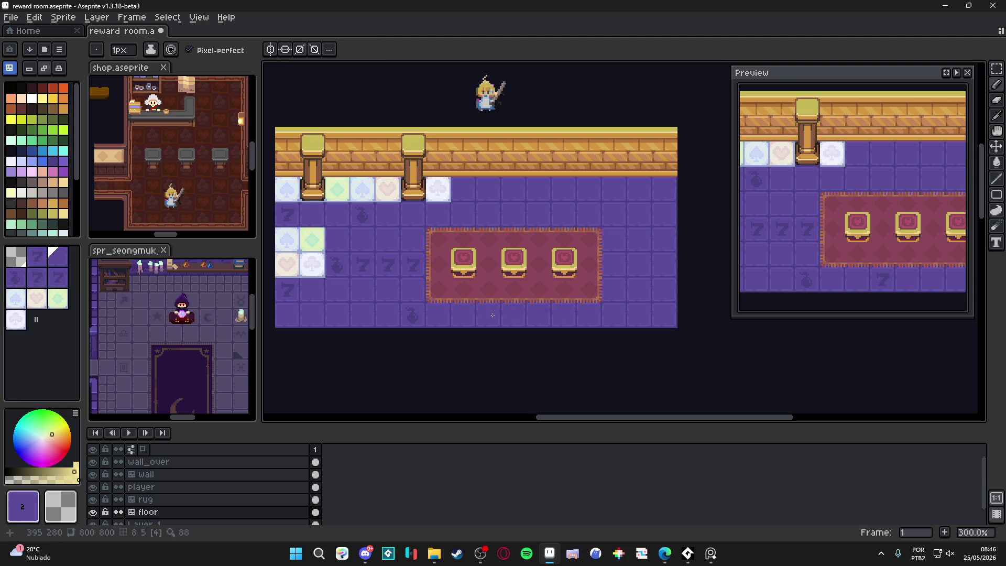
# Paint three 7 tiles along the top floor row, then revert them to plain floor.
pyautogui.keyDown('alt'); pyautogui.click(390, 269); pyautogui.keyUp('alt')
pyautogui.click(488, 190)
pyautogui.click(539, 189)
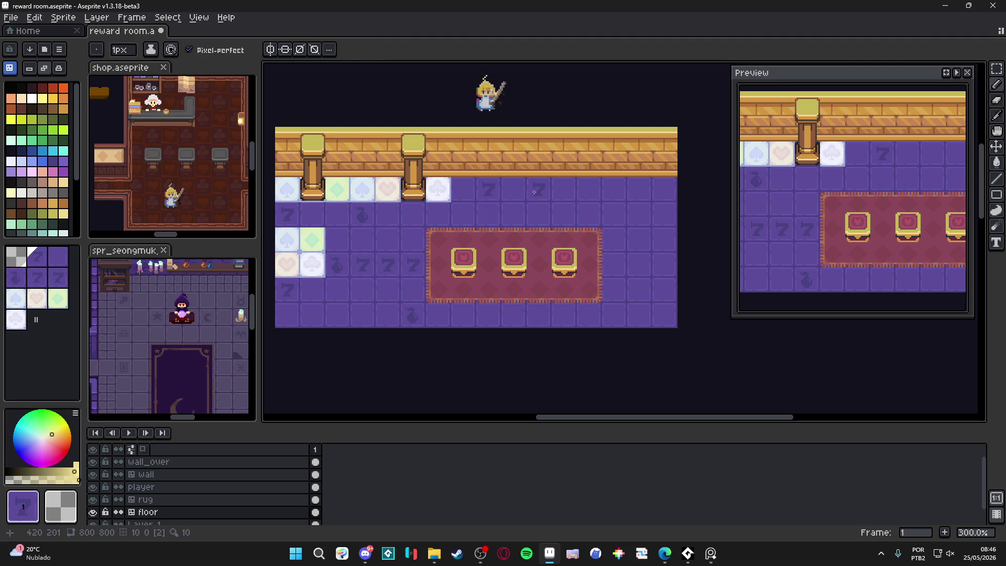
pyautogui.click(589, 190)
pyautogui.keyDown('alt'); pyautogui.click(565, 212); pyautogui.keyUp('alt')
pyautogui.click(589, 189)
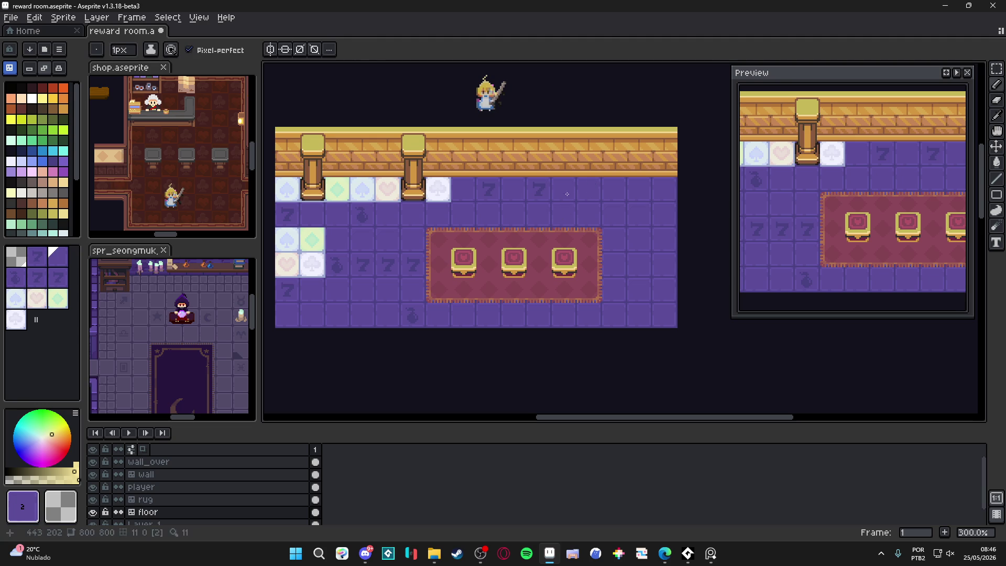
pyautogui.click(539, 189)
pyautogui.click(489, 189)
pyautogui.click(387, 264)
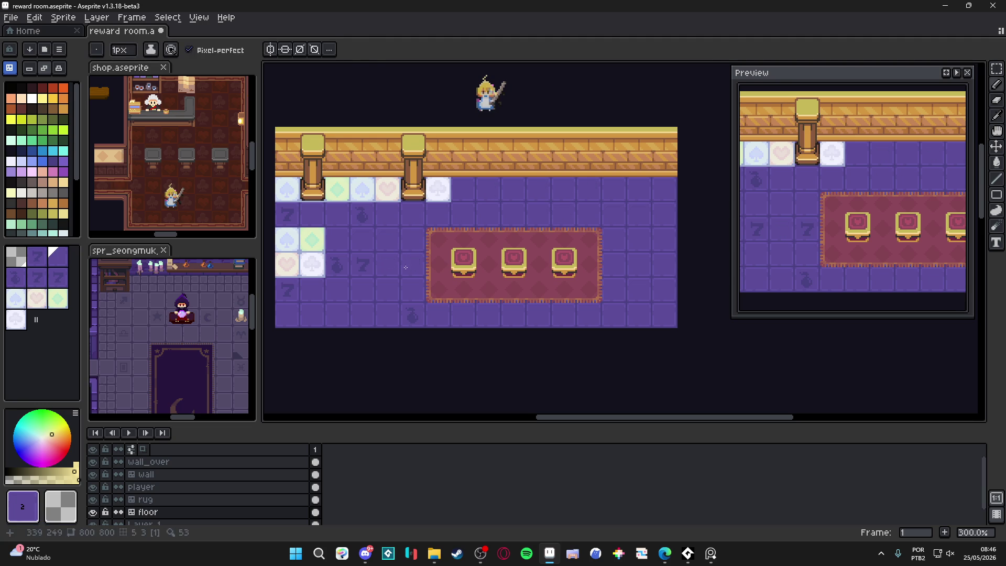
# Repaint 7 tiles across the top row and clear stray lower 7 tiles with plain floor.
pyautogui.keyDown('alt'); pyautogui.click(414, 265); pyautogui.keyUp('alt')
pyautogui.click(492, 186)
pyautogui.click(539, 189)
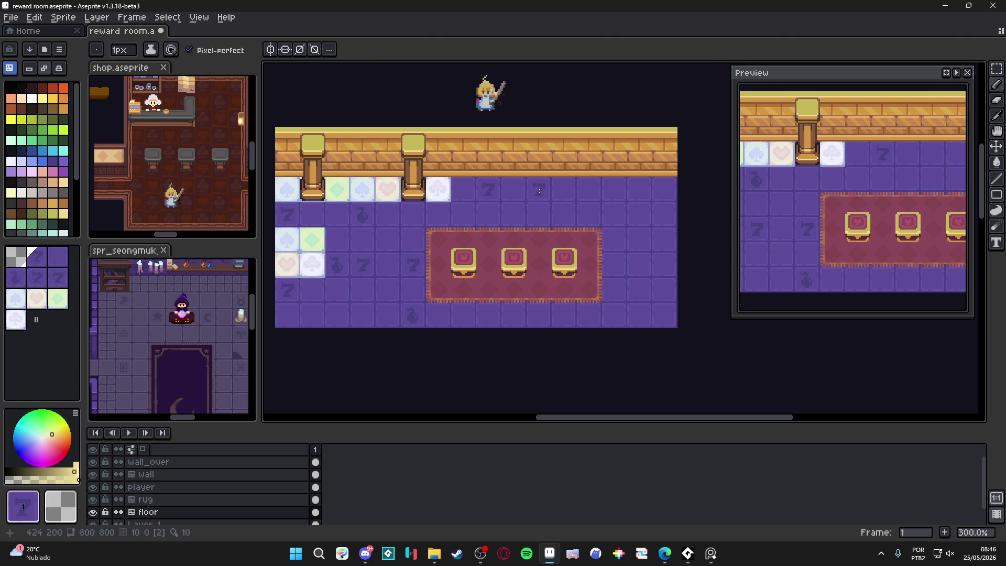
pyautogui.click(590, 188)
pyautogui.click(412, 265)
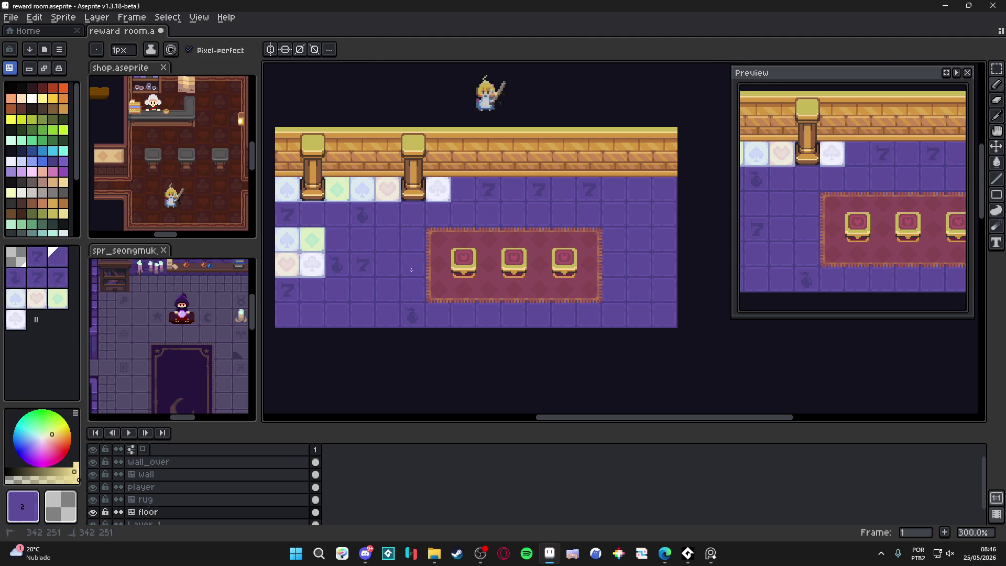
pyautogui.click(362, 264)
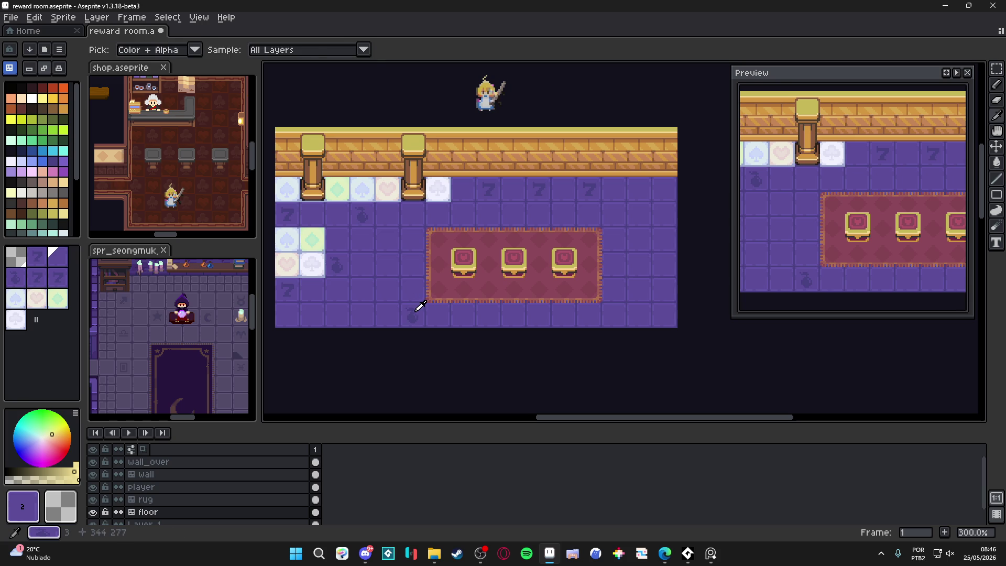
pyautogui.click(486, 187)
# Rearrange the top-row 7 tiles, painting some and clearing others with plain floor.
pyautogui.keyDown('alt'); pyautogui.click(539, 188); pyautogui.keyUp('alt')
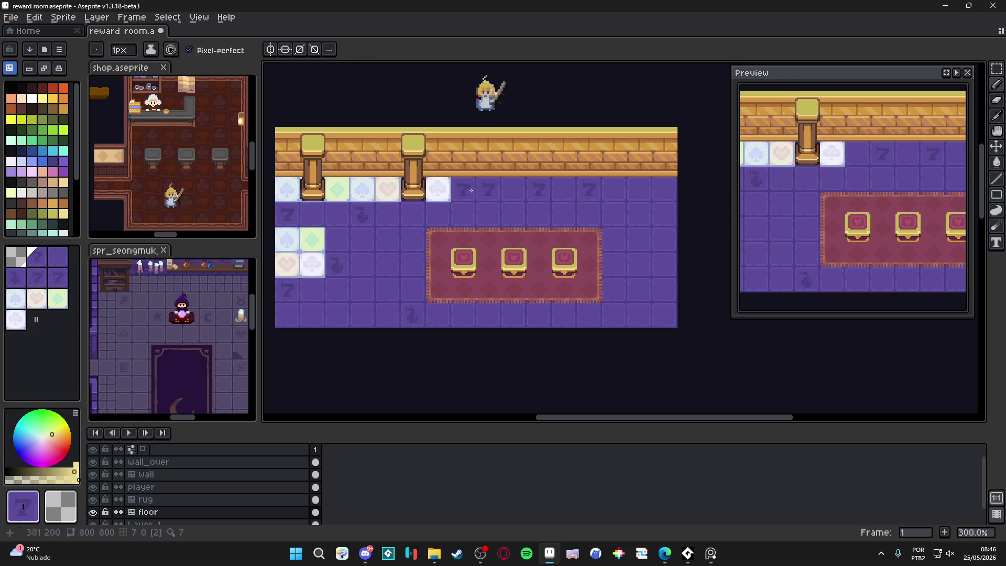
pyautogui.click(463, 189)
pyautogui.click(513, 189)
pyautogui.click(564, 187)
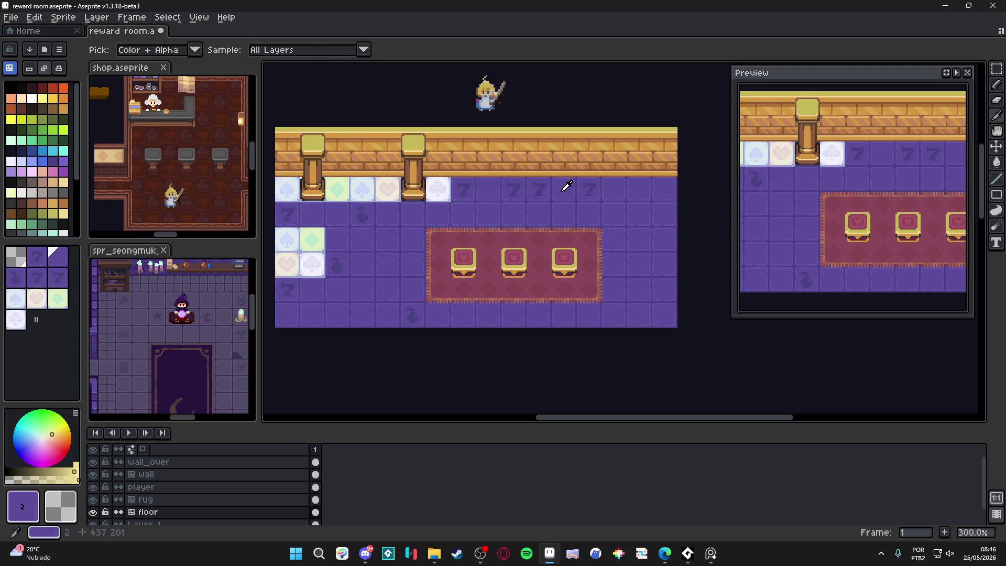
pyautogui.keyDown('alt'); pyautogui.click(584, 207); pyautogui.keyUp('alt')
pyautogui.click(539, 188)
pyautogui.click(585, 191)
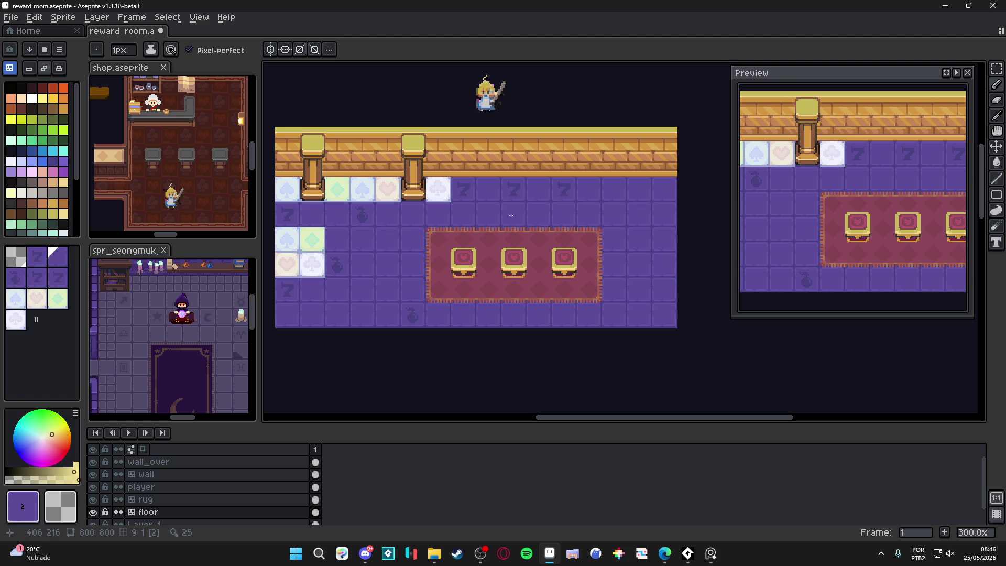
# Keep adjusting the top row so 7 tiles alternate with plain floor tiles.
pyautogui.keyDown('alt'); pyautogui.click(469, 188); pyautogui.keyUp('alt')
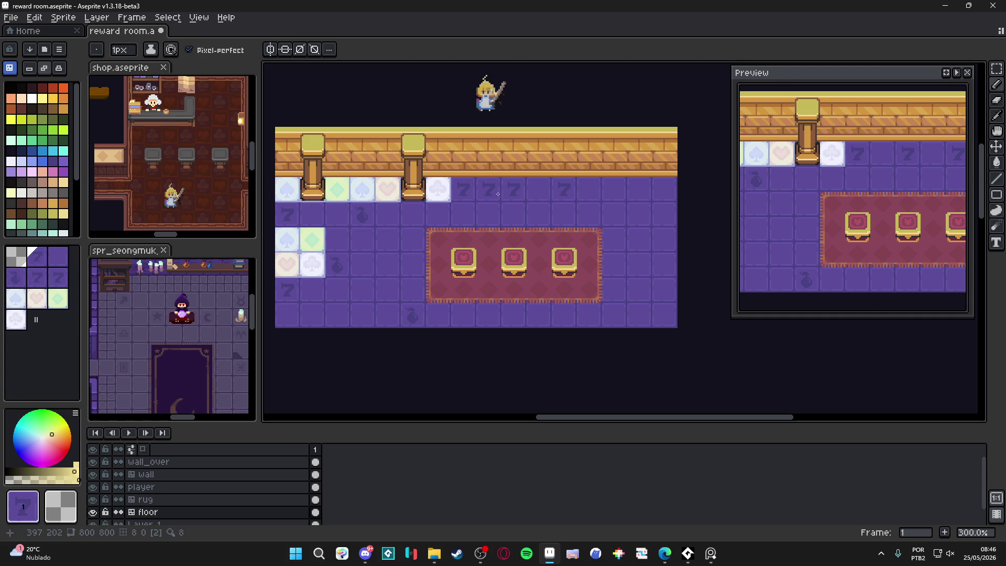
pyautogui.click(498, 194)
pyautogui.click(539, 189)
pyautogui.keyDown('alt'); pyautogui.click(589, 189); pyautogui.keyUp('alt')
pyautogui.click(564, 189)
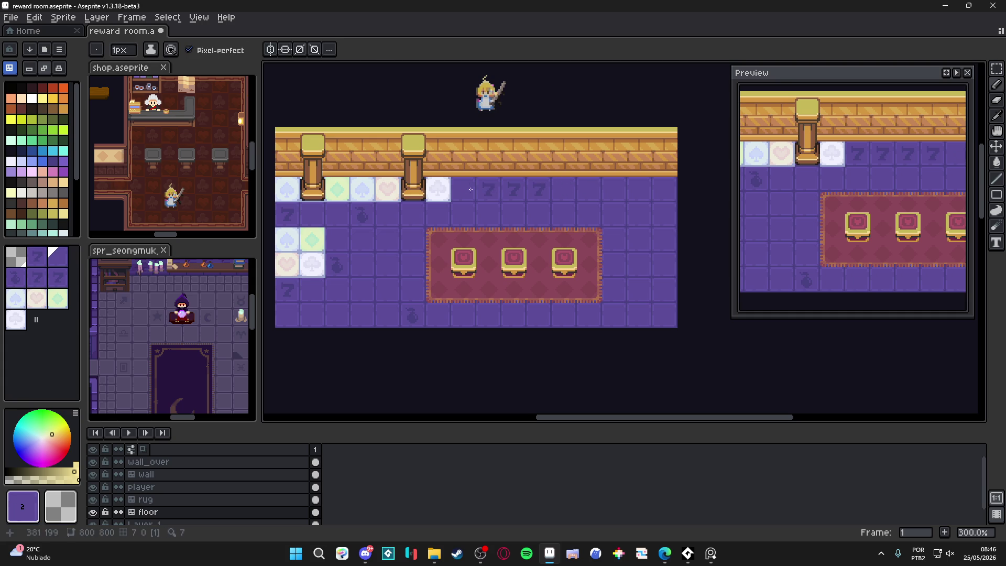
pyautogui.keyDown('alt'); pyautogui.click(538, 192); pyautogui.keyUp('alt')
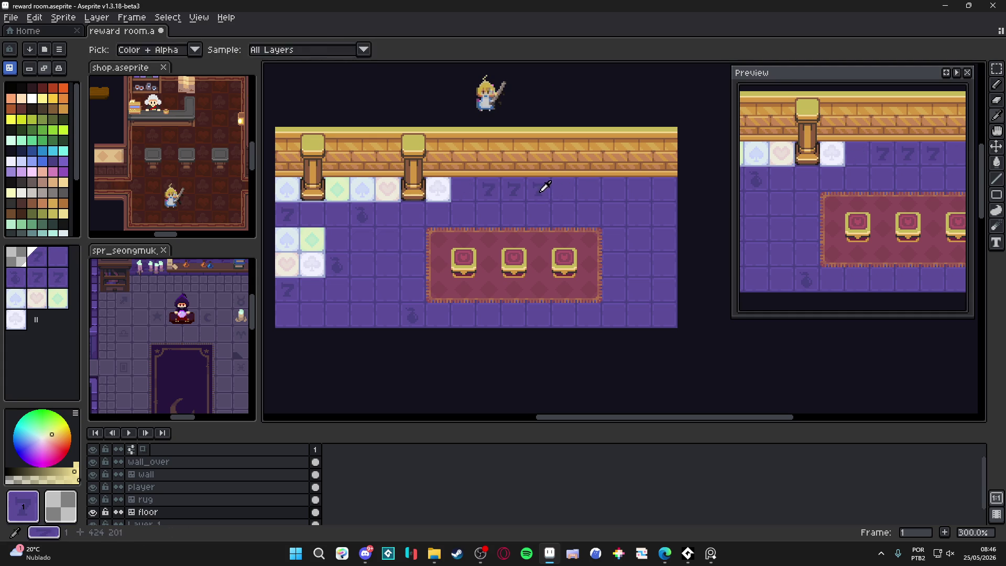
pyautogui.click(564, 189)
pyautogui.keyDown('alt'); pyautogui.click(589, 189); pyautogui.keyUp('alt')
pyautogui.click(539, 189)
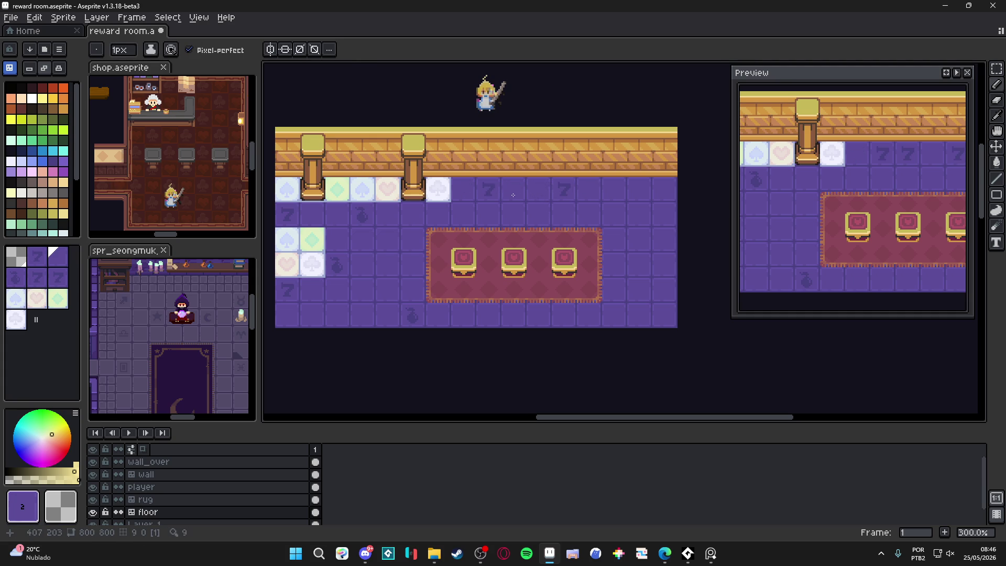
# Finish spacing the top-row 7 tiles and select the plain purple floor tile.
pyautogui.keyDown('alt'); pyautogui.click(521, 190); pyautogui.keyUp('alt')
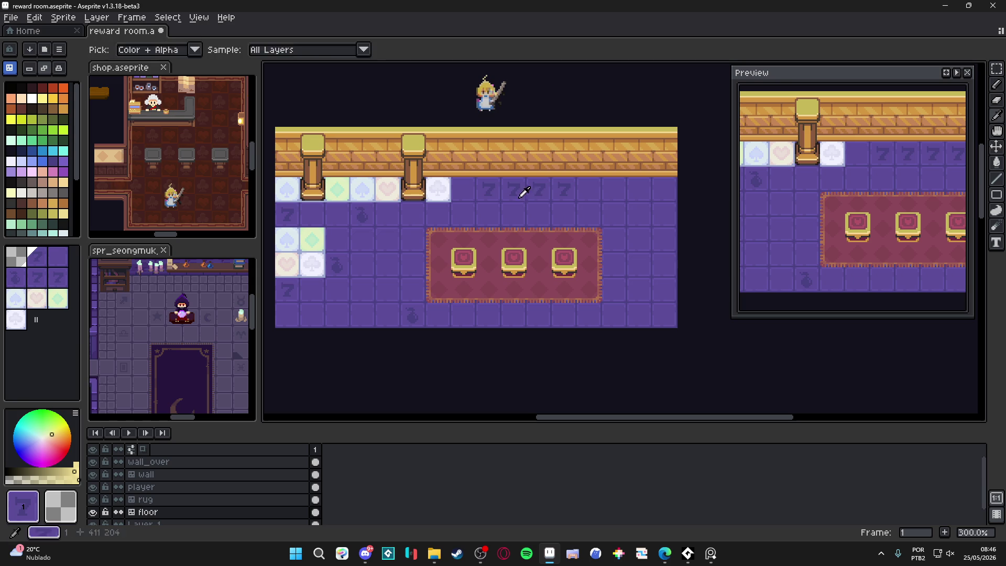
pyautogui.click(564, 189)
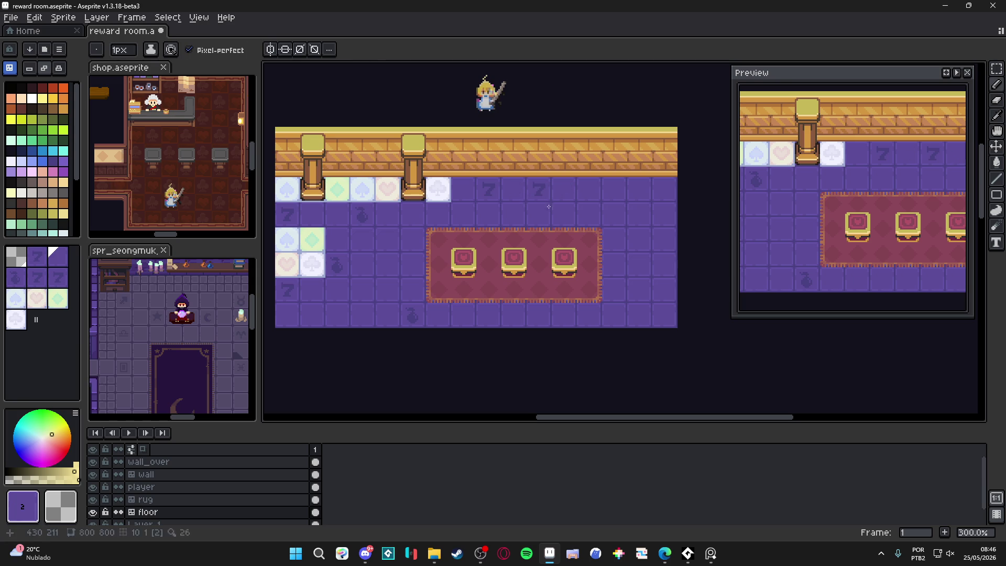
pyautogui.keyDown('alt'); pyautogui.click(583, 189); pyautogui.keyUp('alt')
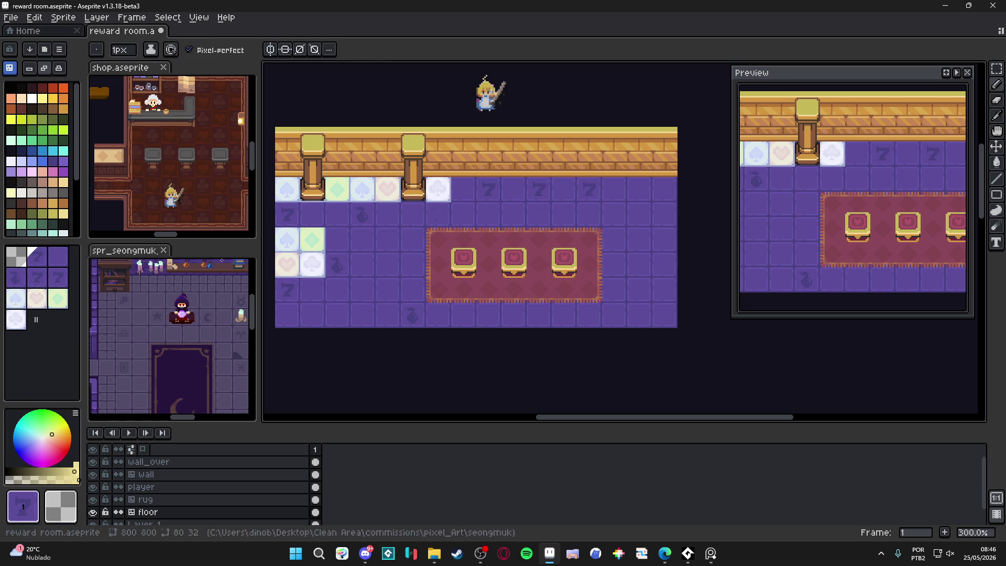
pyautogui.click(57, 256)
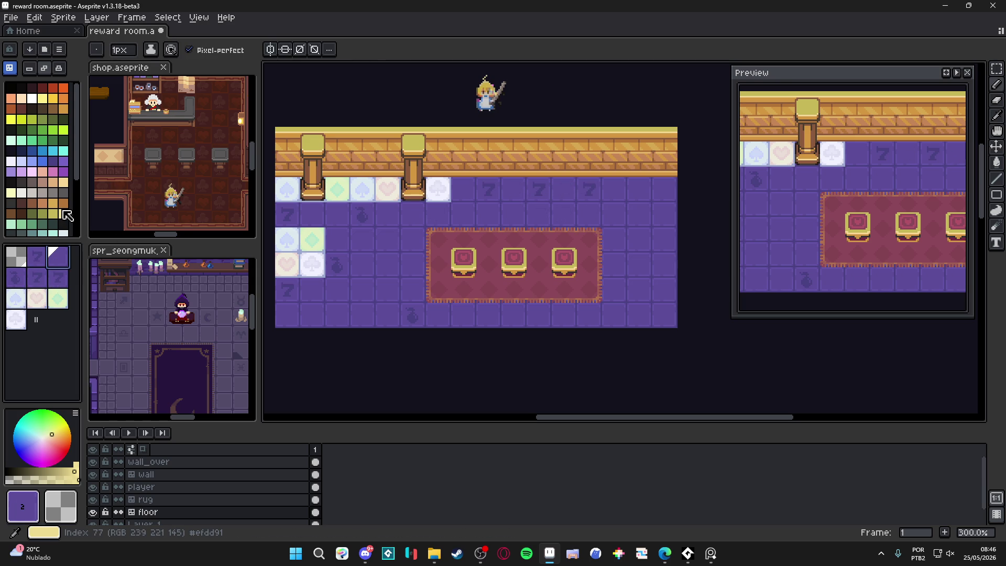
pyautogui.click(42, 182)
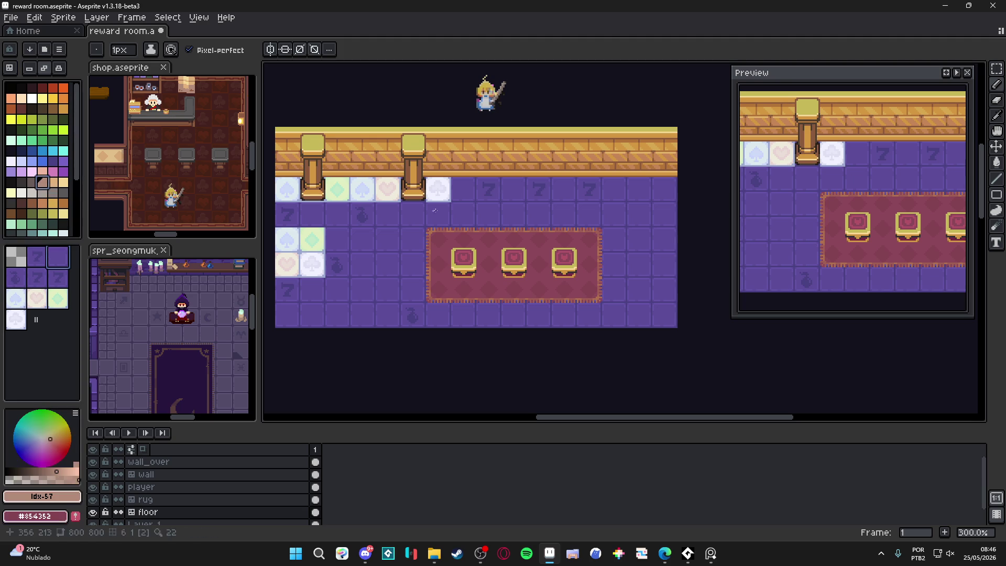
pyautogui.press('v')
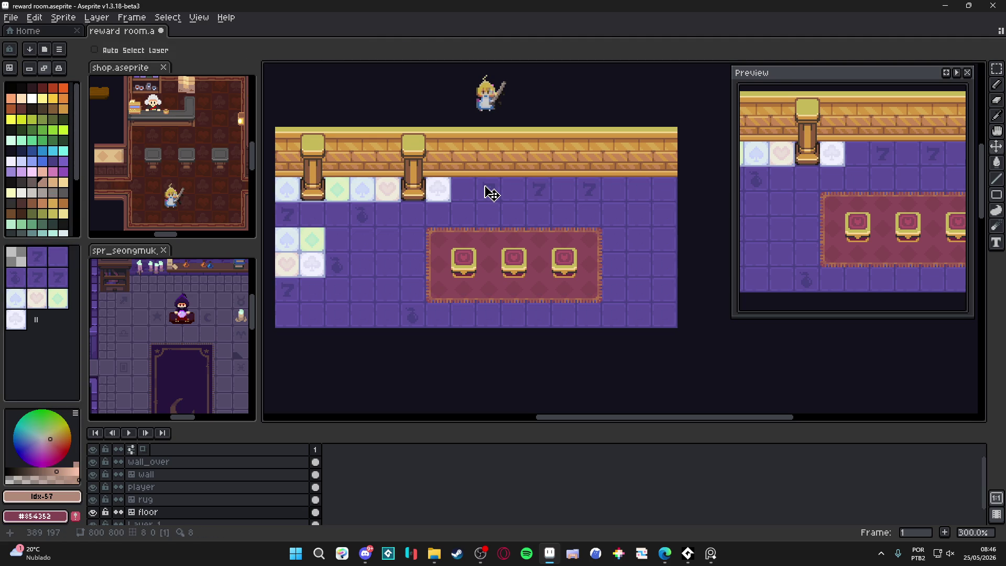
pyautogui.press('m')
pyautogui.moveTo(492, 194); pyautogui.dragTo(588, 192)
pyautogui.click(518, 220)
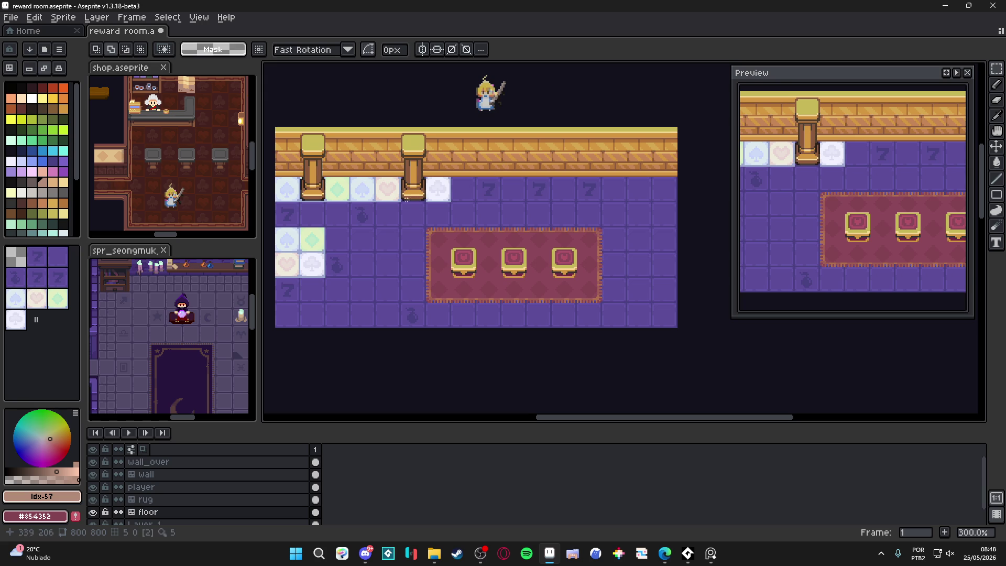
# Toggle the Move and Marquee tools, adjust the view, and turn on the tile grid with Ctrl+'.
pyautogui.press('v')
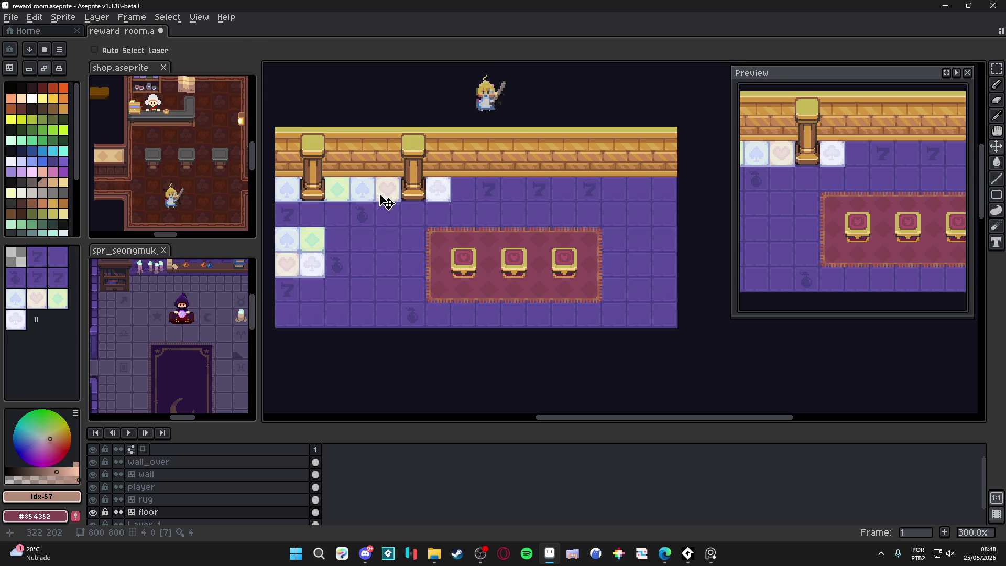
pyautogui.press('m')
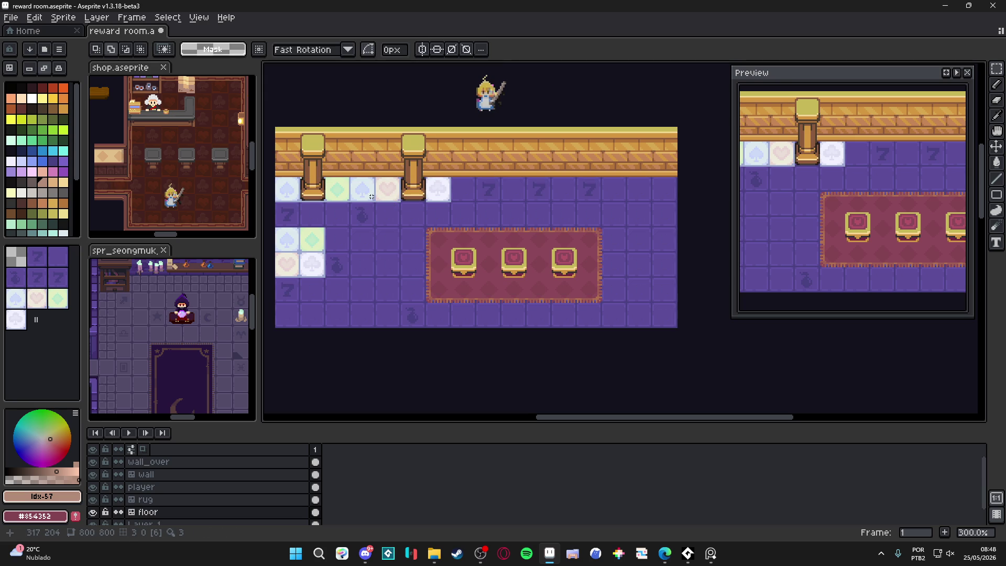
pyautogui.press('v')
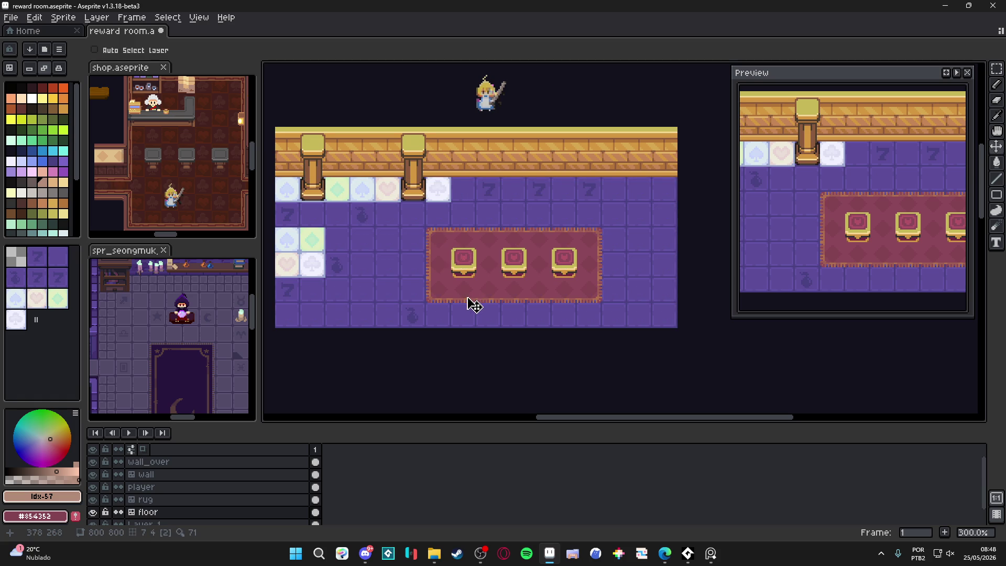
pyautogui.scroll(1, 474, 295)
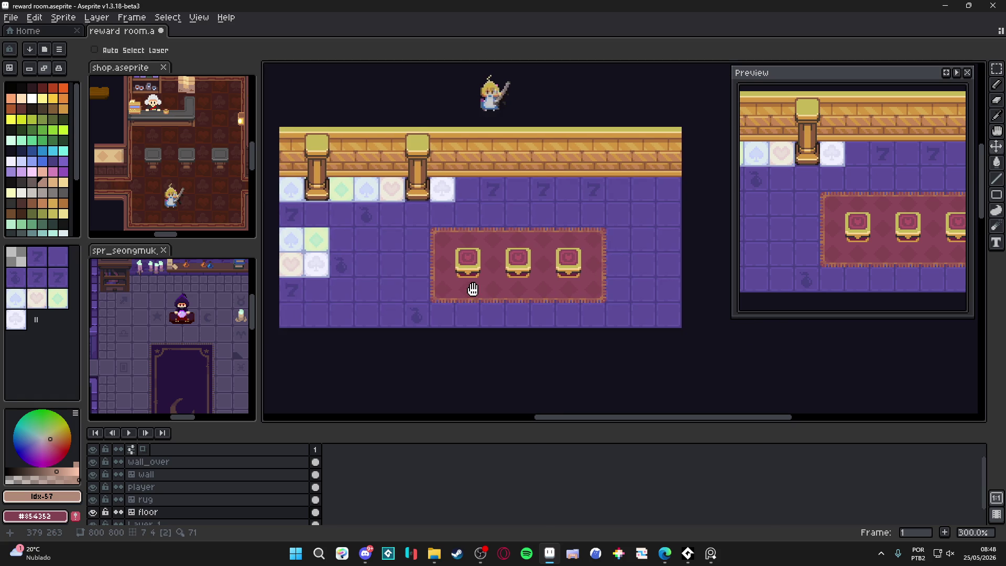
pyautogui.moveTo(470, 287)
pyautogui.mouseDown()
pyautogui.moveTo(482, 290)
pyautogui.moveTo(457, 286)
pyautogui.mouseUp()
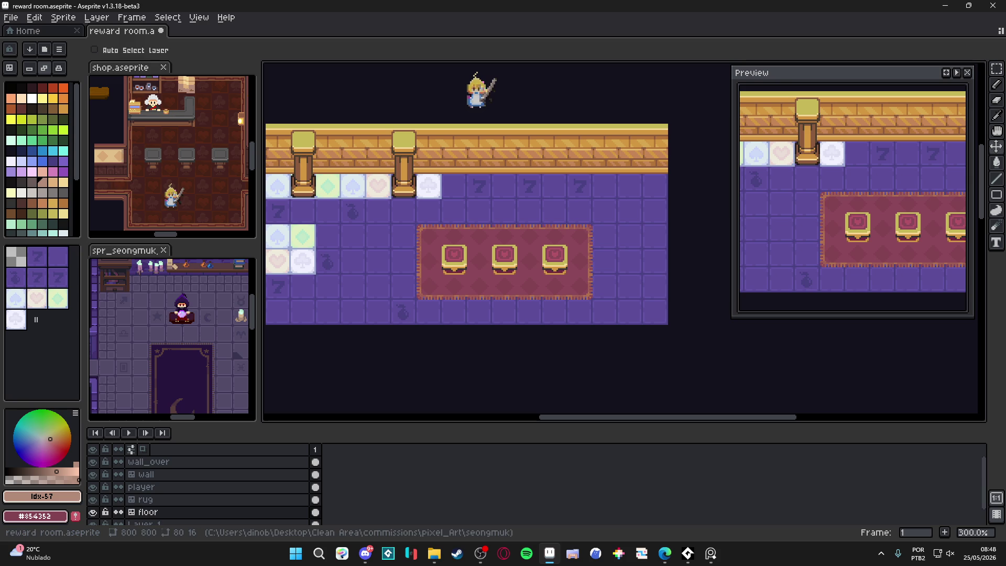
pyautogui.hotkey('alt', 'Tab')
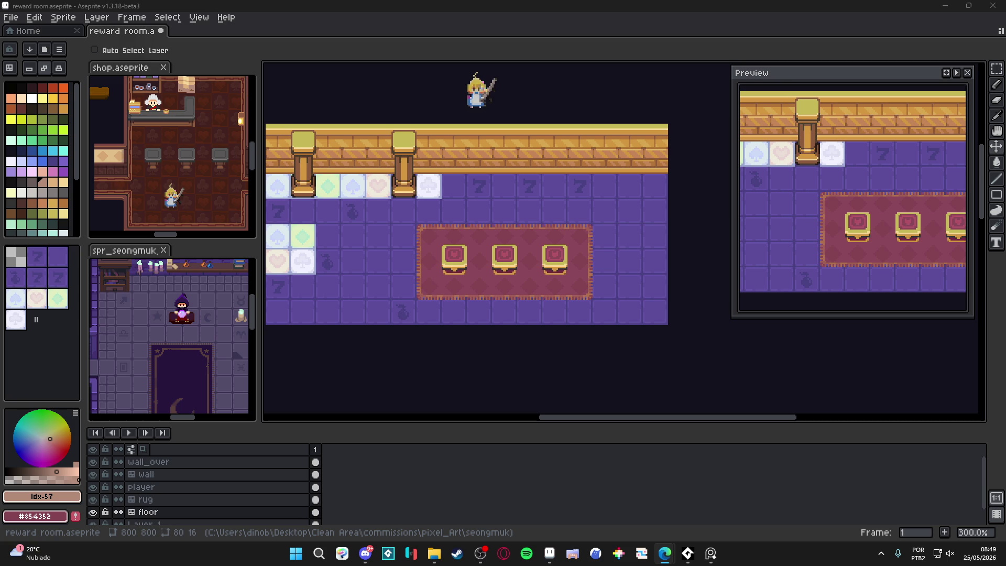
pyautogui.hotkey('ctrl', "'")
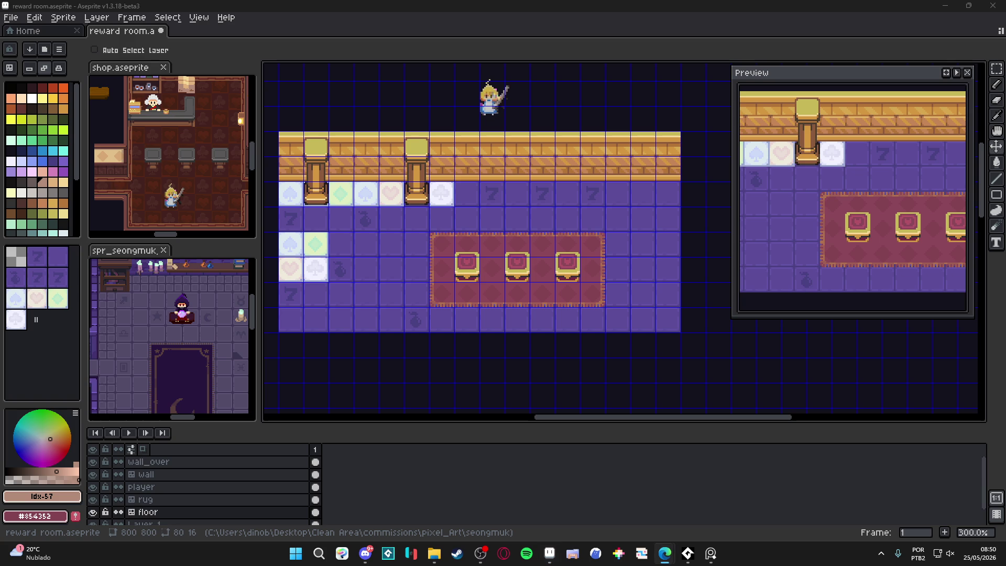
# Paint a wide block of plain purple floor tiles below the rug with the tile Pencil.
pyautogui.click(710, 554)
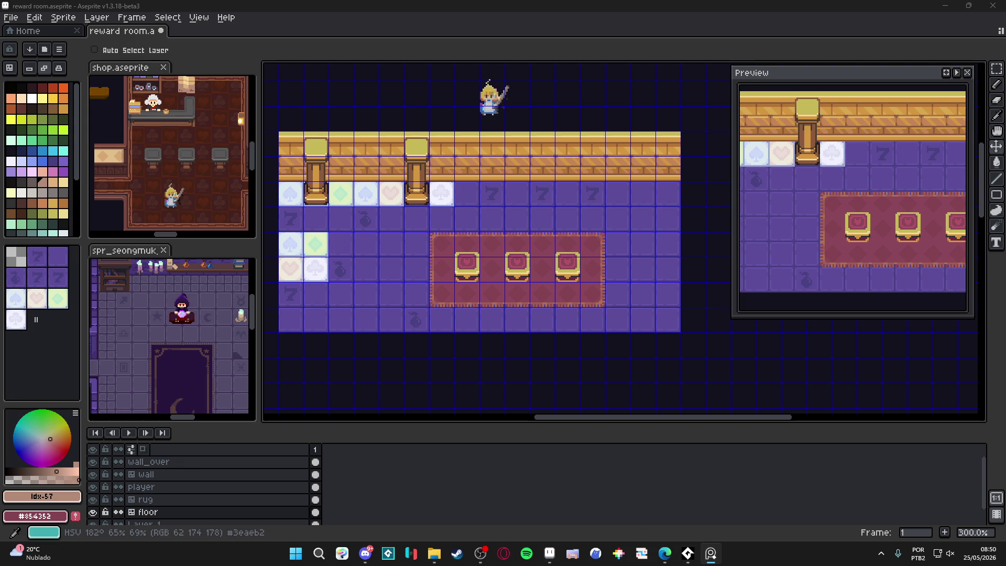
pyautogui.scroll(-3, 471, 294)
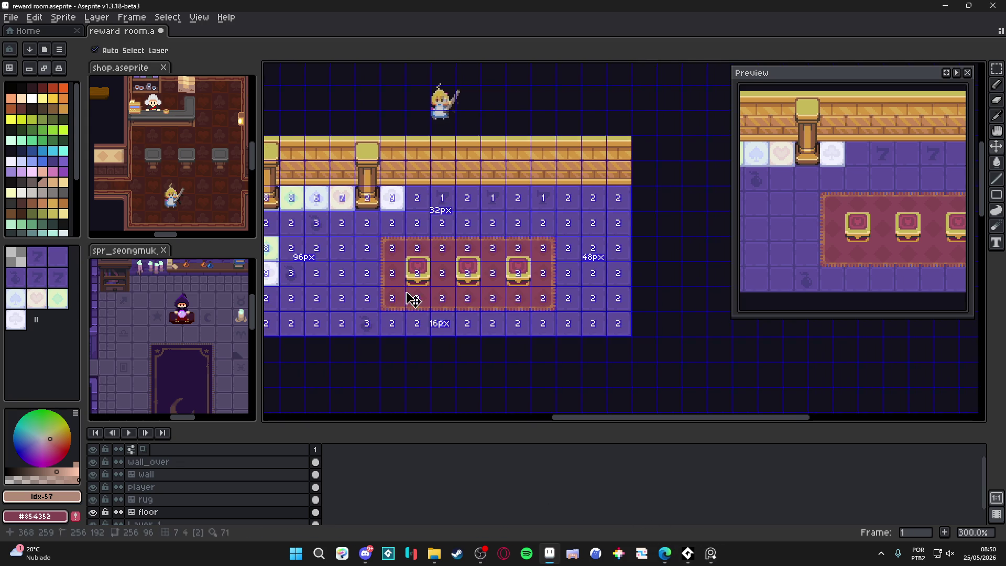
pyautogui.moveTo(548, 292)
pyautogui.mouseDown()
pyautogui.moveTo(490, 236)
pyautogui.moveTo(499, 252)
pyautogui.moveTo(499, 210)
pyautogui.mouseUp()
pyautogui.scroll(1, 479, 252)
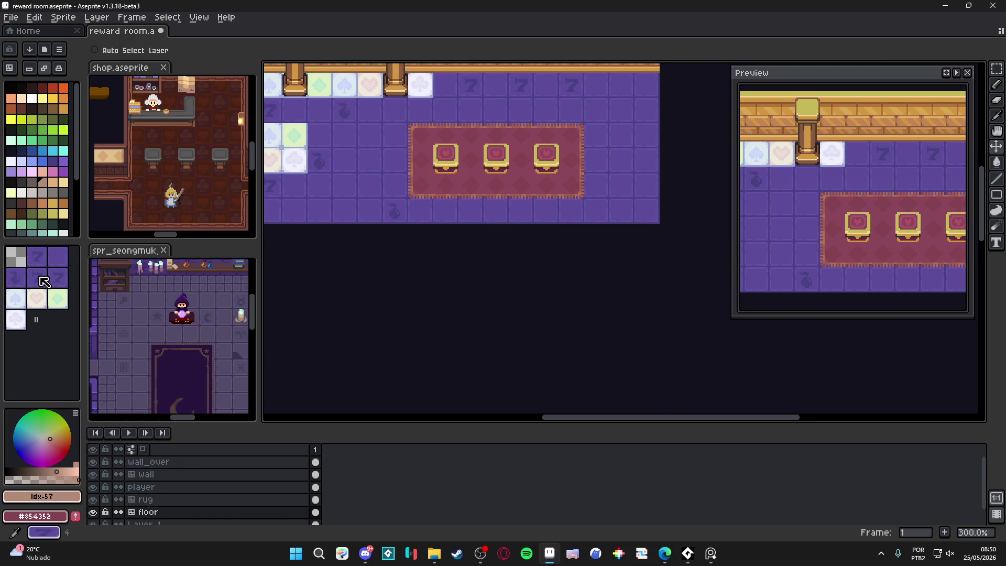
pyautogui.click(57, 256)
pyautogui.press('b')
pyautogui.click(423, 244)
pyautogui.moveTo(424, 243)
pyautogui.mouseDown()
pyautogui.moveTo(524, 236)
pyautogui.moveTo(570, 264)
pyautogui.moveTo(571, 338)
pyautogui.moveTo(442, 324)
pyautogui.moveTo(419, 262)
pyautogui.moveTo(430, 314)
pyautogui.moveTo(472, 309)
pyautogui.moveTo(488, 280)
pyautogui.moveTo(546, 312)
pyautogui.moveTo(597, 236)
pyautogui.moveTo(597, 337)
pyautogui.mouseUp()
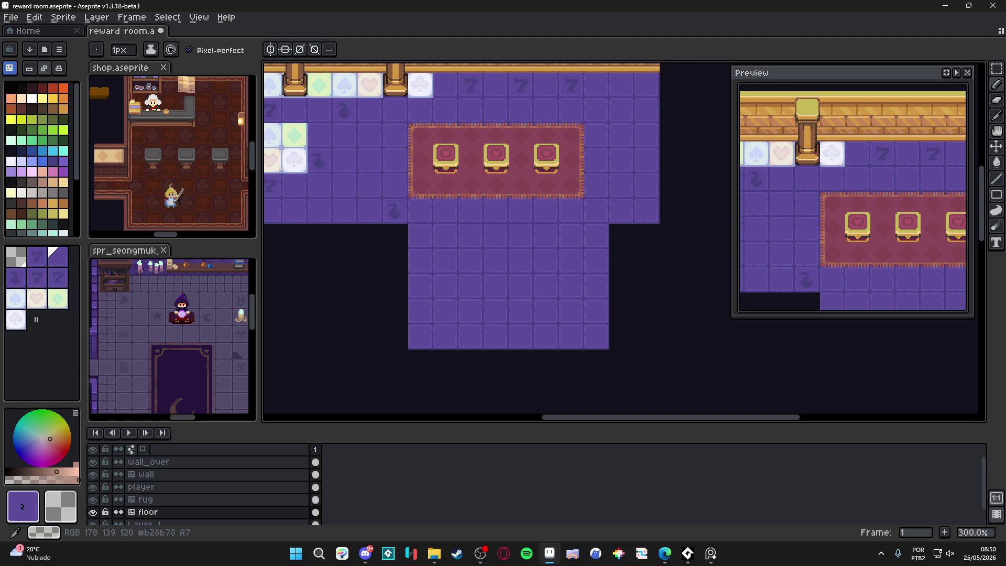
pyautogui.hotkey('alt', 'Tab')
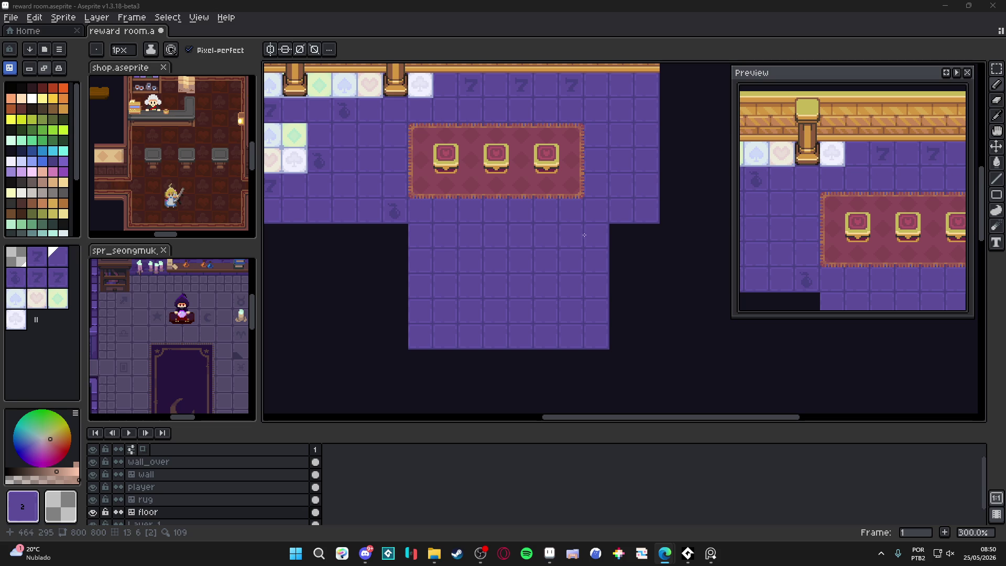
# Stamp a spade tile in the new floor's corner, undoing a misplaced first attempt.
pyautogui.keyDown('alt'); pyautogui.click(510, 175); pyautogui.keyUp('alt')
pyautogui.click(450, 260)
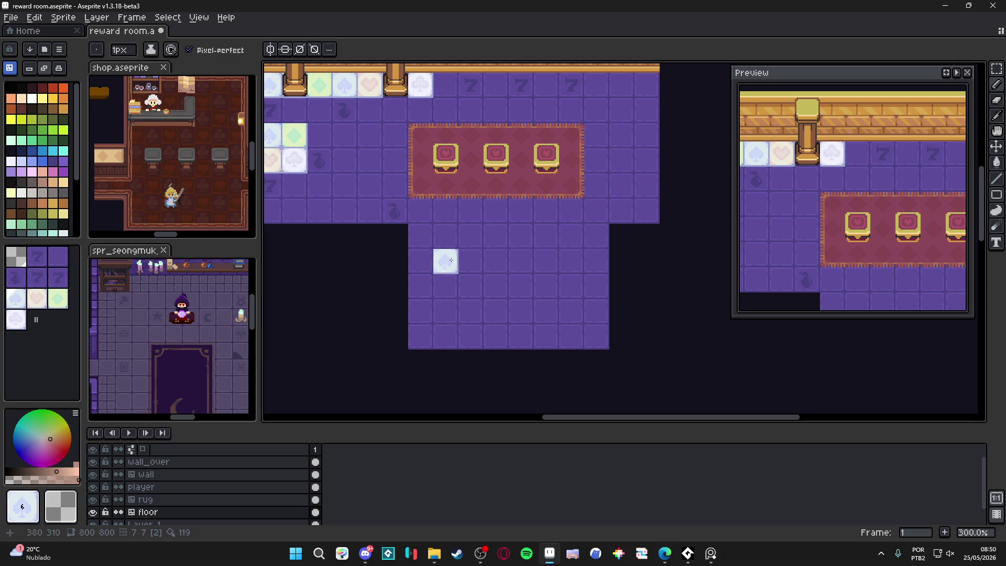
pyautogui.hotkey('ctrl', 'z')
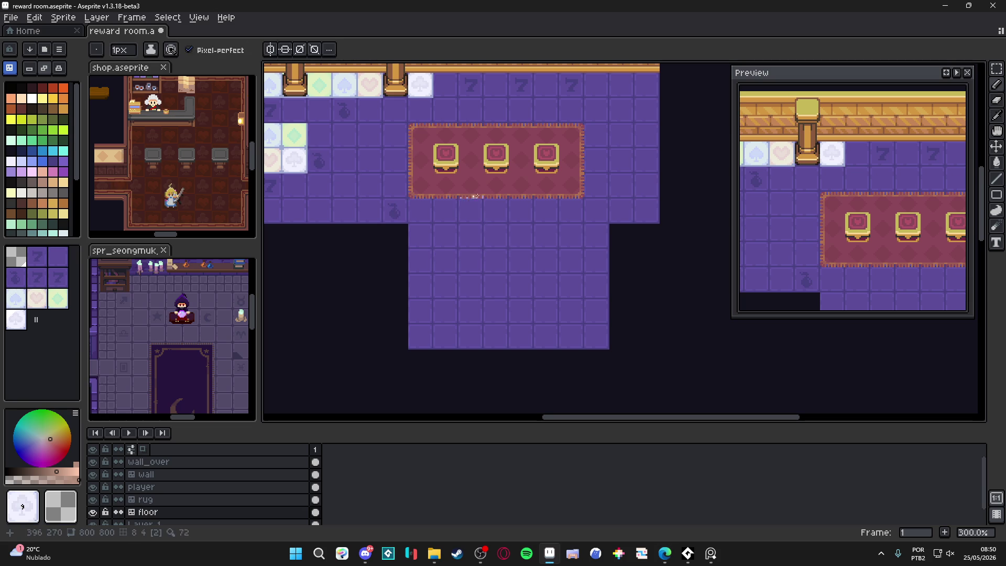
pyautogui.scroll(-1, 423, 309)
pyautogui.click(423, 302)
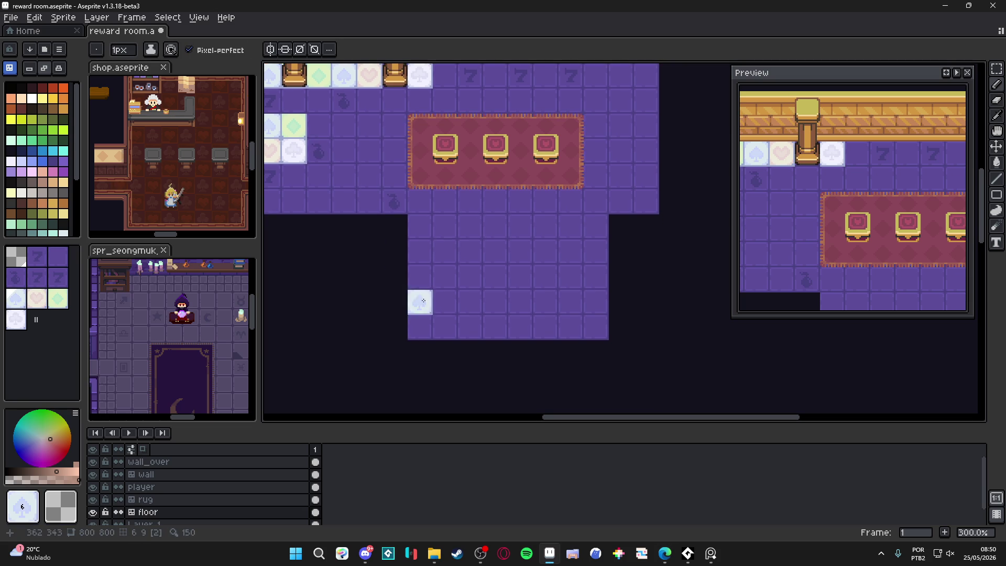
pyautogui.keyDown('ctrl'); pyautogui.click(488, 144); pyautogui.keyUp('ctrl')
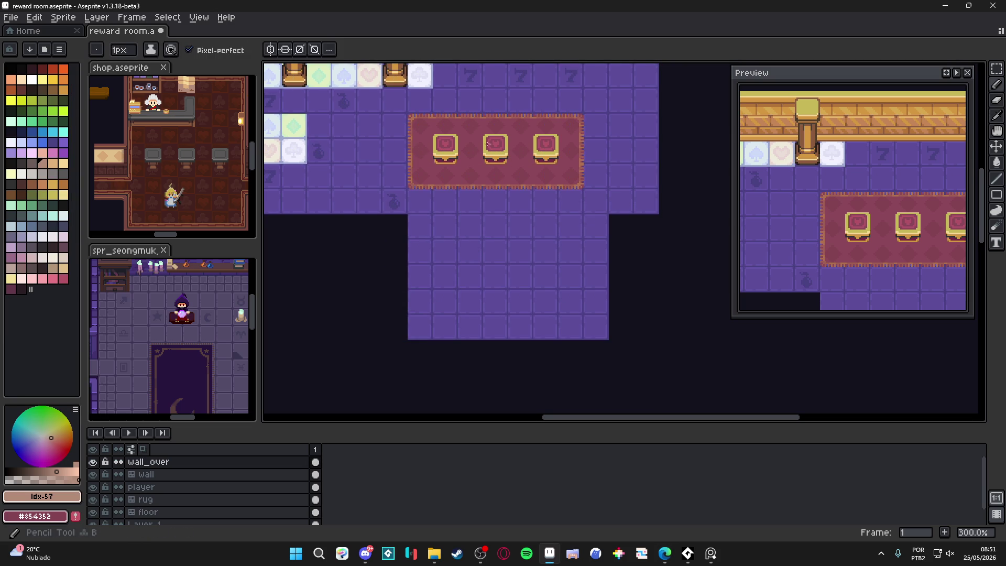
# Switch to the web browser and back, then refocus the Aseprite canvas and zoom in.
pyautogui.click(712, 554)
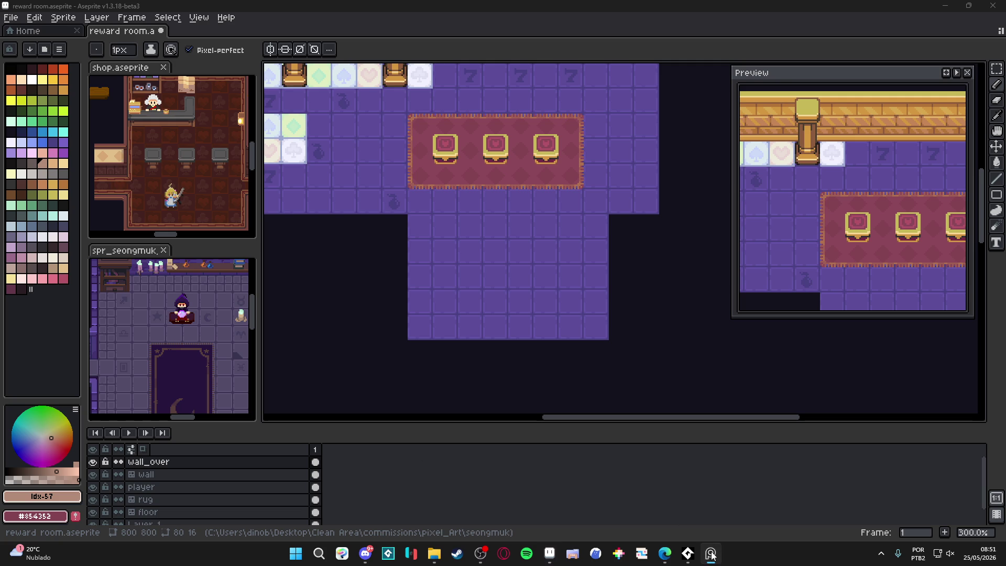
pyautogui.click(664, 553)
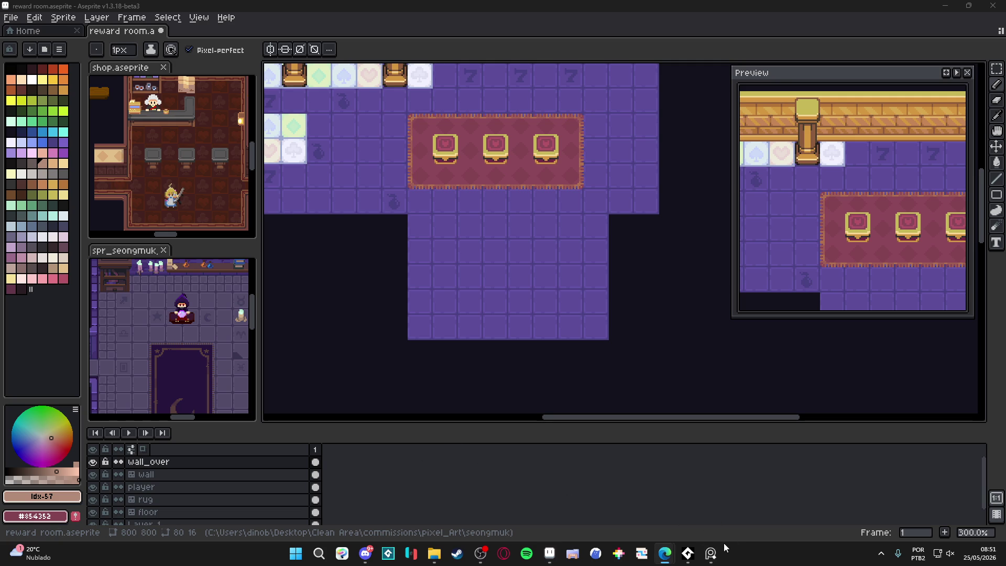
pyautogui.click(711, 553)
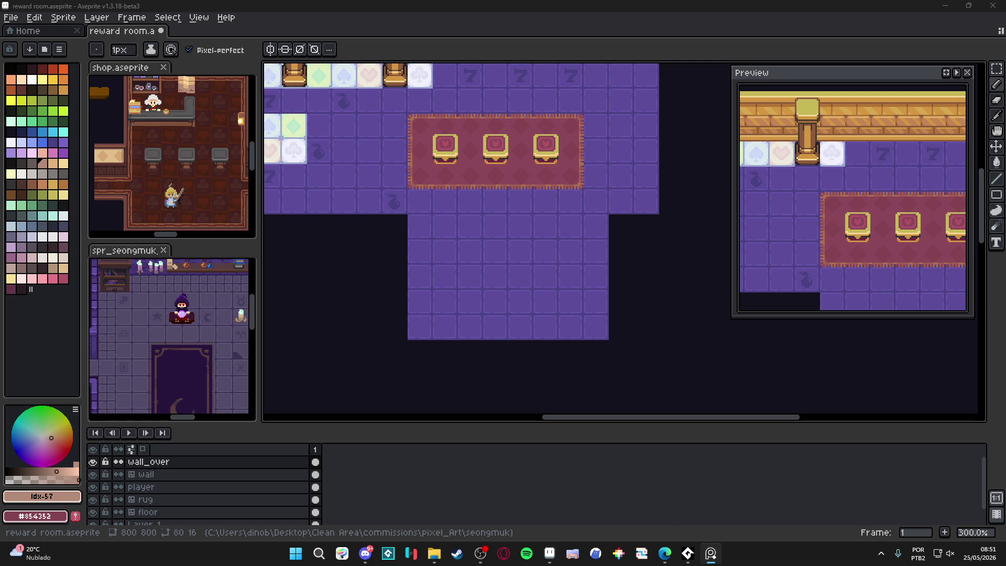
pyautogui.click(306, 347)
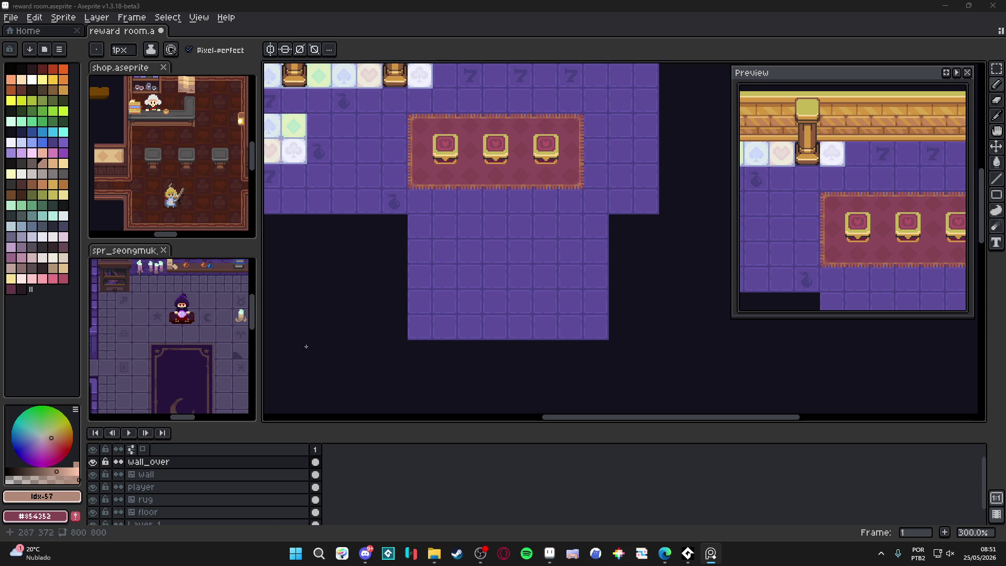
pyautogui.scroll(1, 440, 233)
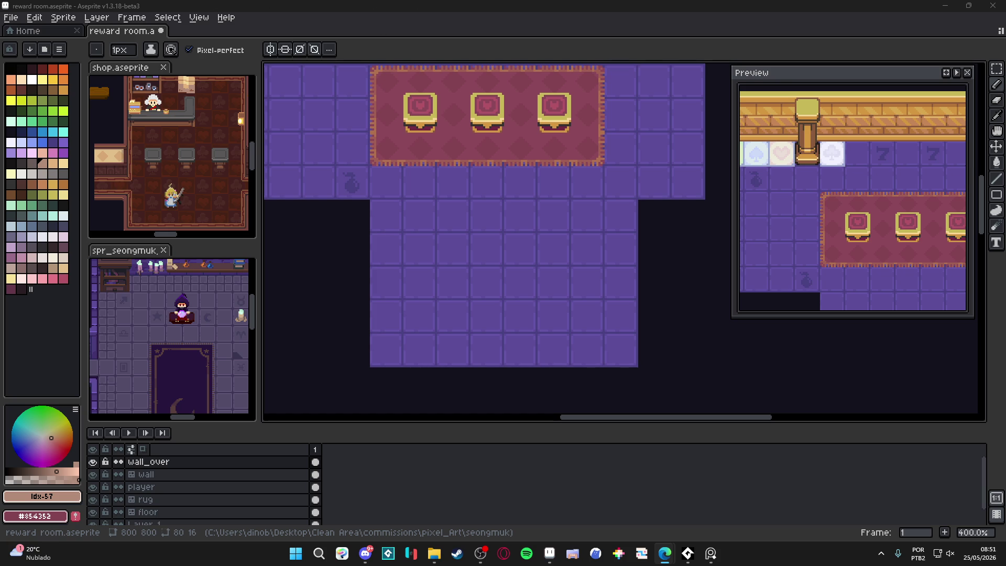
# Create a new 80×64 sprite and paste and commit the dark chest image into it.
pyautogui.click(11, 18)
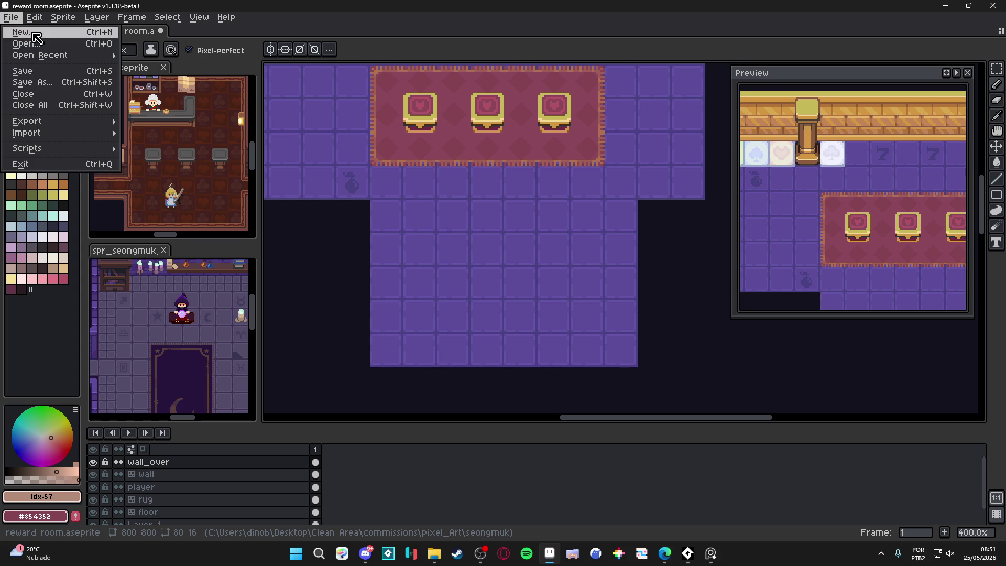
pyautogui.click(33, 33)
pyautogui.click(495, 390)
pyautogui.hotkey('ctrl', 'v')
pyautogui.scroll(2, 602, 260)
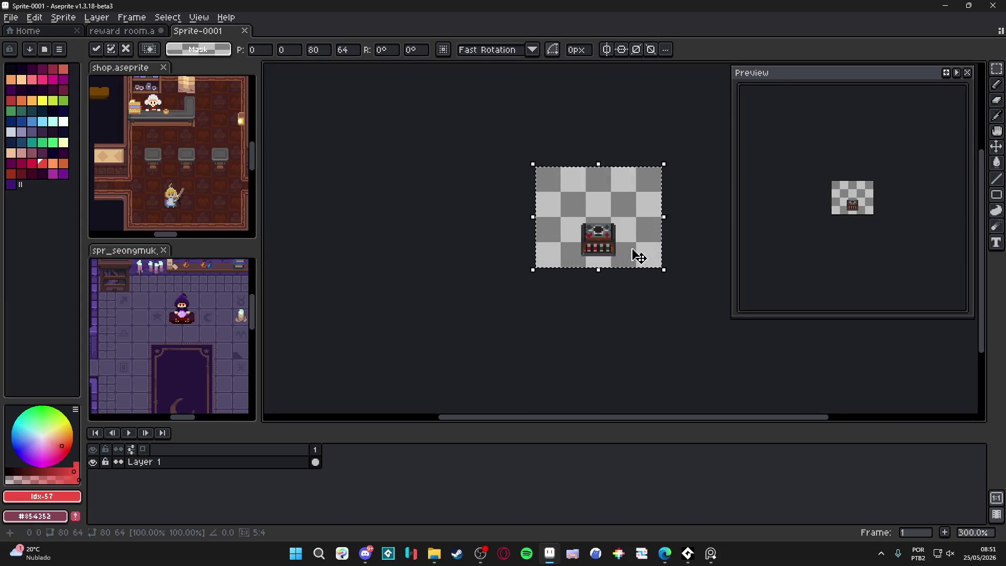
pyautogui.scroll(4, 634, 255)
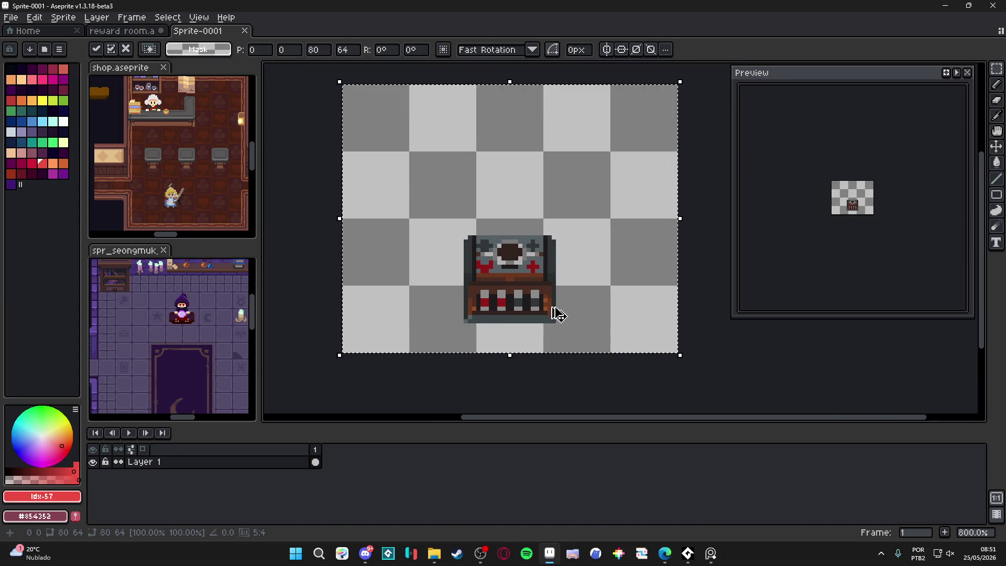
pyautogui.press('Return')
# Marquee the pasted chest image's area and return to reward room.aseprite.
pyautogui.scroll(2, 551, 321)
pyautogui.scroll(-2, 550, 322)
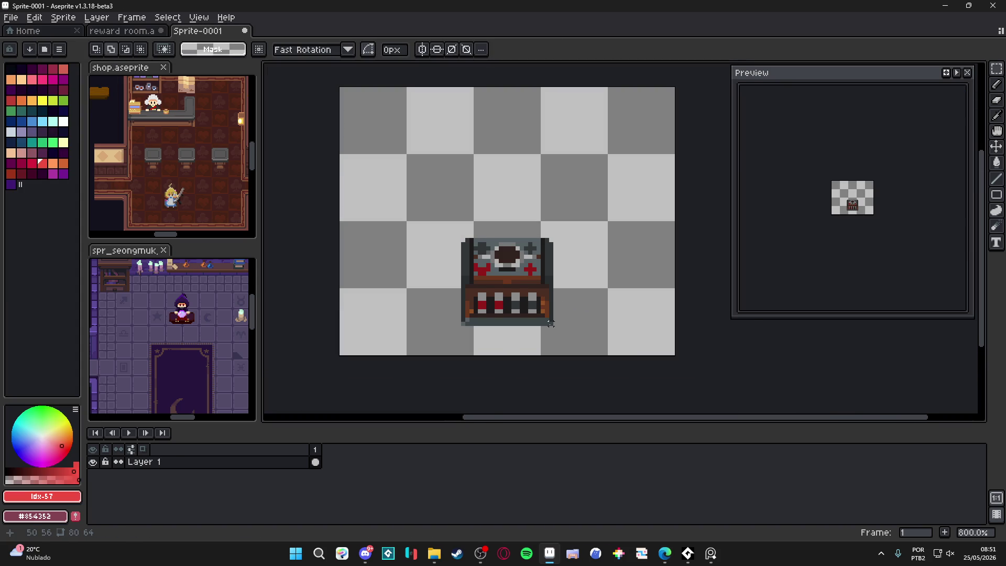
pyautogui.moveTo(550, 322)
pyautogui.mouseDown()
pyautogui.moveTo(476, 240)
pyautogui.moveTo(461, 238)
pyautogui.mouseUp()
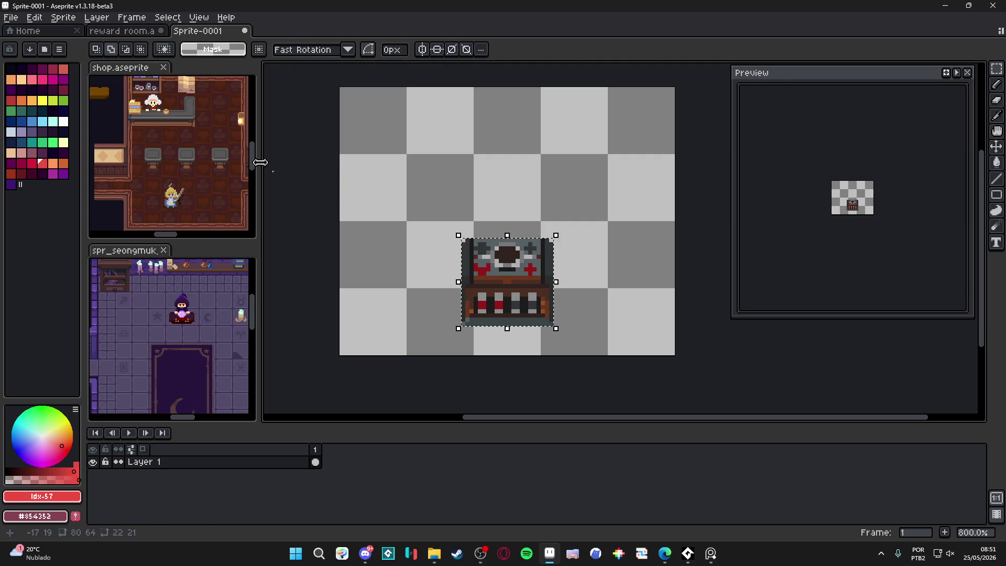
pyautogui.click(122, 30)
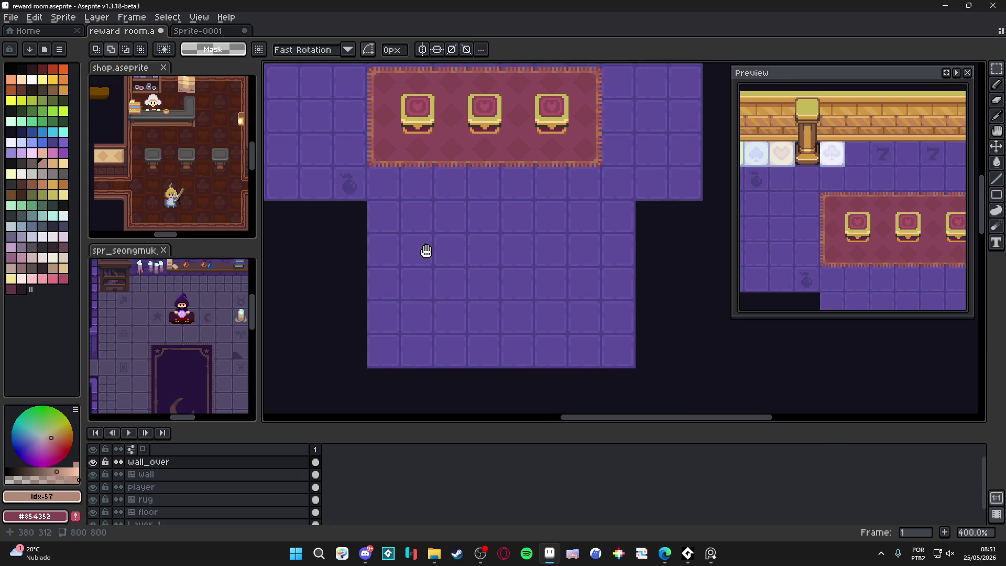
pyautogui.moveTo(425, 251); pyautogui.dragTo(424, 252)
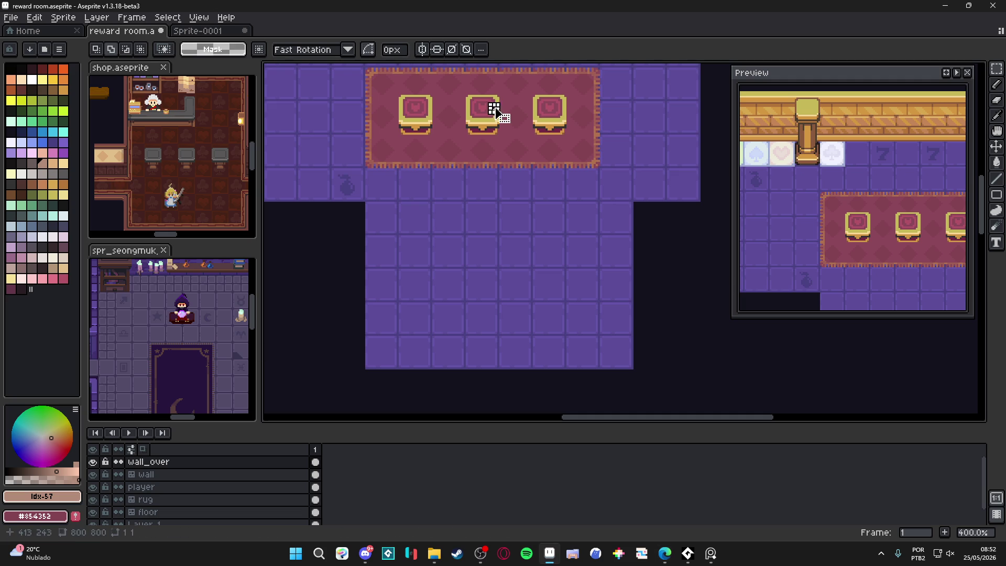
pyautogui.press('v')
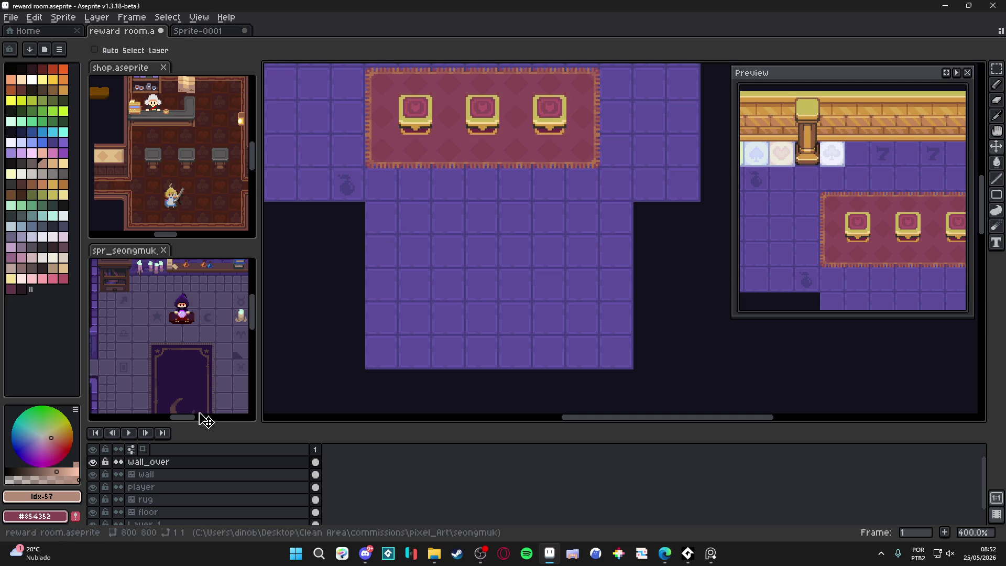
pyautogui.scroll(4, 437, 370)
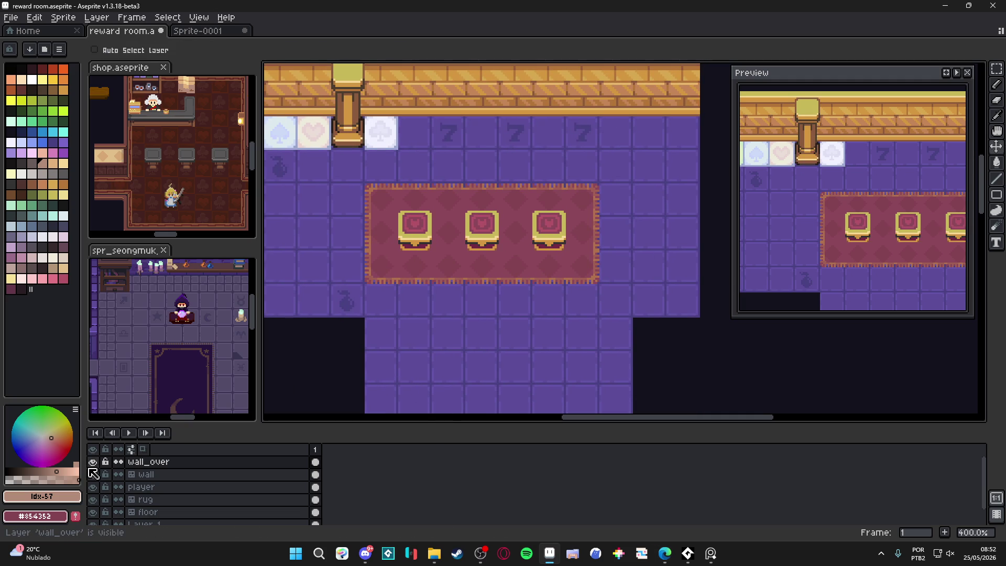
pyautogui.click(92, 462)
pyautogui.click(92, 462)
pyautogui.click(93, 462)
pyautogui.click(93, 462)
pyautogui.scroll(-2, 344, 360)
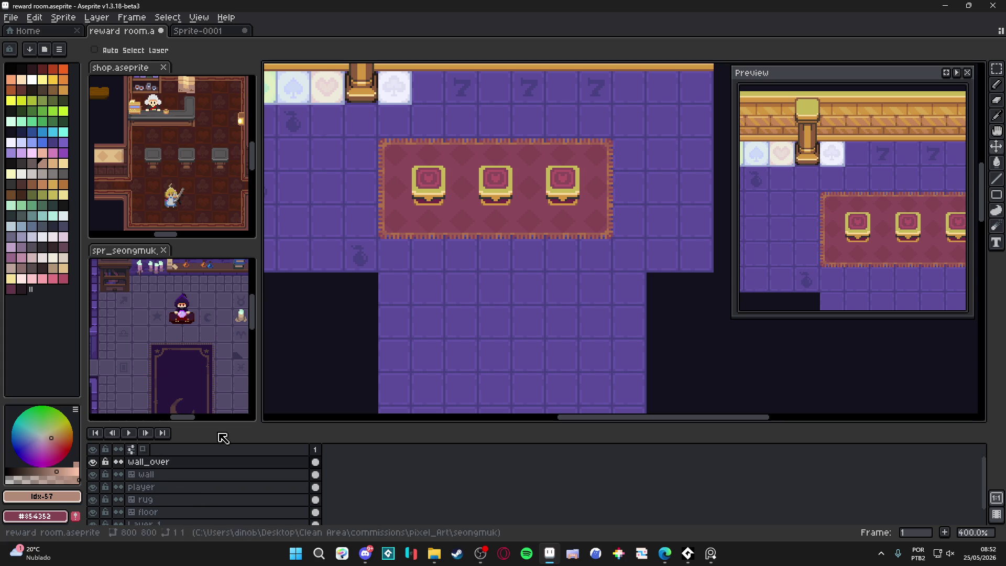
pyautogui.scroll(-1, 523, 271)
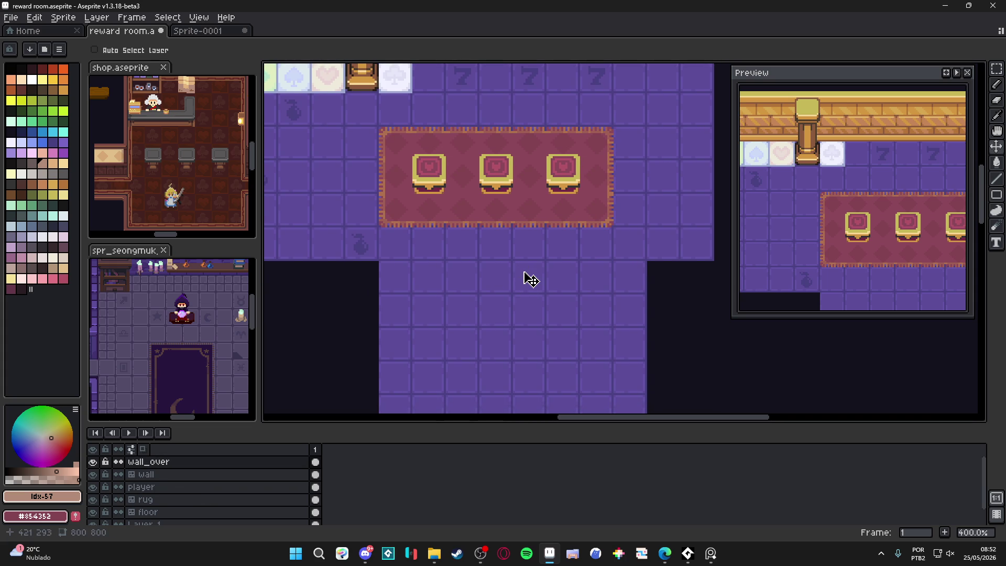
pyautogui.scroll(1, 536, 265)
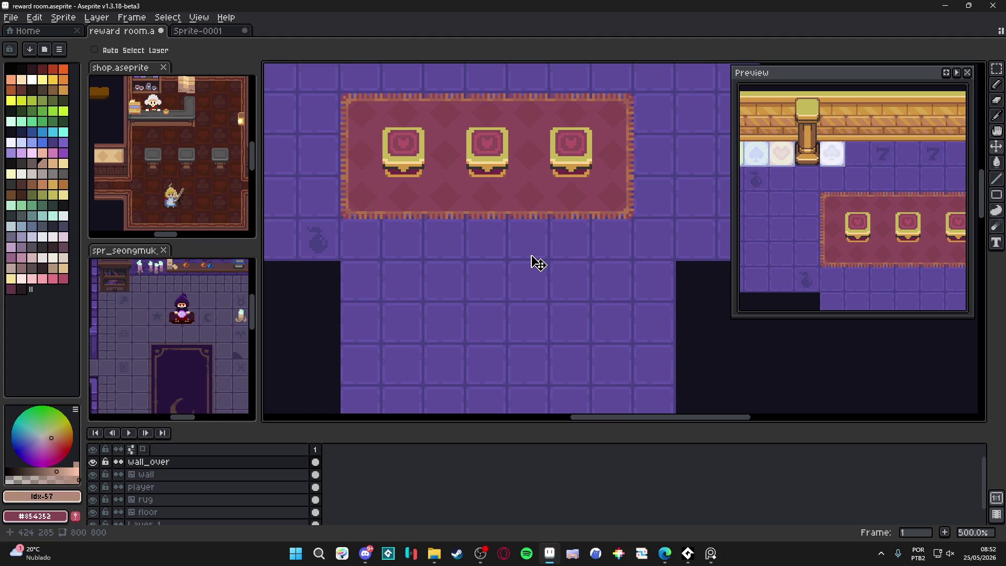
pyautogui.hotkey('shift', 'n')
pyautogui.hotkey('ctrl', 'v')
# Move the pasted chest down onto the floor, show the tile grid, and nudge it one pixel.
pyautogui.moveTo(635, 254)
pyautogui.mouseDown()
pyautogui.moveTo(563, 275)
pyautogui.moveTo(513, 310)
pyautogui.mouseUp()
pyautogui.press('Return')
pyautogui.hotkey('ctrl', "'")
pyautogui.scroll(1, 539, 283)
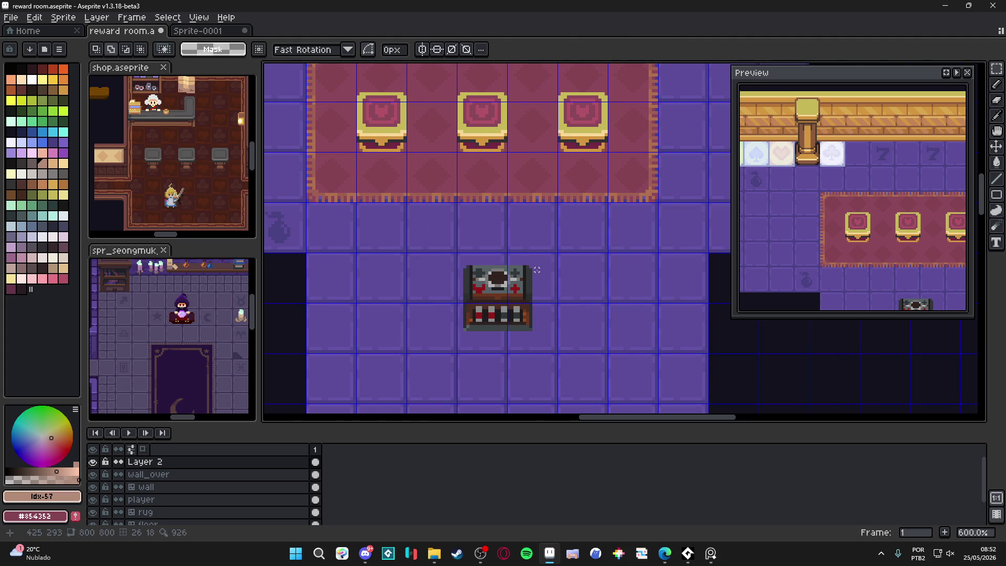
pyautogui.moveTo(537, 269)
pyautogui.mouseDown()
pyautogui.moveTo(414, 346)
pyautogui.moveTo(461, 351)
pyautogui.mouseUp()
pyautogui.moveTo(502, 315); pyautogui.dragTo(505, 319)
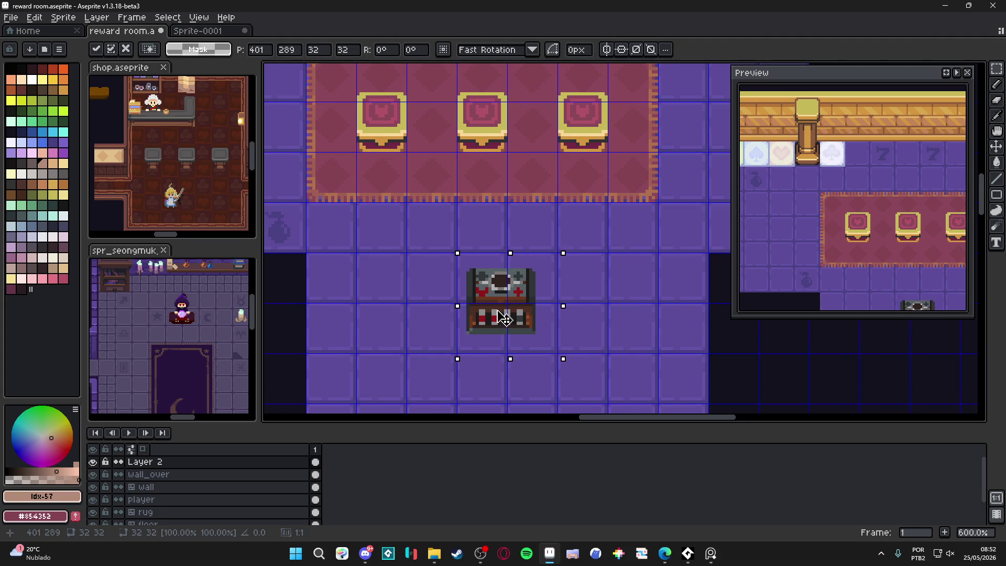
pyautogui.press('Return')
# Reselect the chest's 2x2-tile area and shift it a pixel down and one tile right.
pyautogui.moveTo(460, 256)
pyautogui.mouseDown()
pyautogui.moveTo(540, 327)
pyautogui.moveTo(478, 328)
pyautogui.mouseUp()
pyautogui.press('Down')
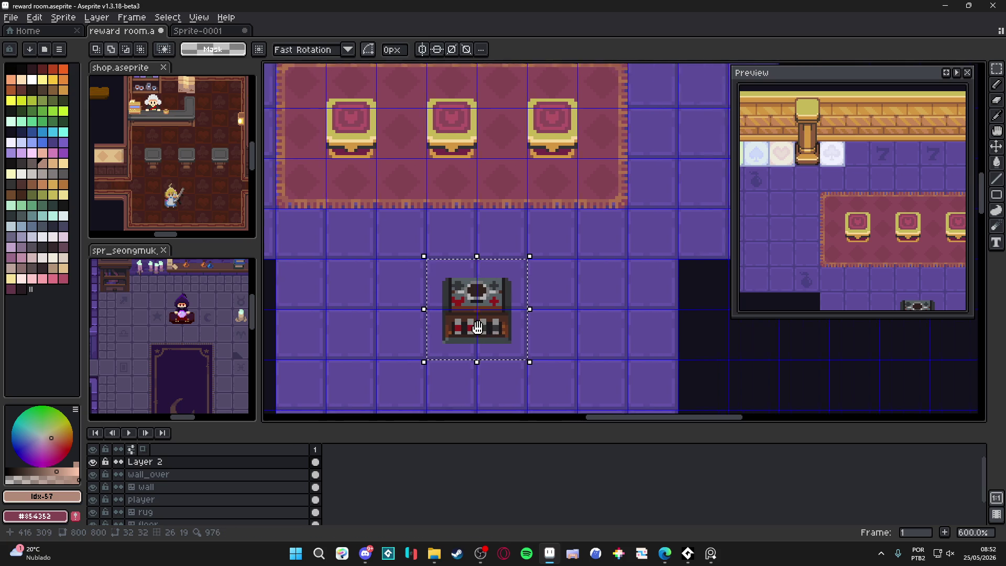
pyautogui.scroll(-2, 474, 325)
pyautogui.click(456, 322)
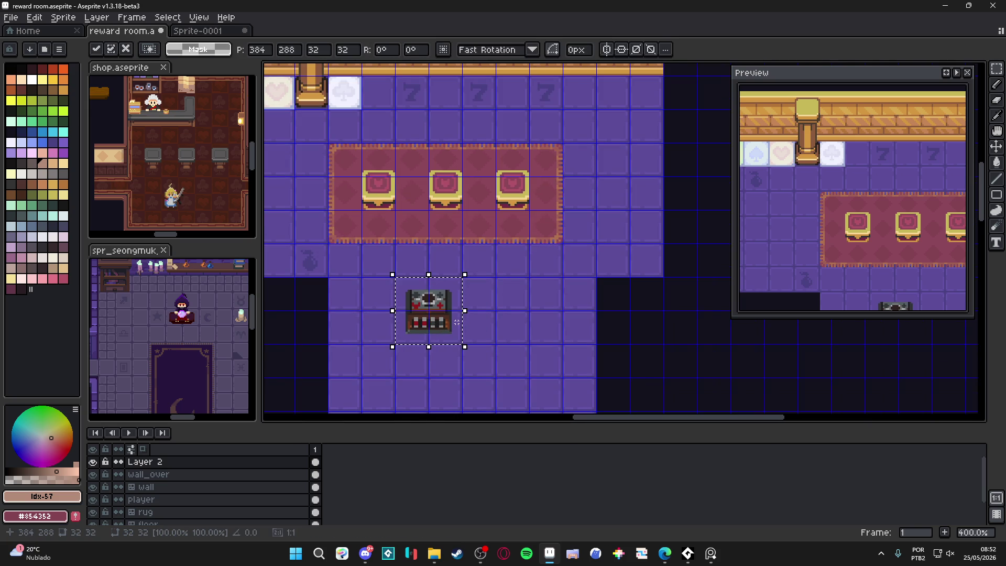
pyautogui.moveTo(457, 322); pyautogui.dragTo(464, 329)
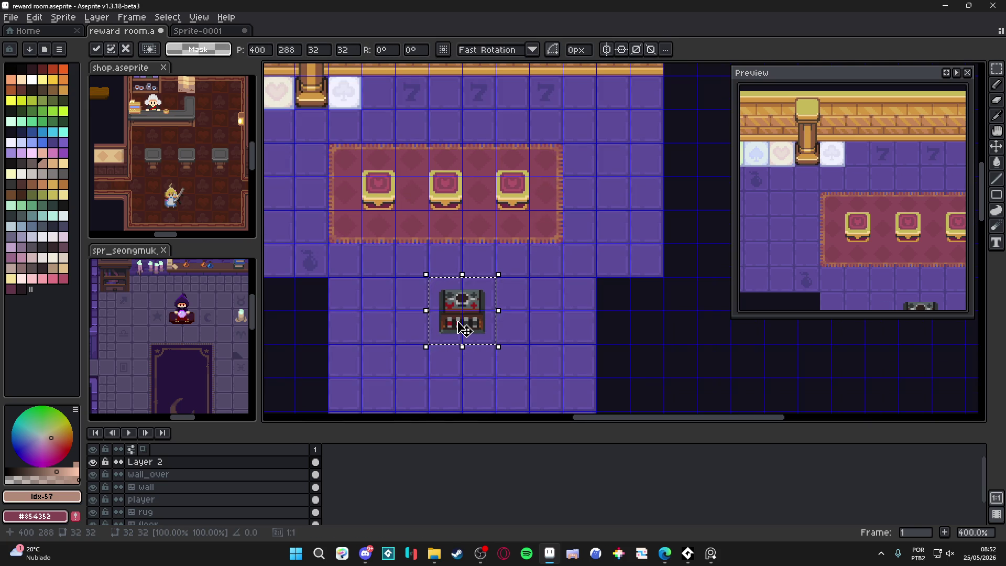
pyautogui.hotkey('shift', 'Left')
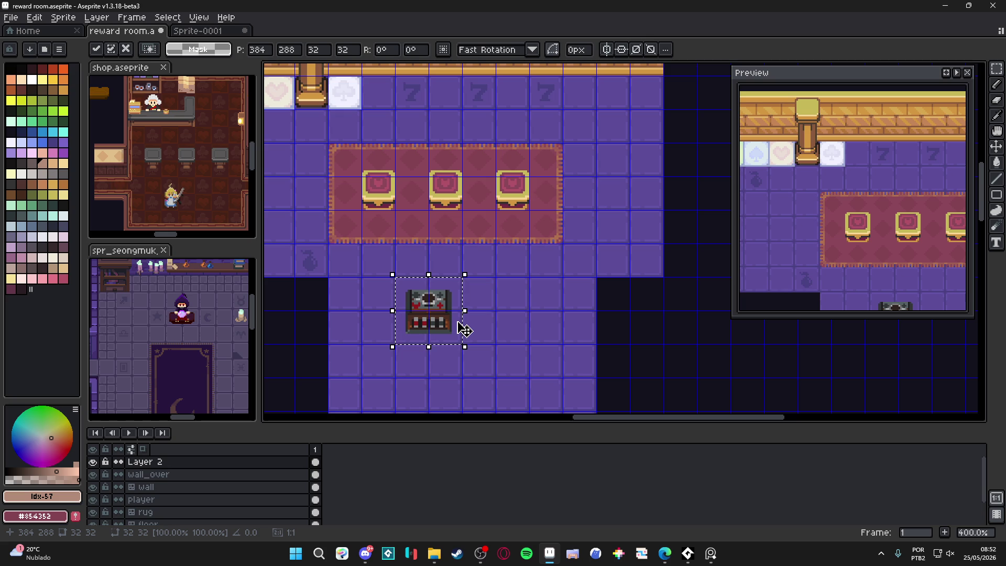
pyautogui.hotkey('shift', 'Right')
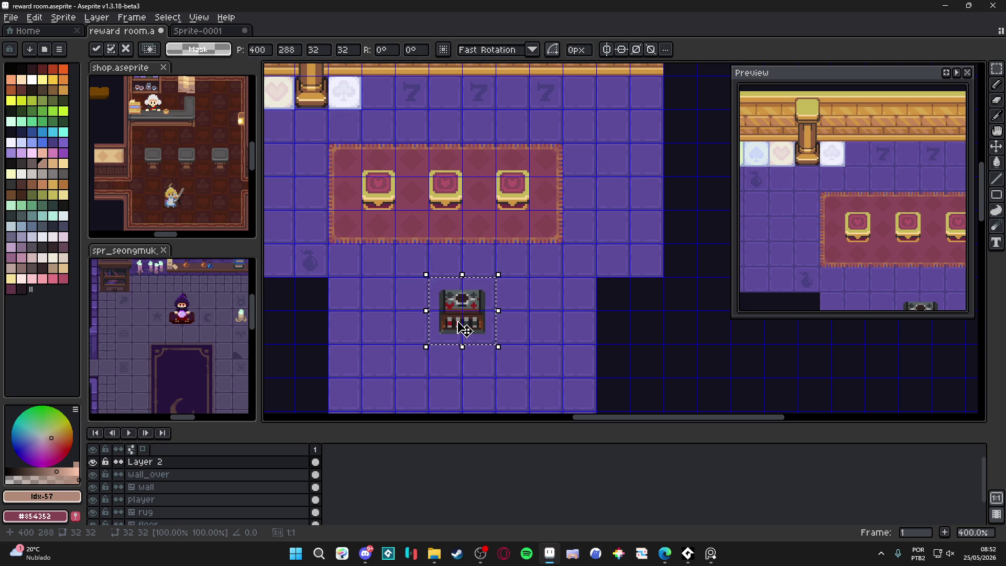
# Review the chest's position below the rug, then deselect it with Ctrl+D.
pyautogui.scroll(-1, 464, 329)
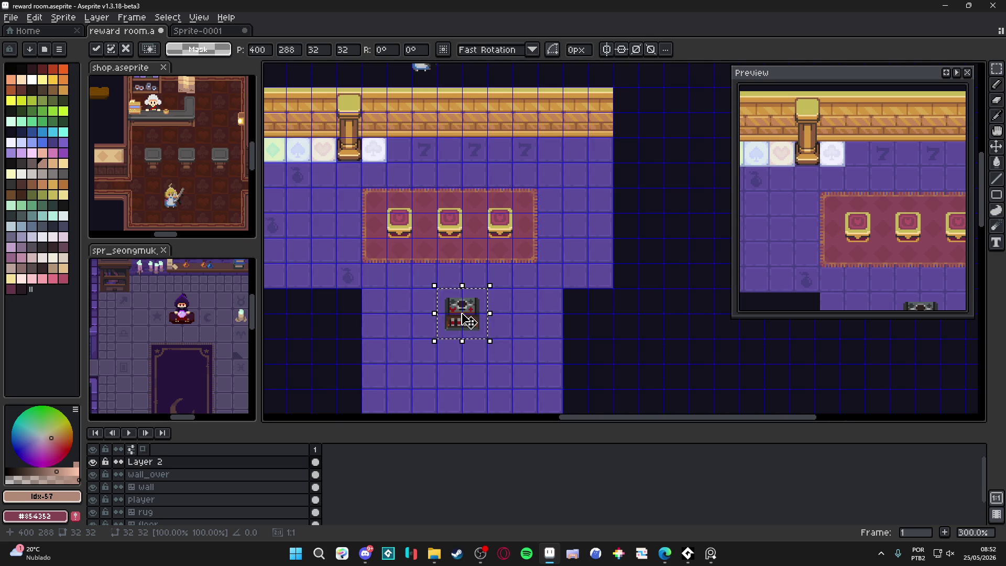
pyautogui.scroll(1, 463, 314)
pyautogui.scroll(1, 466, 293)
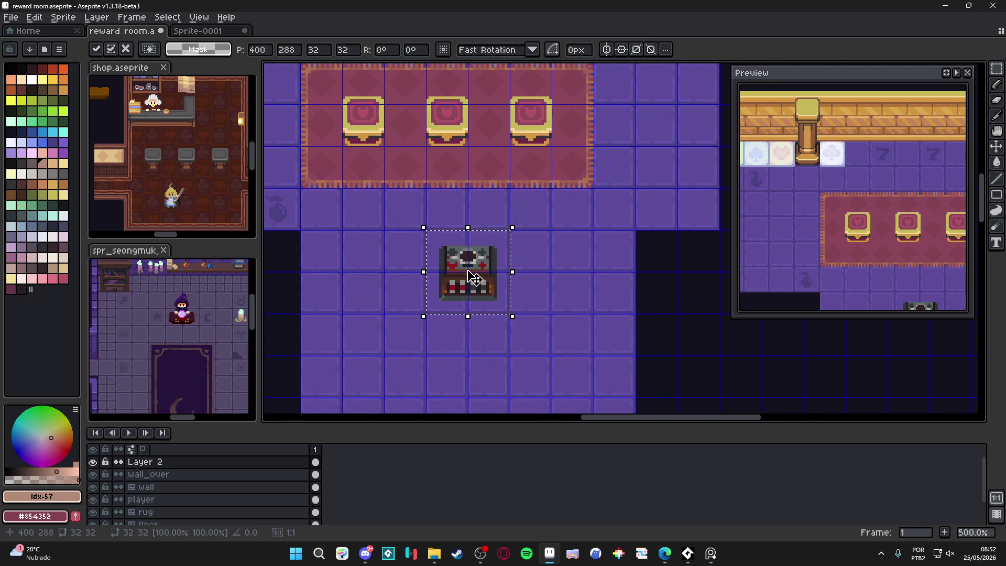
pyautogui.moveTo(467, 271)
pyautogui.mouseDown()
pyautogui.moveTo(443, 273)
pyautogui.moveTo(461, 268)
pyautogui.moveTo(482, 280)
pyautogui.mouseUp()
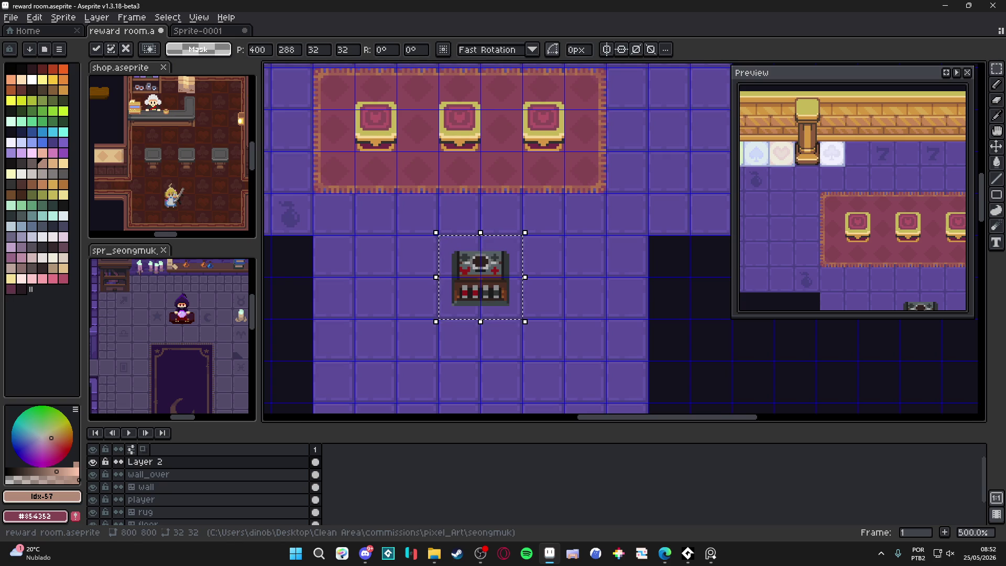
pyautogui.click(481, 553)
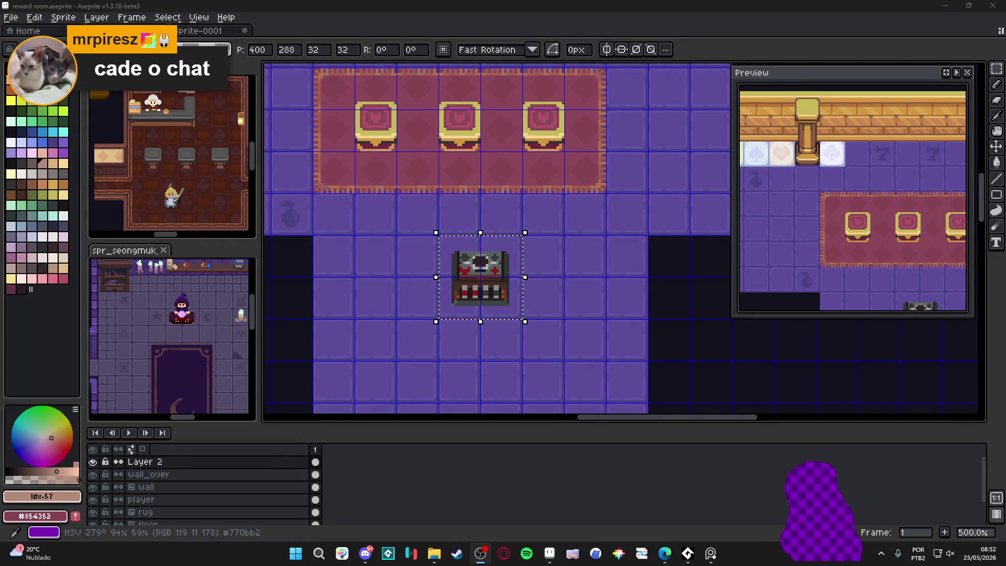
pyautogui.click(549, 553)
pyautogui.moveTo(499, 268); pyautogui.dragTo(454, 275)
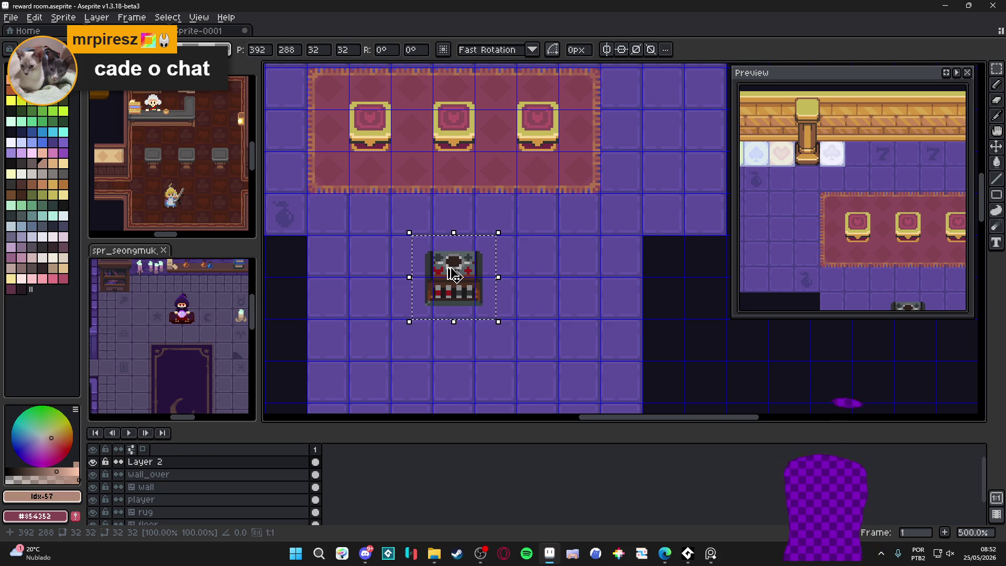
pyautogui.hotkey('ctrl', 'd')
# Pick green from the palette and select a 3x3-tile area around the chest.
pyautogui.scroll(-1, 450, 269)
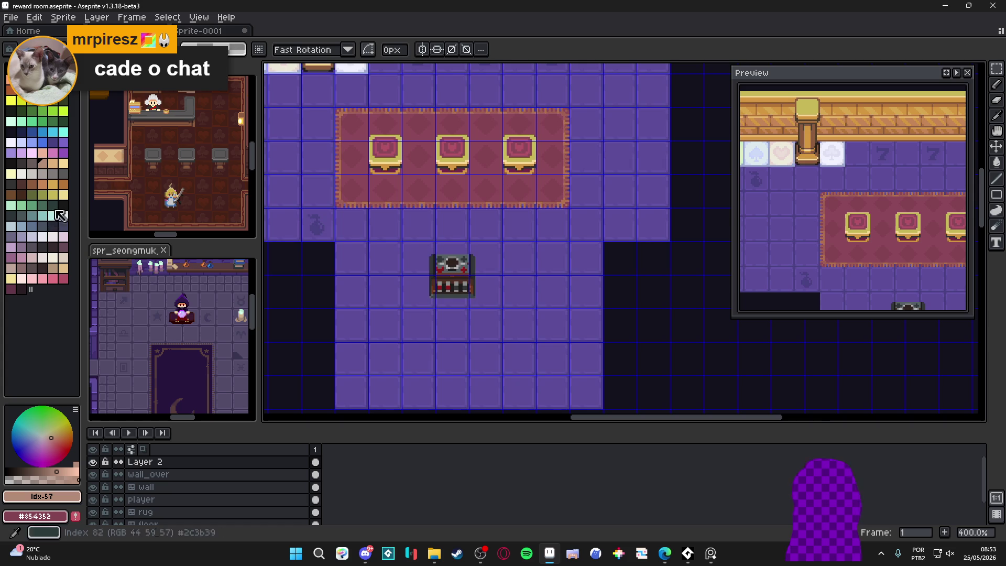
pyautogui.scroll(-2, 372, 230)
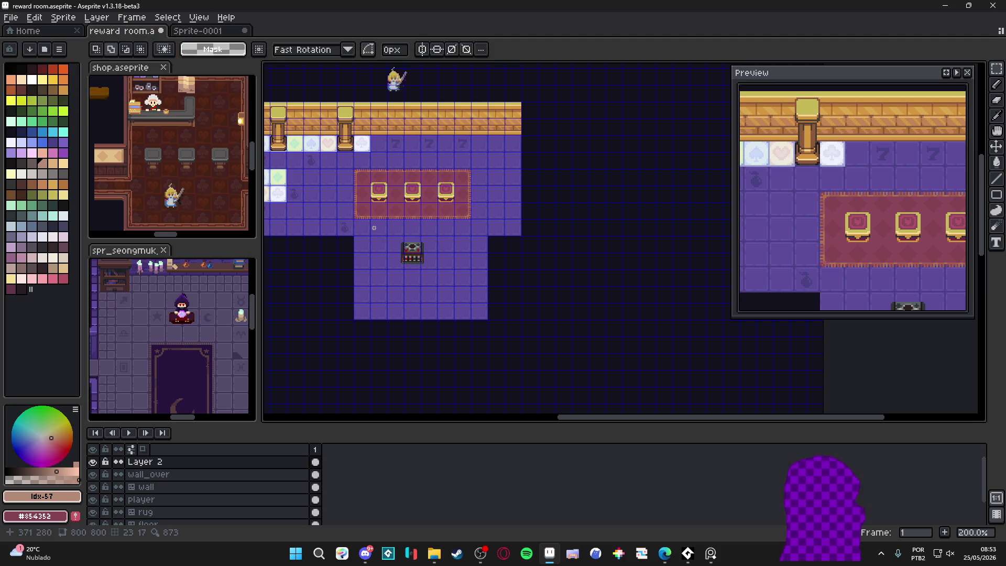
pyautogui.scroll(2, 406, 246)
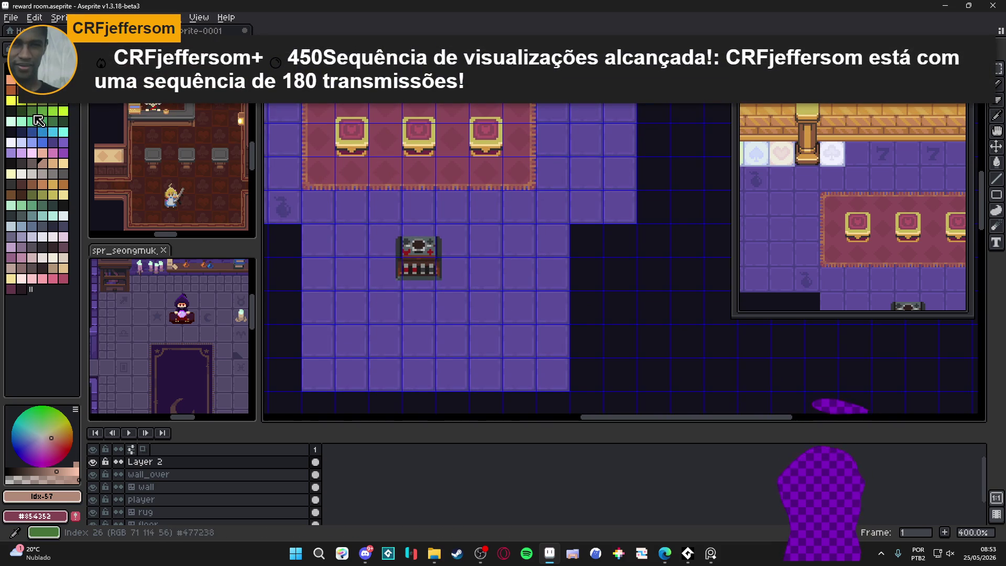
pyautogui.click(32, 111)
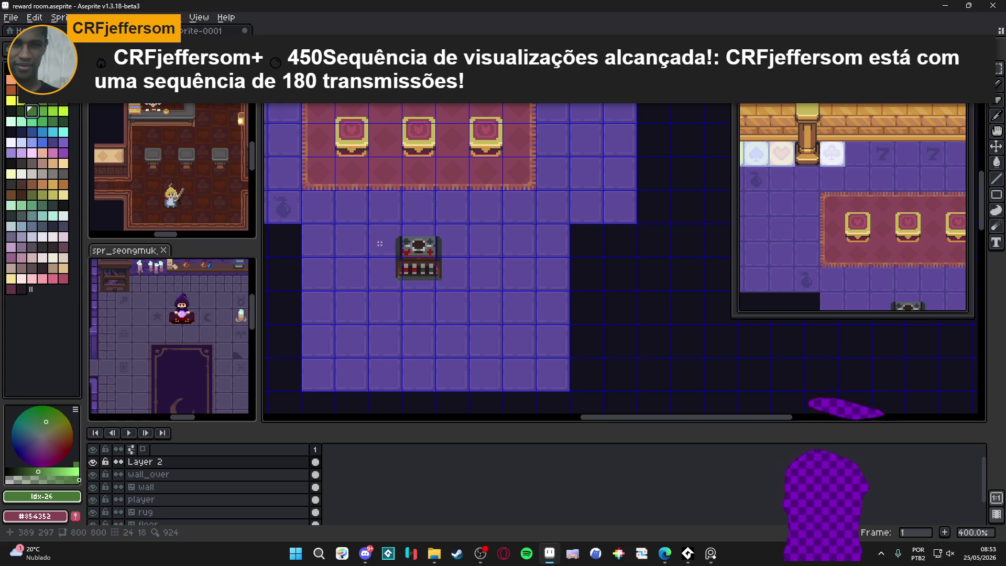
pyautogui.moveTo(380, 244); pyautogui.dragTo(452, 292)
# Fill a 3x3-tile area around the chest with green on wall_over using the Paint Bucket.
pyautogui.press('f')
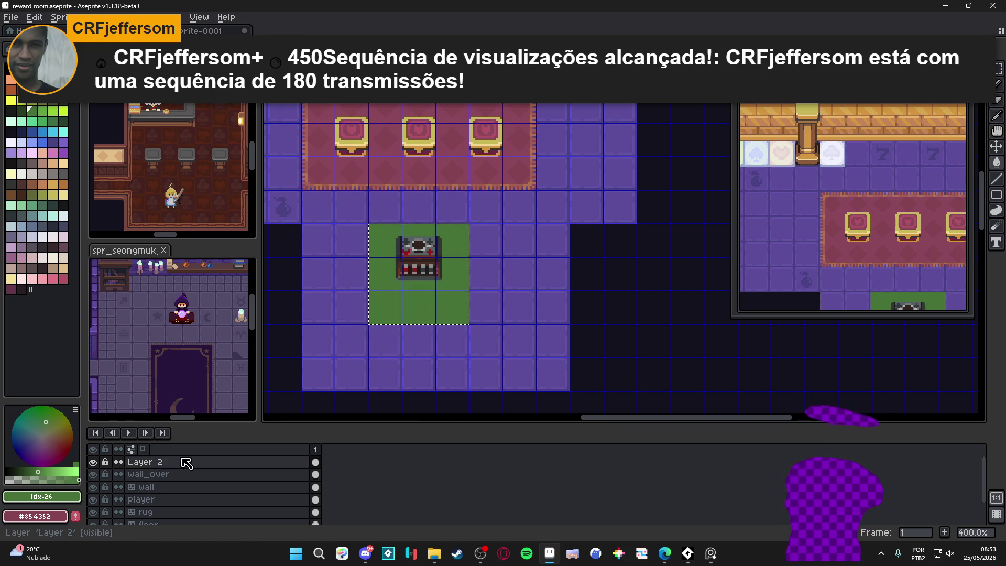
pyautogui.hotkey('ctrl', 'z')
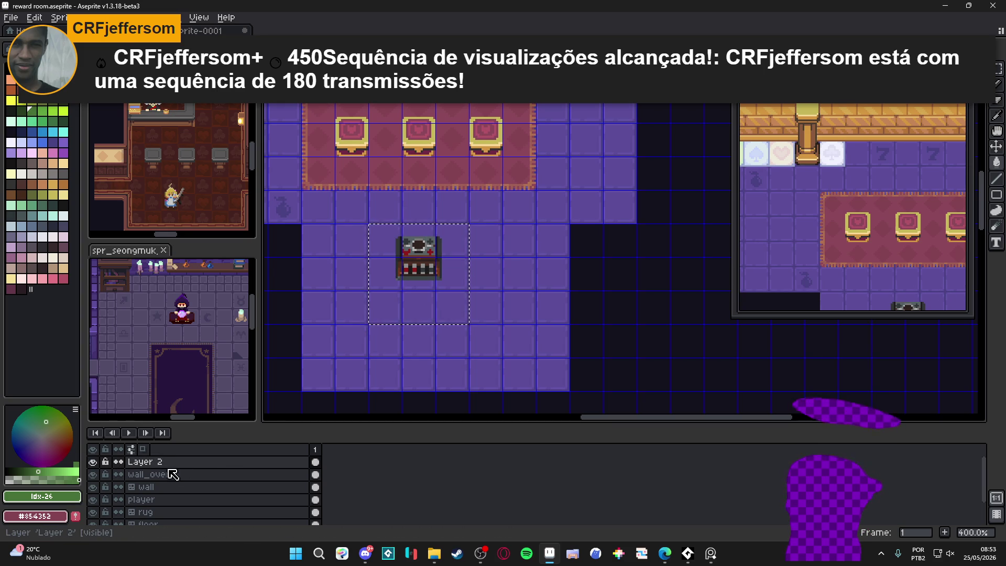
pyautogui.click(157, 473)
pyautogui.hotkey('ctrl', 'd')
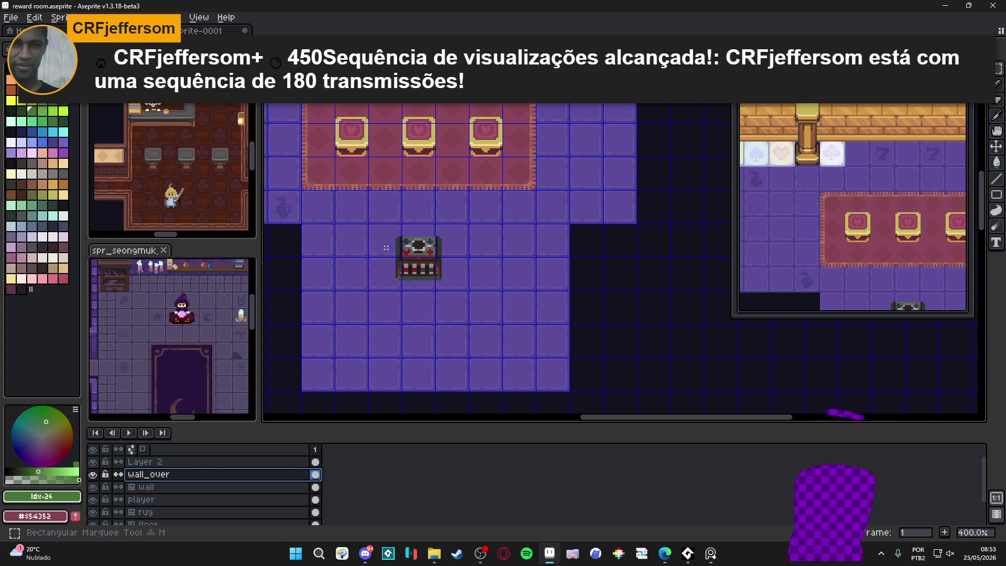
pyautogui.moveTo(386, 248); pyautogui.dragTo(456, 311)
pyautogui.press('g')
pyautogui.click(441, 293)
pyautogui.hotkey('ctrl', 'd')
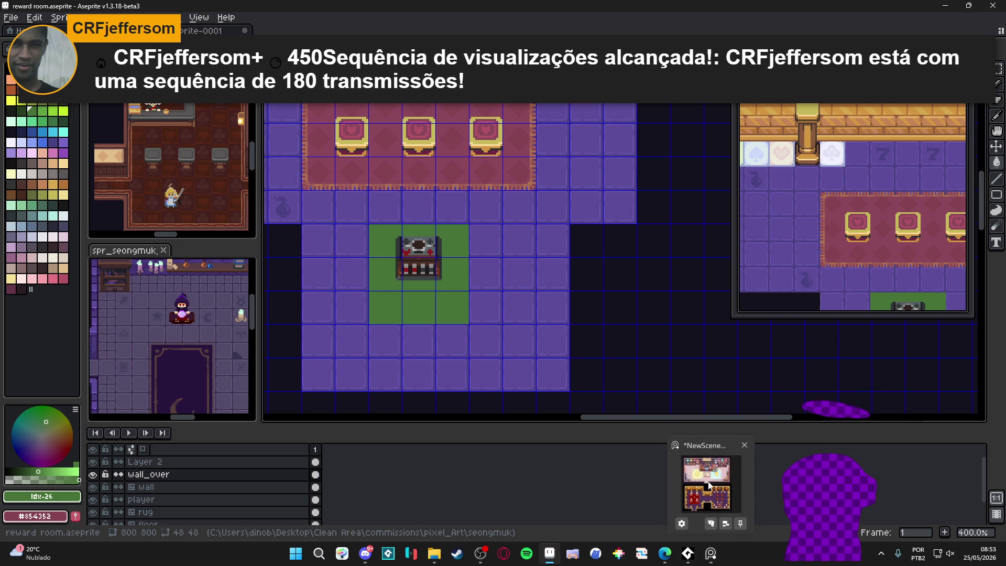
# After checking the game scene, try moving the chest down 6 pixels, then undo it.
pyautogui.click(707, 554)
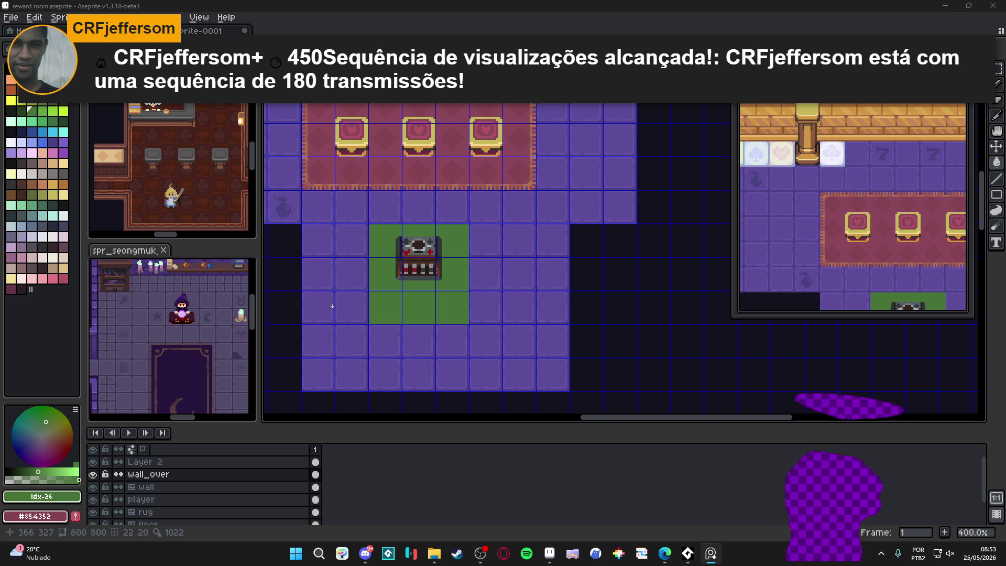
pyautogui.click(455, 314)
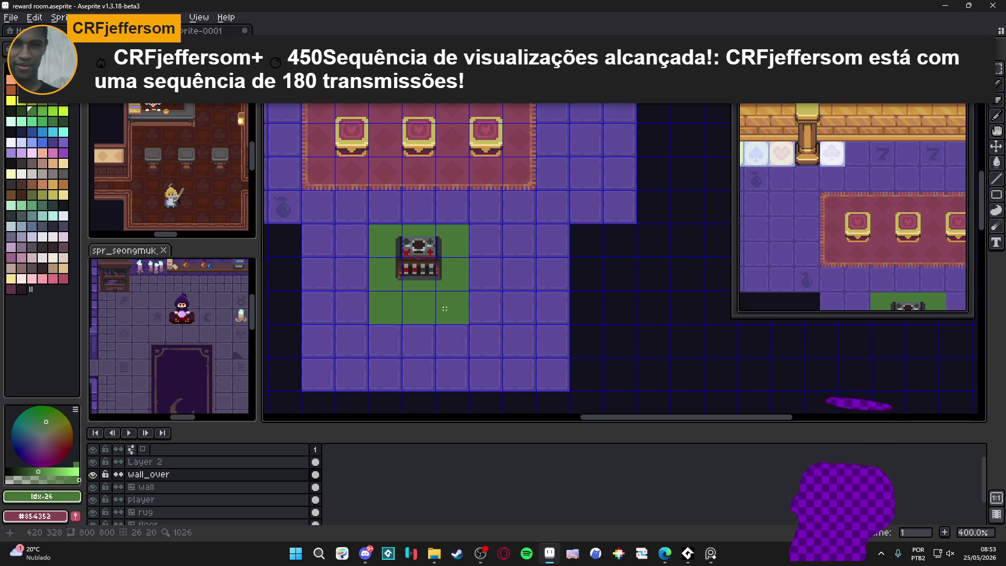
pyautogui.keyDown('ctrl'); pyautogui.click(421, 254); pyautogui.keyUp('ctrl')
pyautogui.moveTo(420, 253); pyautogui.dragTo(420, 266)
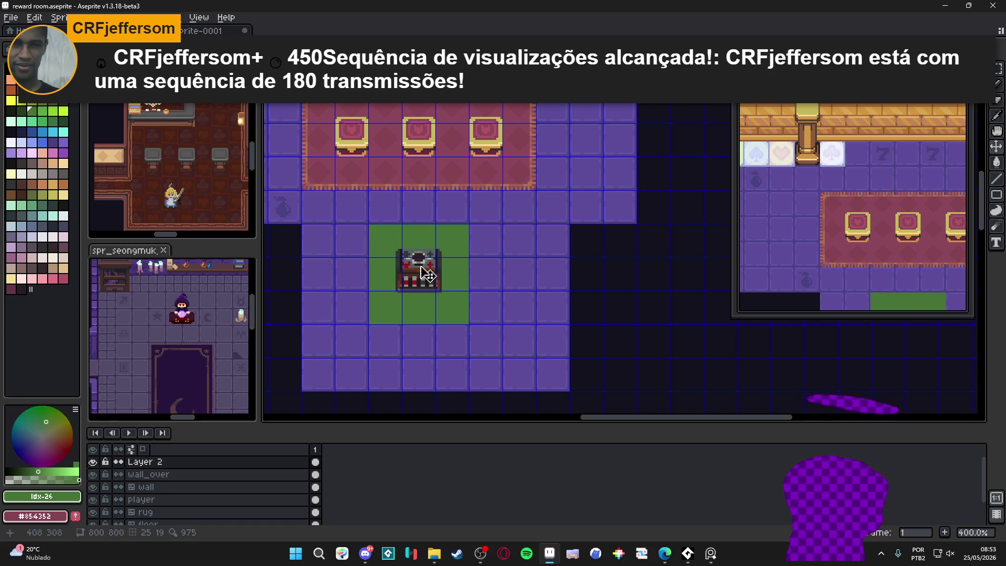
pyautogui.hotkey('ctrl', 'z')
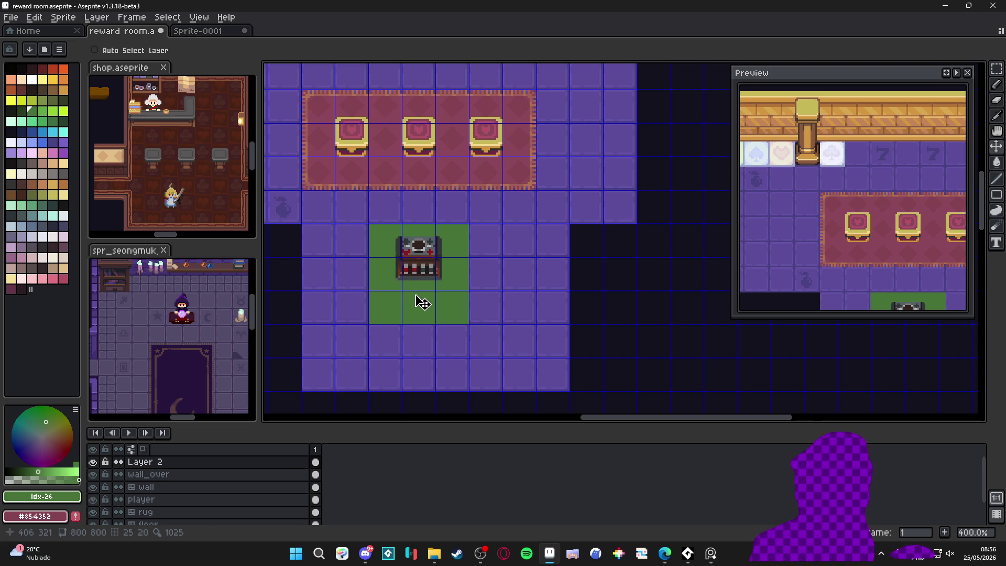
pyautogui.scroll(1, 410, 304)
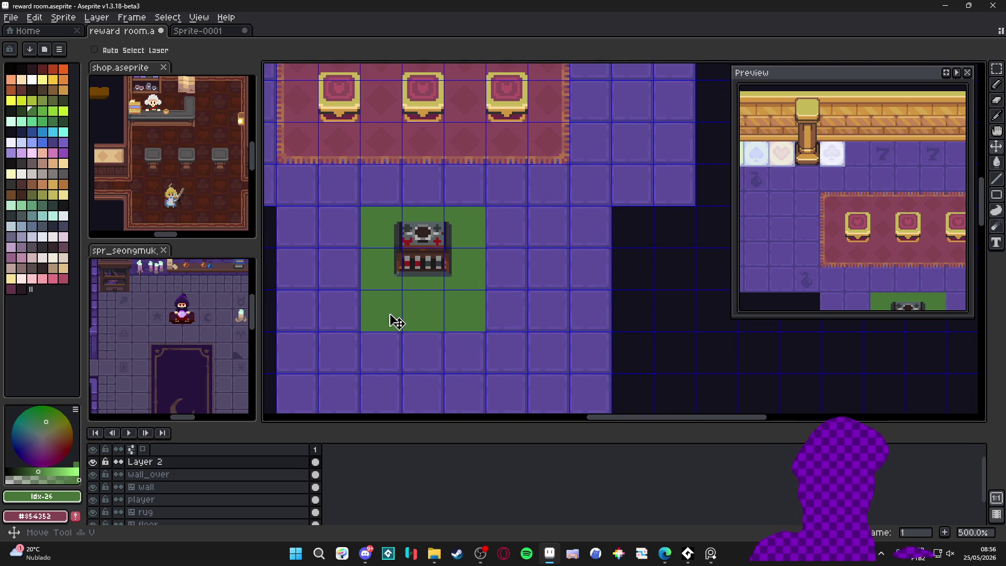
pyautogui.hotkey('alt', 'Down')
pyautogui.press('m')
pyautogui.moveTo(393, 316); pyautogui.dragTo(479, 323)
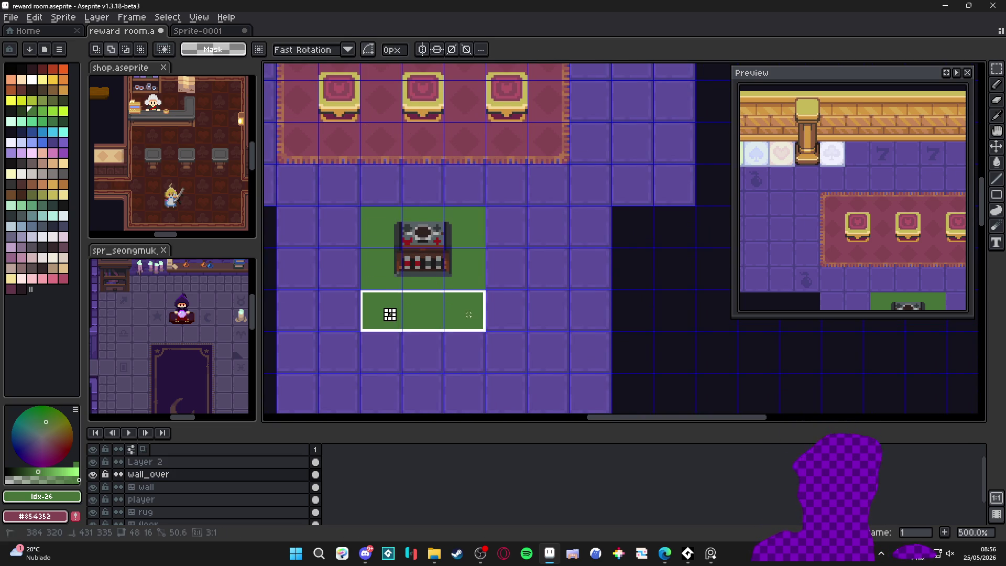
pyautogui.press('Delete')
pyautogui.hotkey('ctrl', 'z')
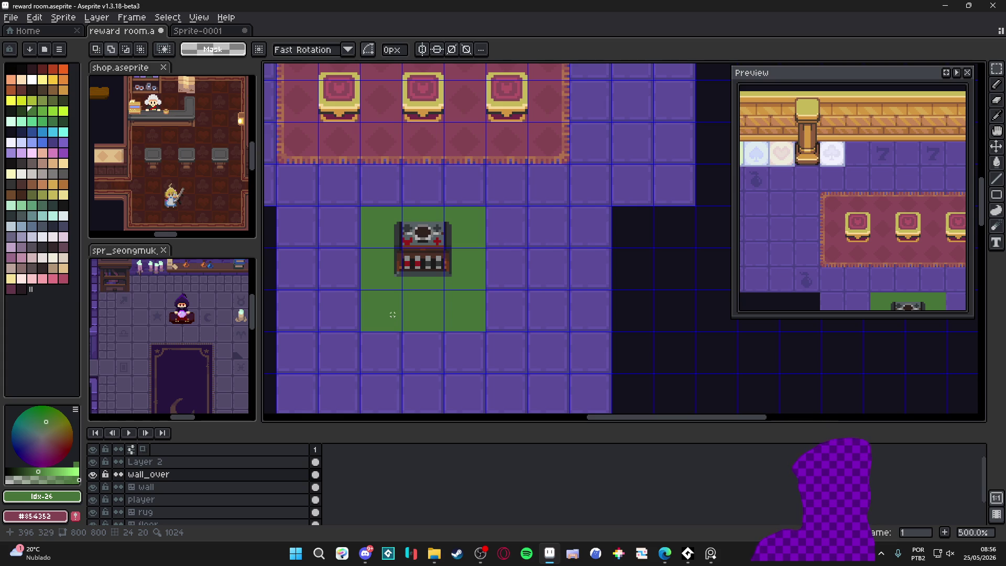
pyautogui.scroll(-2, 392, 314)
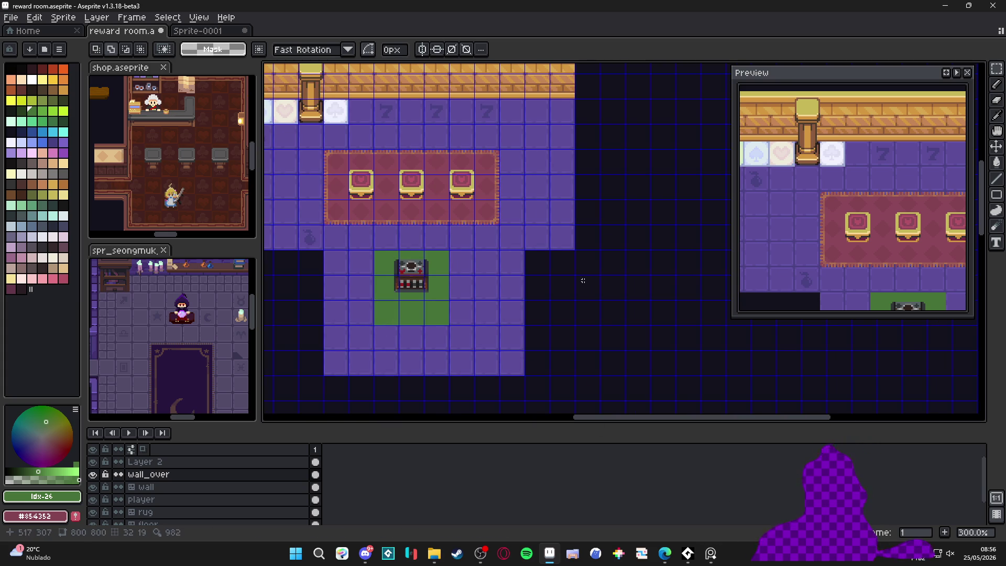
pyautogui.moveTo(552, 263); pyautogui.dragTo(543, 227)
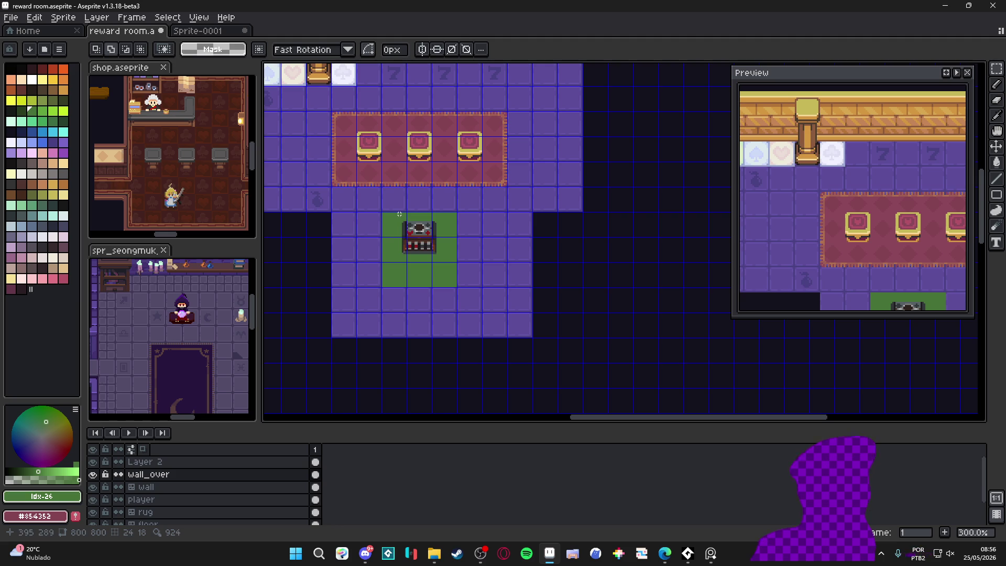
pyautogui.scroll(1, 386, 209)
pyautogui.press('b')
pyautogui.scroll(3, 387, 209)
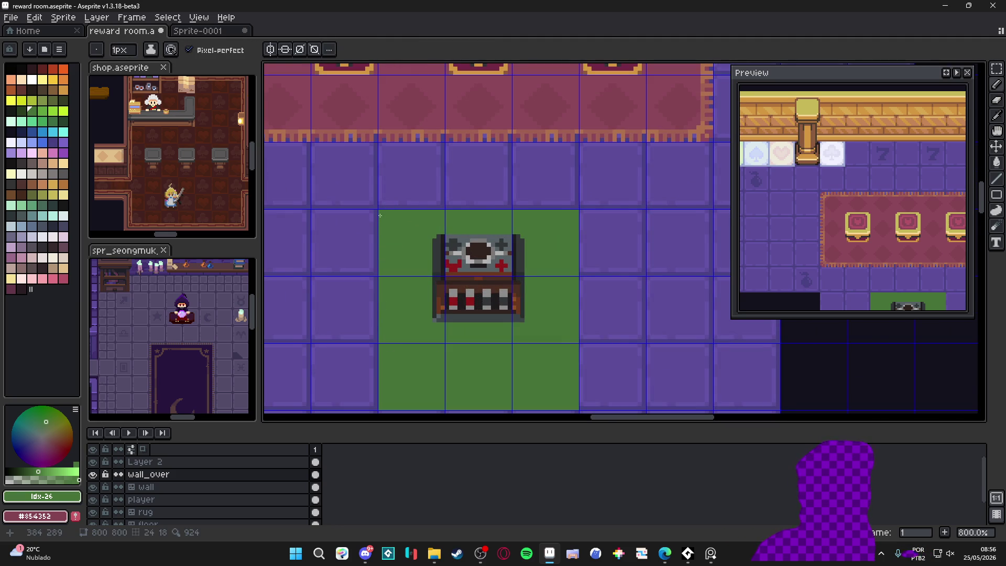
pyautogui.scroll(-2, 380, 215)
pyautogui.keyDown('alt'); pyautogui.click(380, 215); pyautogui.keyUp('alt')
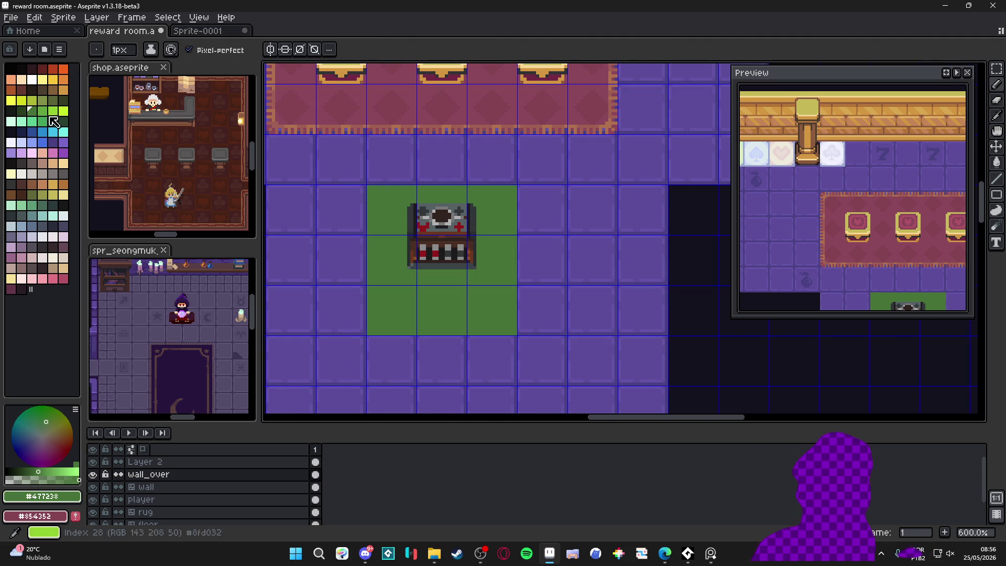
pyautogui.scroll(3, 354, 182)
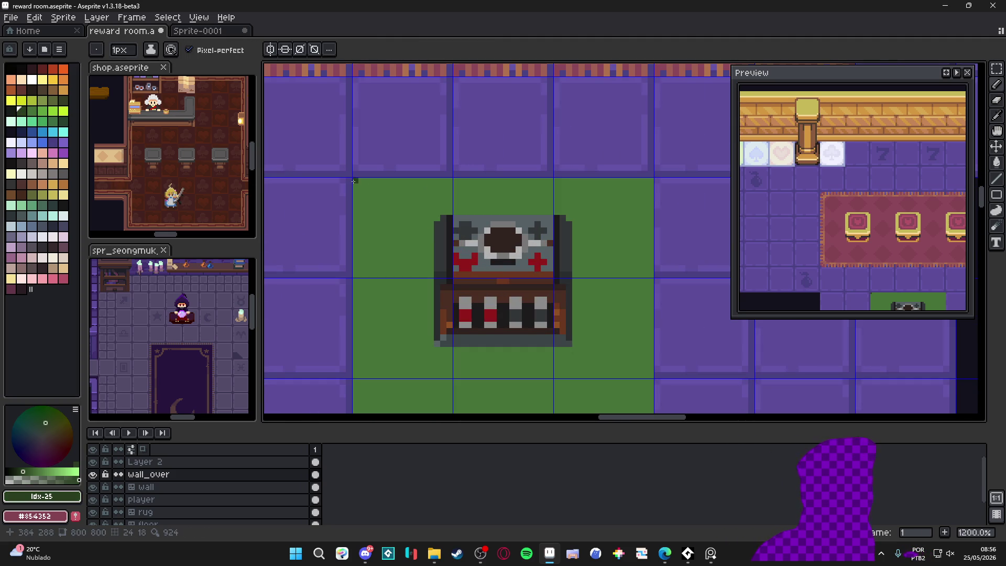
# Draw a dark green line along the patch's top edge and fill the strip above it.
pyautogui.moveTo(359, 183); pyautogui.dragTo(641, 193)
pyautogui.keyDown('shift'); pyautogui.click(649, 181); pyautogui.keyUp('shift')
pyautogui.click(613, 181)
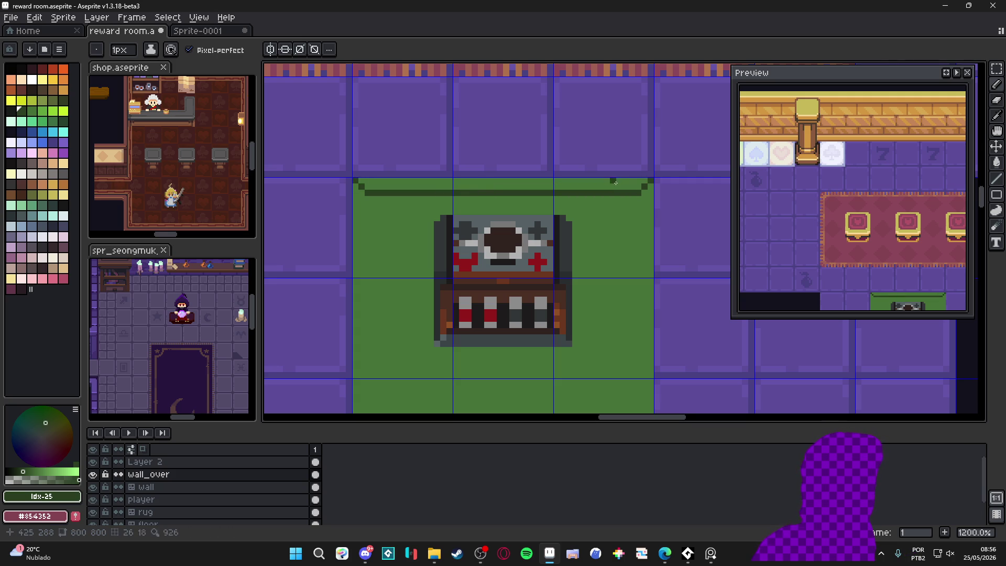
pyautogui.press('g')
pyautogui.click(615, 183)
# Step to a lighter green and draw and fill a light-green band along the patch bottom.
pyautogui.moveTo(362, 199); pyautogui.dragTo(398, 124)
pyautogui.press('b')
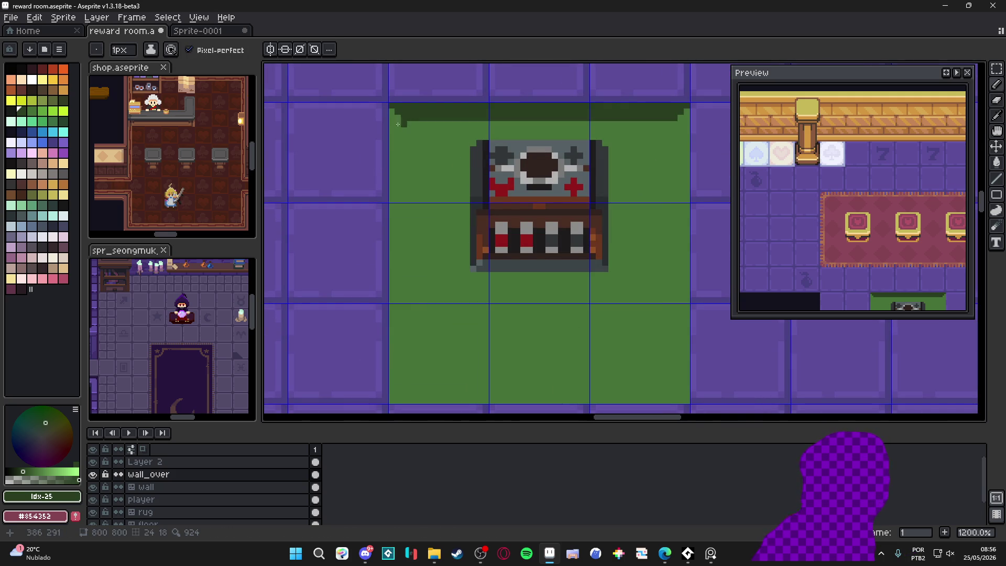
pyautogui.press(']')
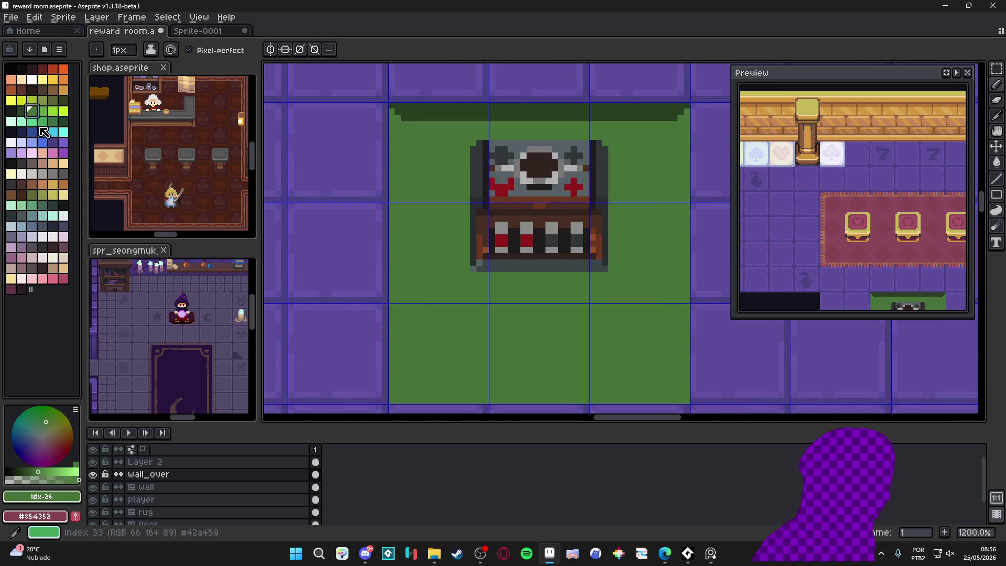
pyautogui.press(']')
pyautogui.moveTo(448, 239); pyautogui.dragTo(438, 194)
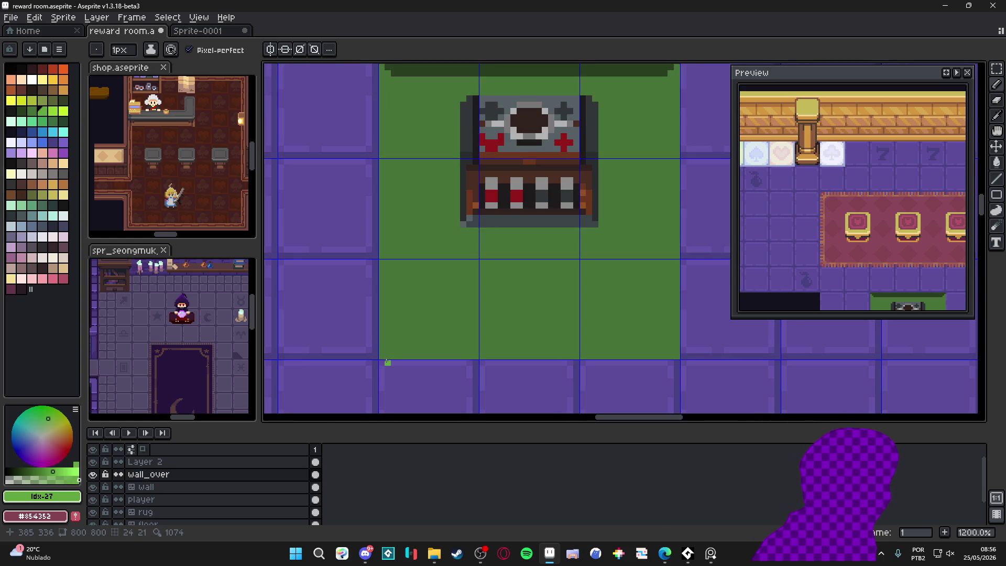
pyautogui.moveTo(382, 356)
pyautogui.mouseDown()
pyautogui.moveTo(398, 338)
pyautogui.moveTo(675, 338)
pyautogui.moveTo(660, 338)
pyautogui.moveTo(677, 357)
pyautogui.mouseUp()
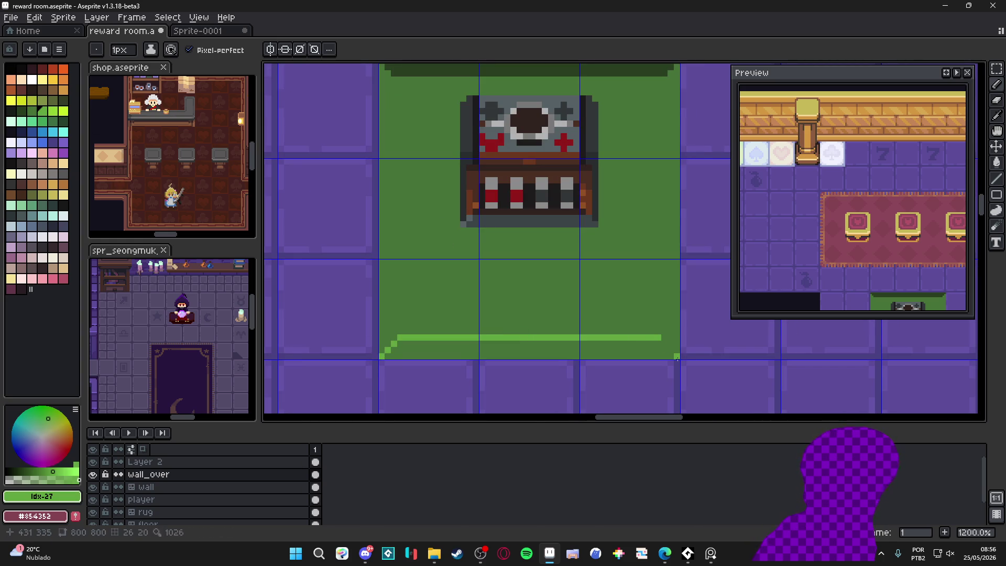
pyautogui.press('g')
pyautogui.click(590, 353)
# Pick the dark green and draw vertical lines down the patch's left and right edges.
pyautogui.scroll(-3, 590, 354)
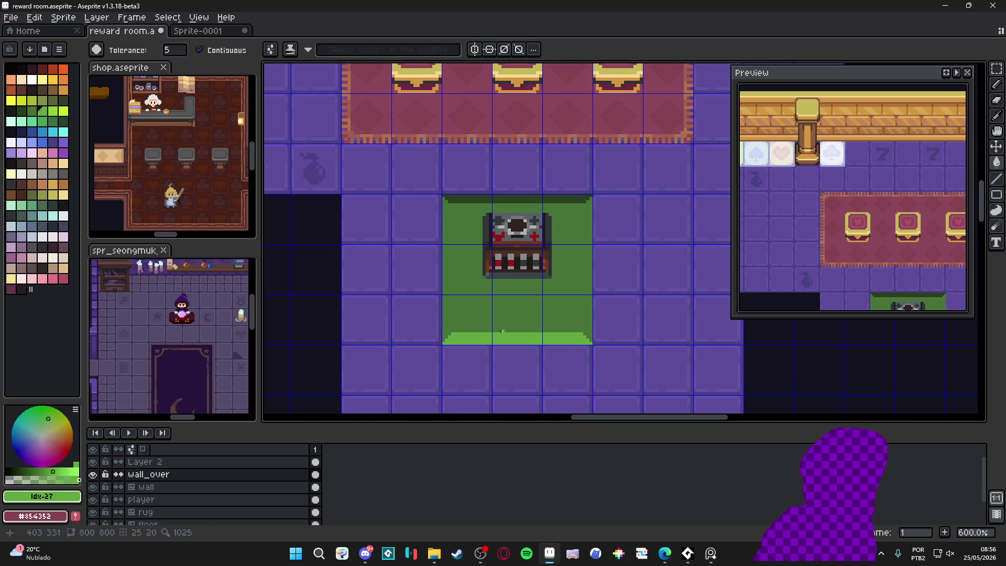
pyautogui.press('b')
pyautogui.scroll(1, 454, 188)
pyautogui.press('alt')
pyautogui.keyDown('alt'); pyautogui.click(454, 188); pyautogui.keyUp('alt')
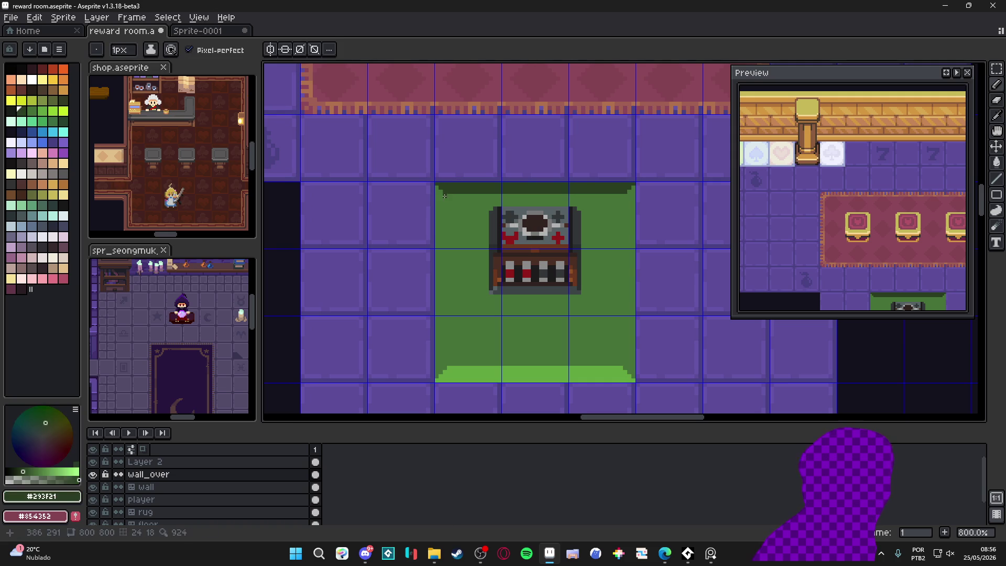
pyautogui.moveTo(449, 193); pyautogui.dragTo(446, 366)
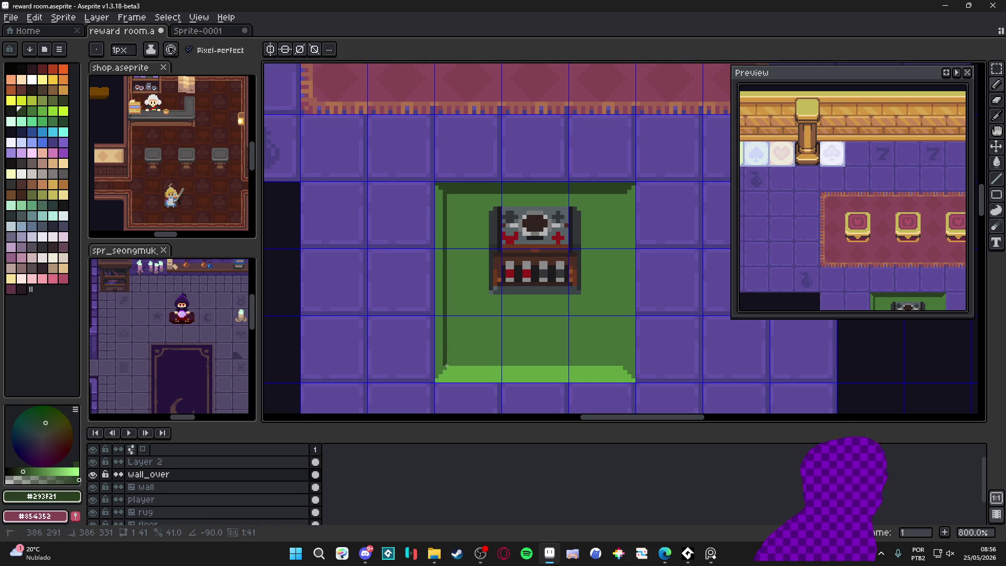
pyautogui.moveTo(625, 195)
pyautogui.mouseDown()
pyautogui.moveTo(623, 361)
pyautogui.moveTo(623, 351)
pyautogui.mouseUp()
# Sample the mid green #477238 from the patch beneath the chest.
pyautogui.scroll(-1, 623, 351)
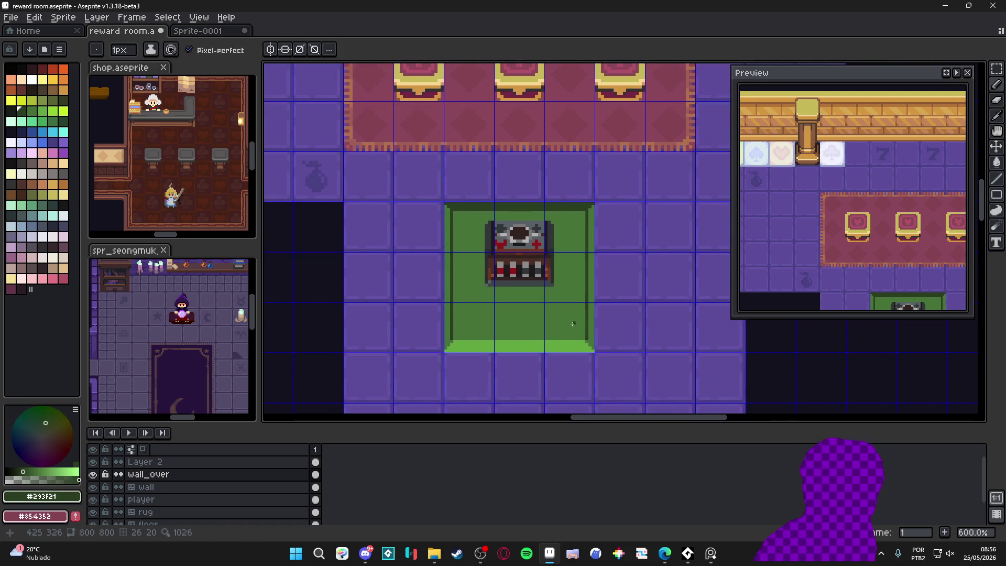
pyautogui.scroll(-1, 545, 344)
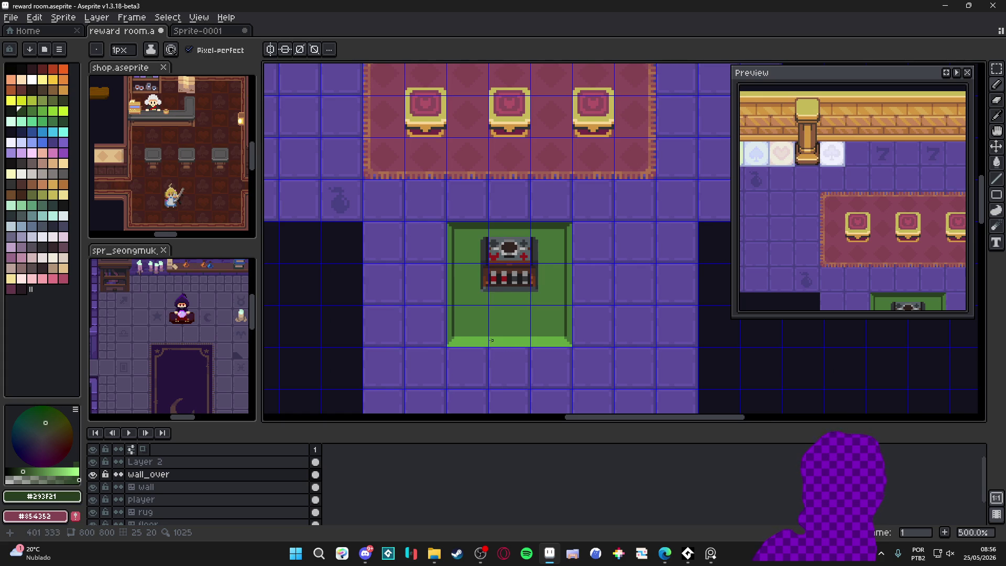
pyautogui.scroll(-1, 500, 346)
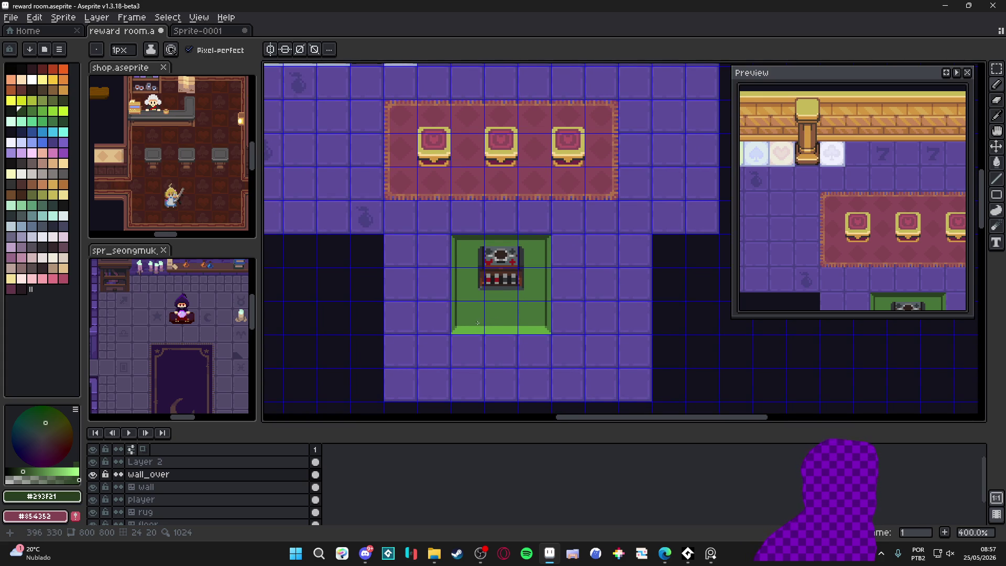
pyautogui.scroll(3, 480, 322)
pyautogui.keyDown('alt'); pyautogui.click(479, 320); pyautogui.keyUp('alt')
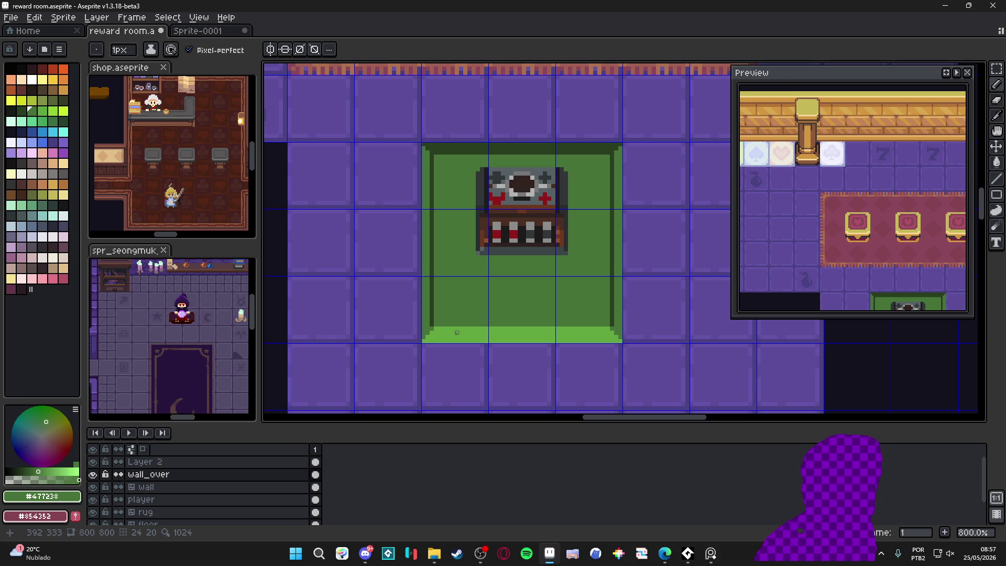
pyautogui.scroll(-2, 461, 328)
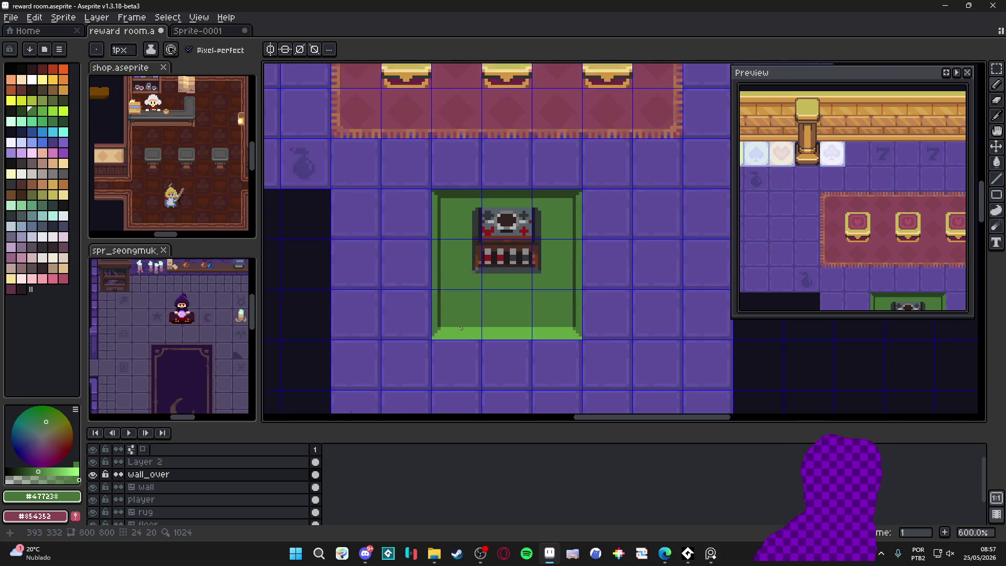
pyautogui.scroll(-2, 461, 318)
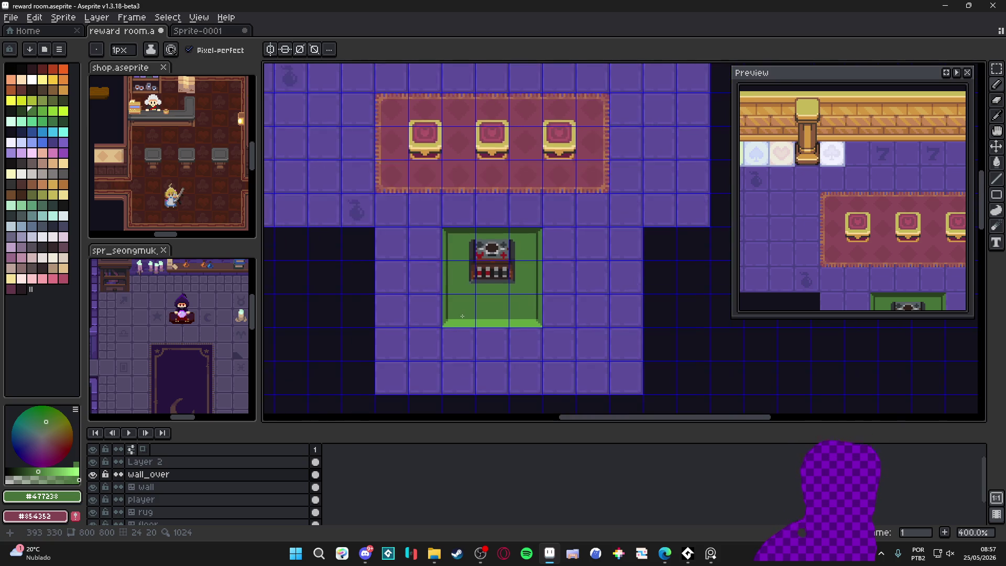
pyautogui.scroll(1, 462, 316)
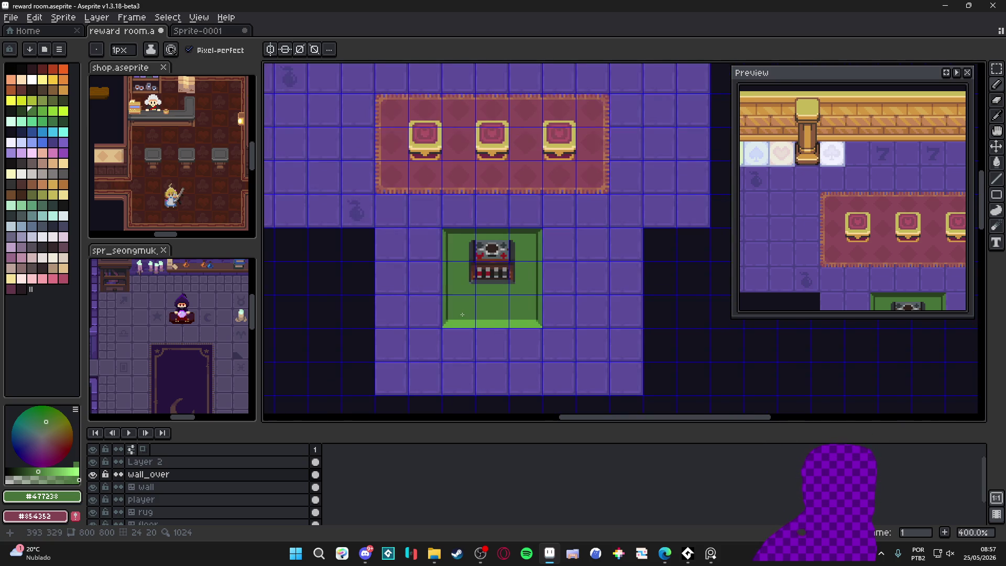
# Scroll the canvas view down.
pyautogui.scroll(-1, 503, 333)
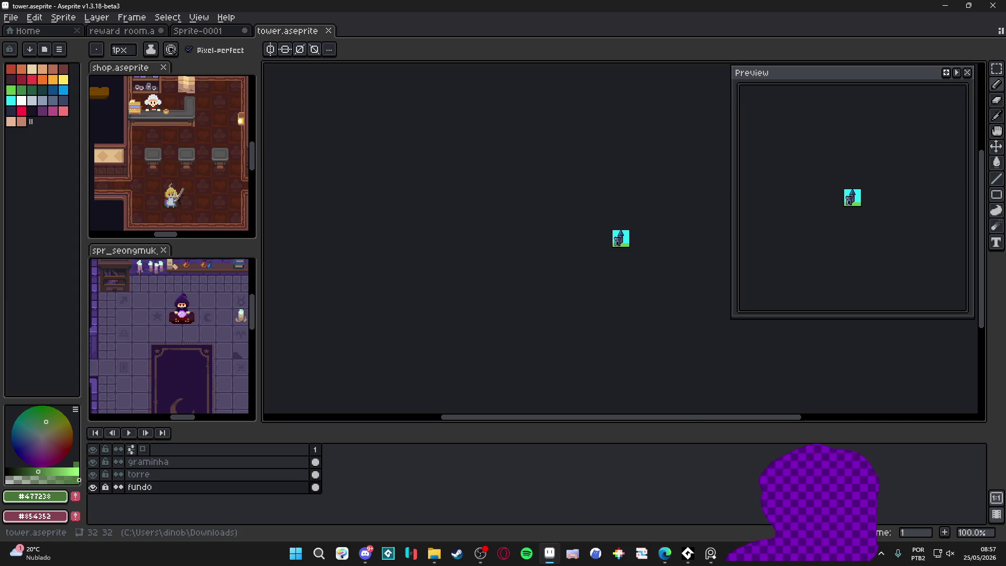
# Bring the tower into view and make the torre layer active with the Pencil.
pyautogui.scroll(4, 621, 265)
pyautogui.scroll(1, 618, 258)
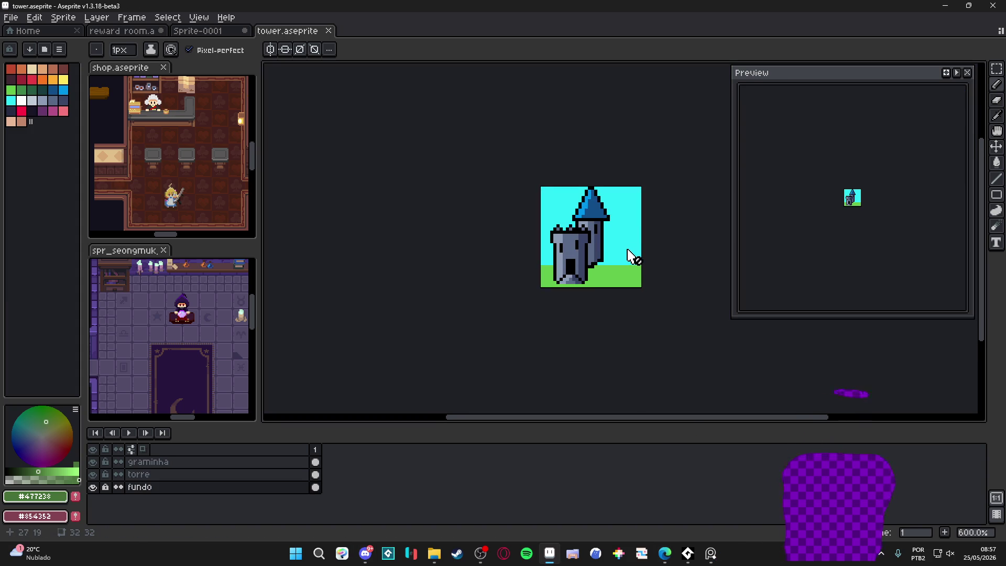
pyautogui.hscroll(2, 617, 260)
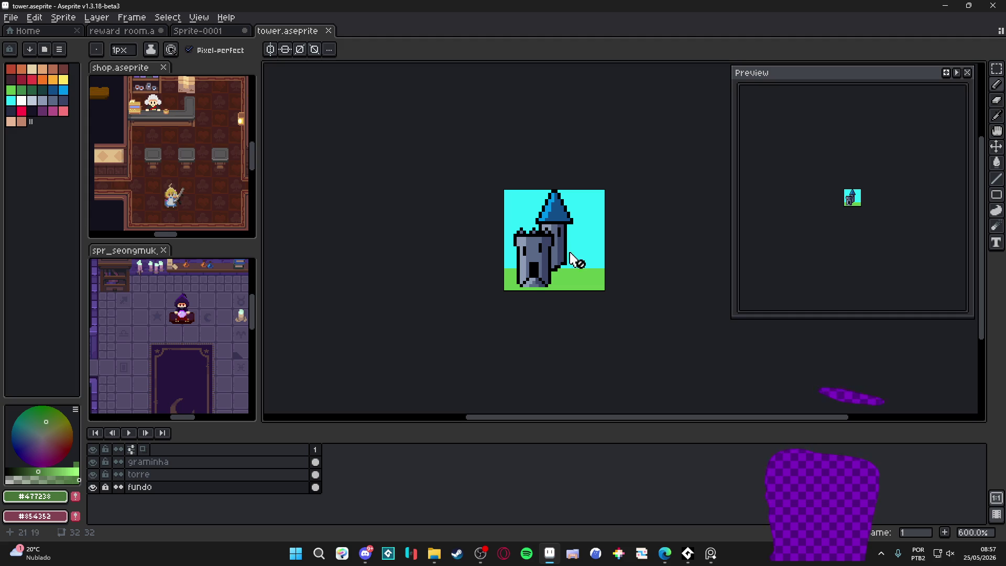
pyautogui.scroll(3, 585, 245)
pyautogui.press('v')
pyautogui.keyDown('ctrl'); pyautogui.click(533, 276); pyautogui.keyUp('ctrl')
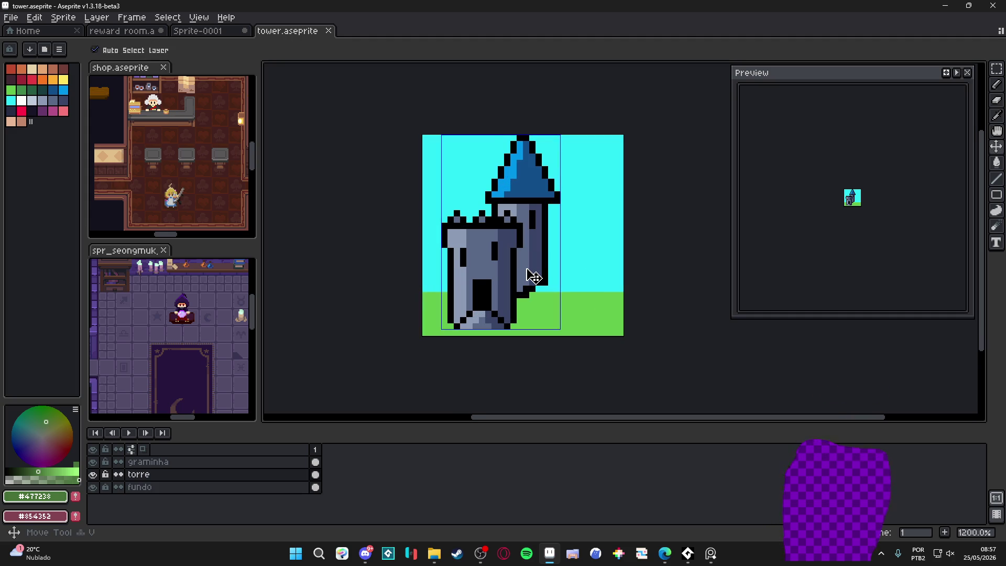
pyautogui.press('b')
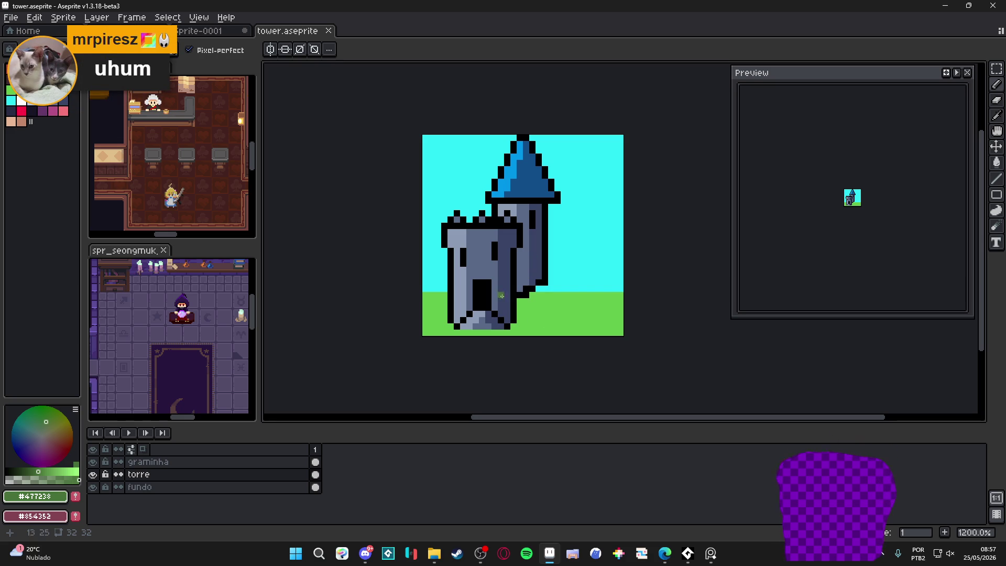
# Sample black, undo the stray sky strokes, and add a black pixel to the left battlement.
pyautogui.scroll(5, 907, 218)
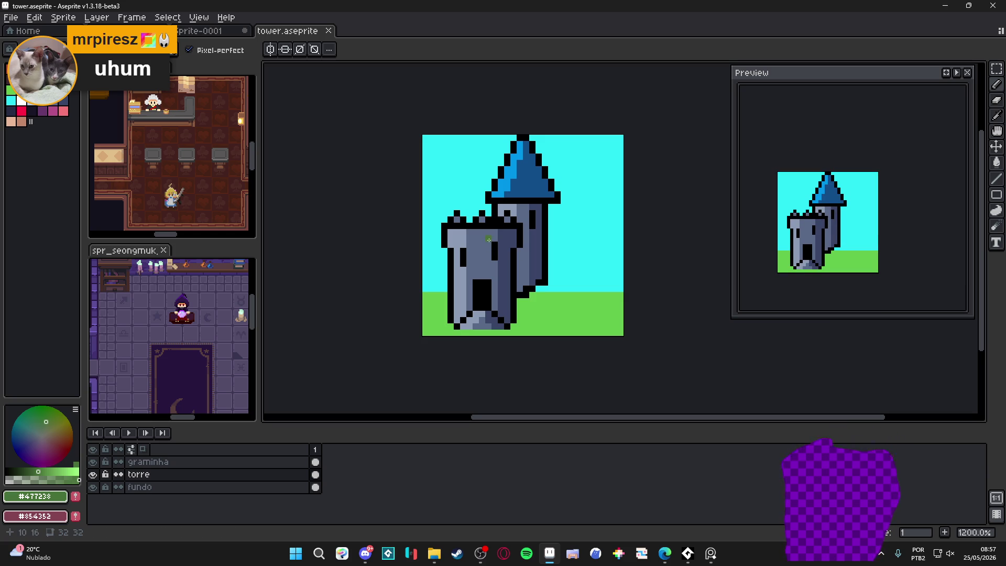
pyautogui.moveTo(477, 233); pyautogui.dragTo(471, 237)
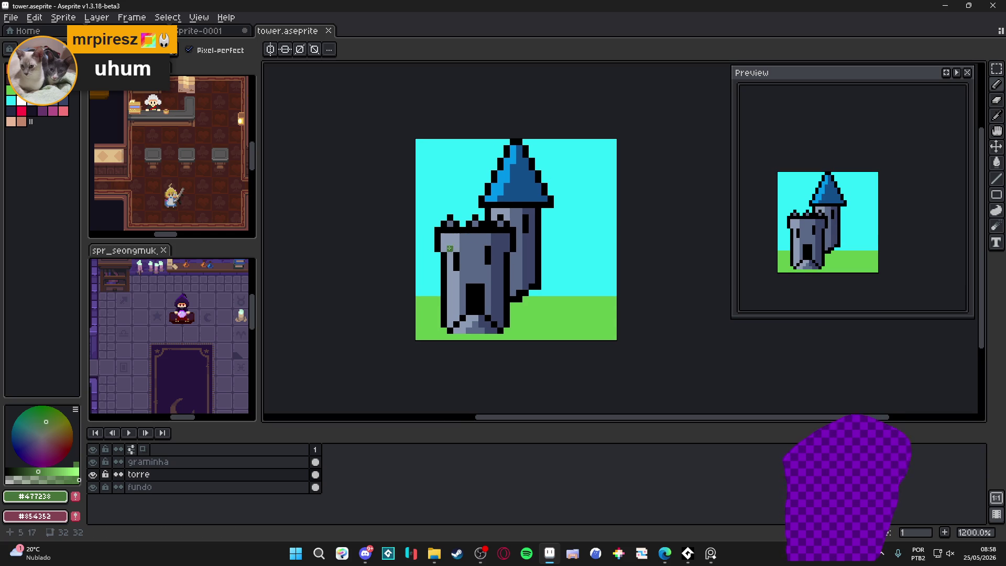
pyautogui.scroll(3, 440, 231)
pyautogui.press('i')
pyautogui.click(434, 222)
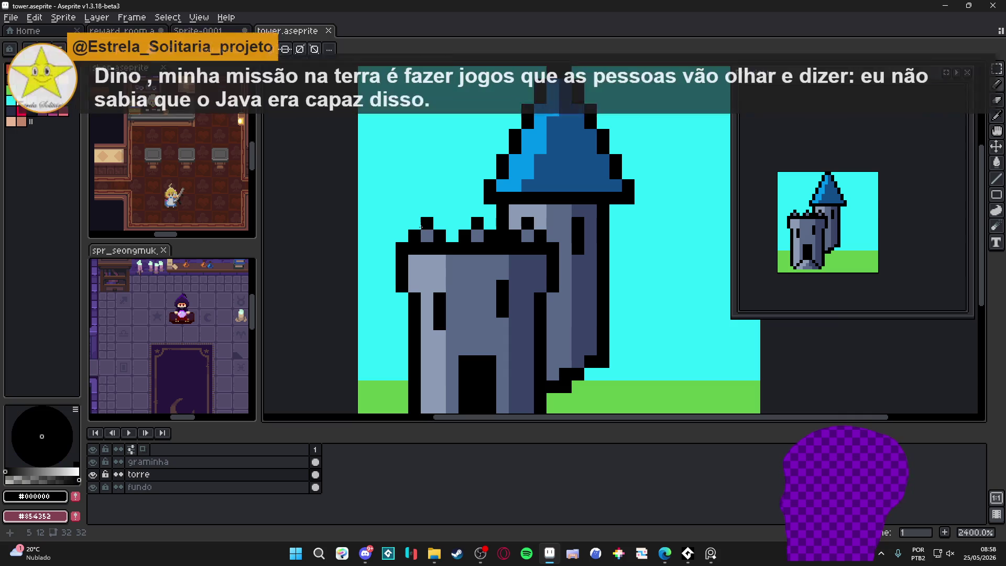
pyautogui.moveTo(466, 135); pyautogui.dragTo(426, 98)
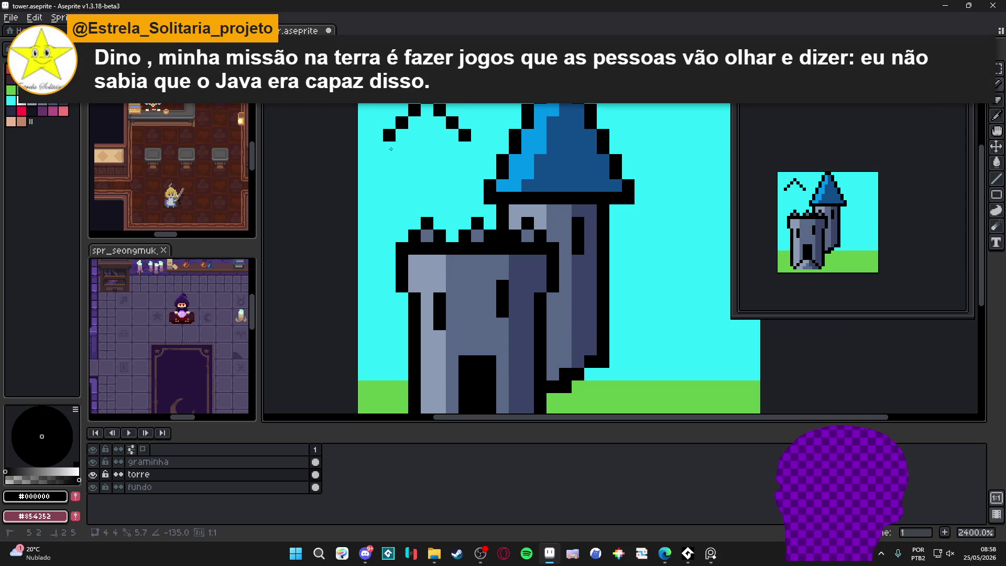
pyautogui.hotkey('ctrl', 'z')
pyautogui.hotkey('ctrl', 'z')
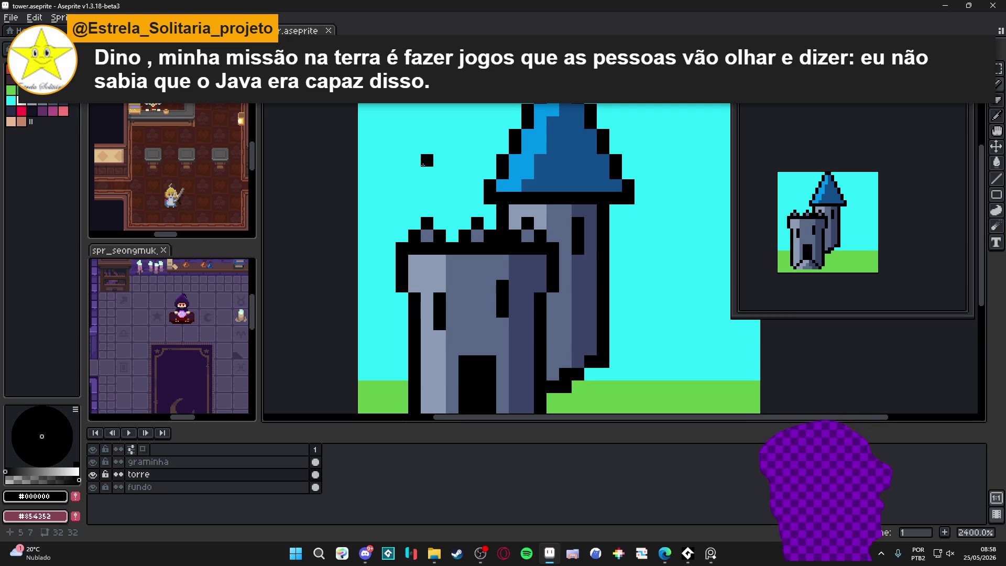
pyautogui.hotkey('ctrl', 'z')
pyautogui.click(434, 219)
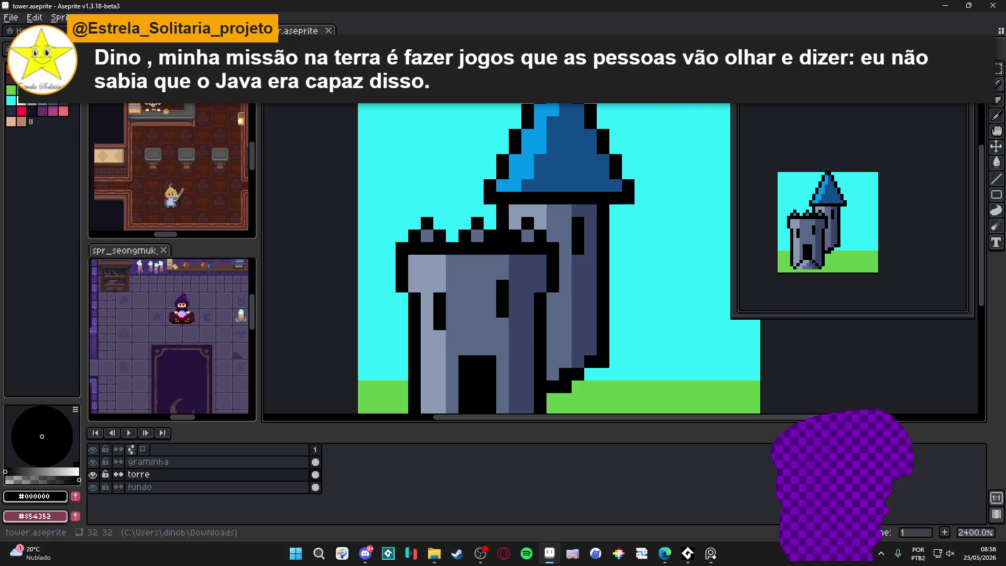
pyautogui.hotkey('alt', 'Tab')
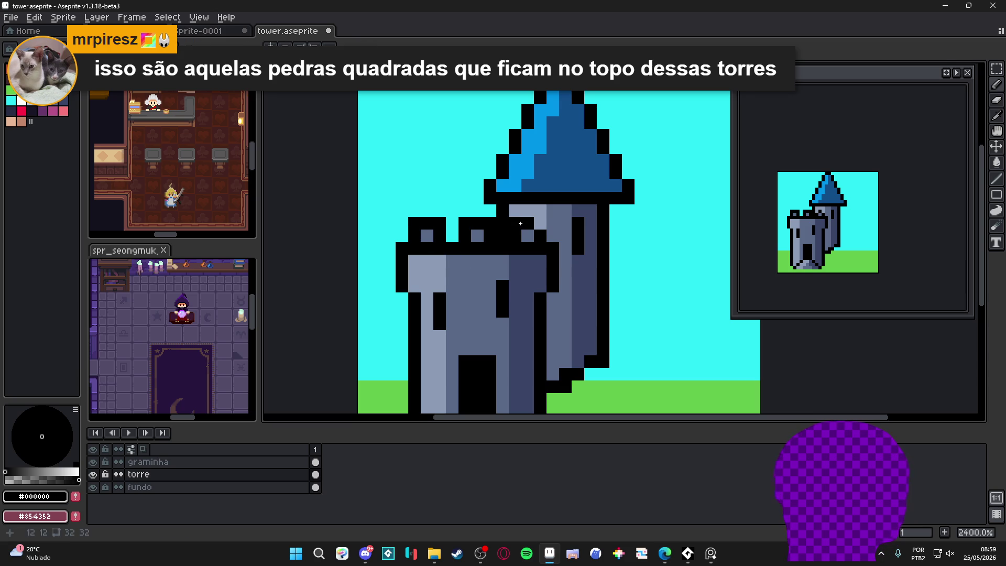
# Zoom and pan onto the spire and battlements, testing and undoing one sky pixel.
pyautogui.scroll(-3, 477, 211)
pyautogui.scroll(3, 417, 151)
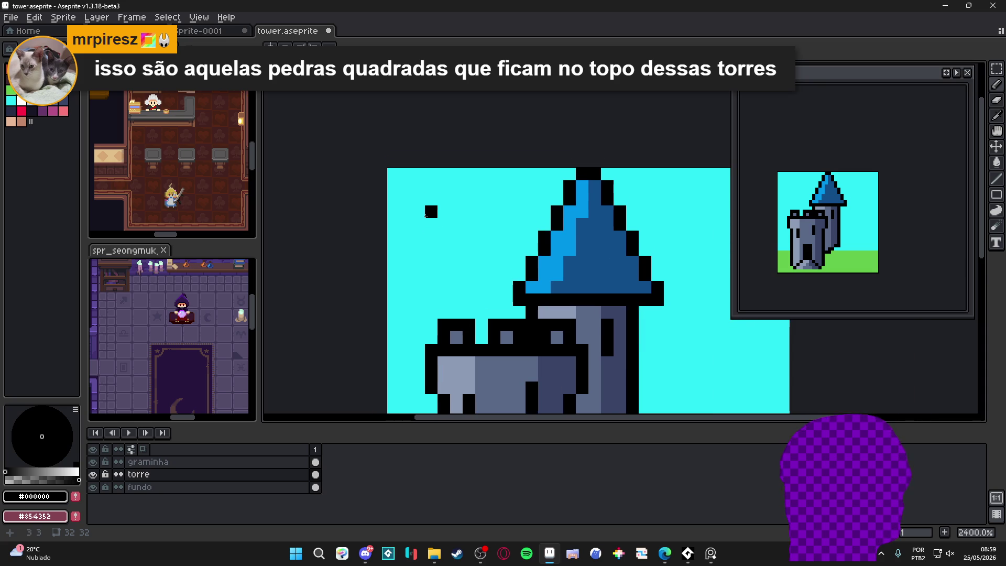
pyautogui.scroll(1, 425, 205)
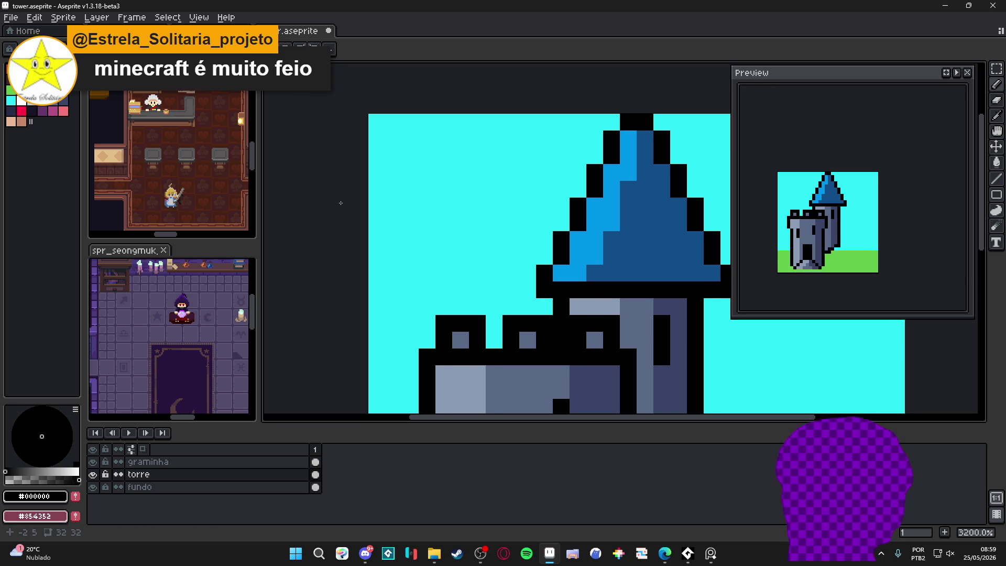
pyautogui.moveTo(440, 206); pyautogui.dragTo(409, 142)
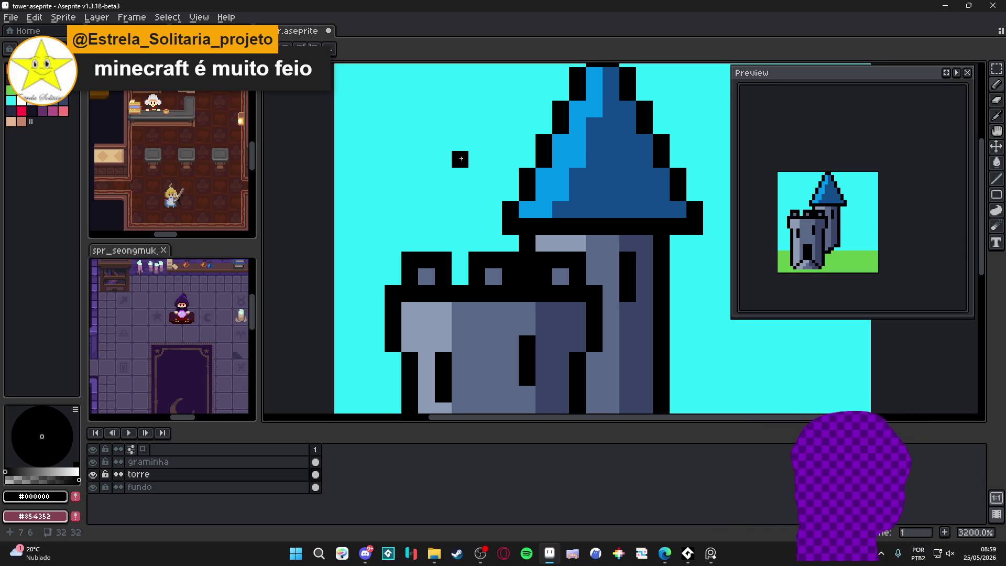
pyautogui.moveTo(423, 116); pyautogui.dragTo(429, 122)
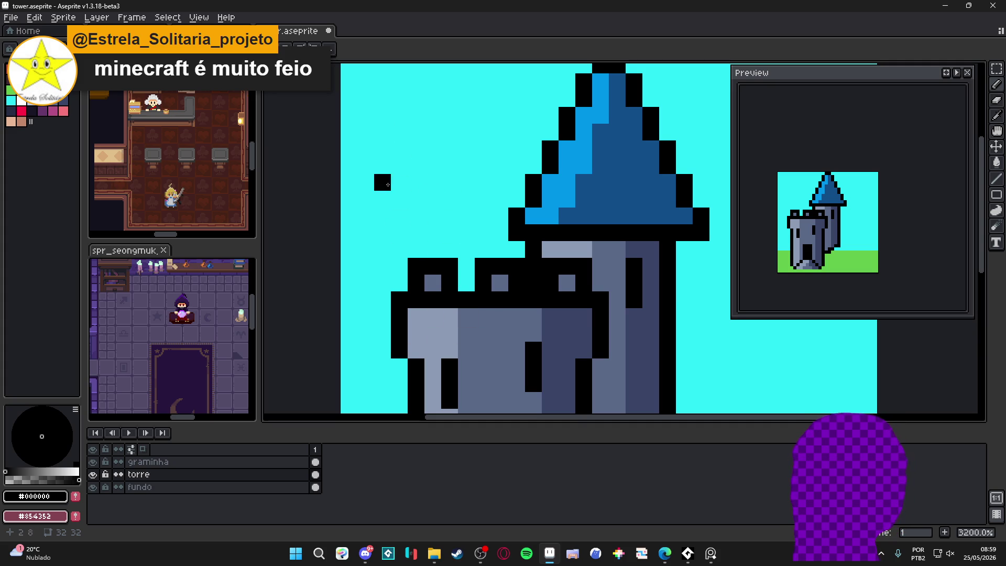
pyautogui.click(385, 126)
pyautogui.hotkey('ctrl', 'z')
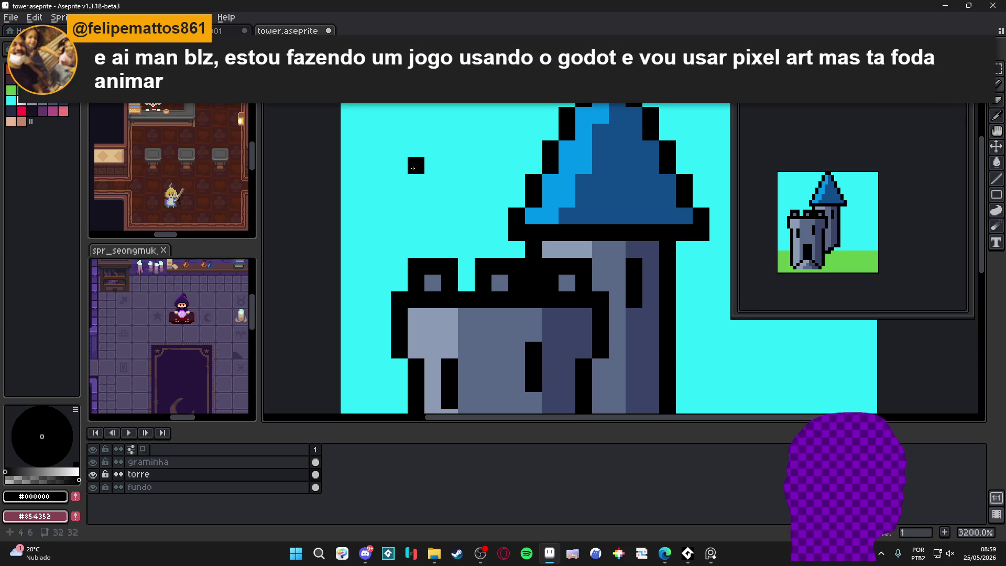
pyautogui.moveTo(392, 109)
pyautogui.mouseDown()
pyautogui.moveTo(399, 205)
pyautogui.moveTo(415, 139)
pyautogui.mouseUp()
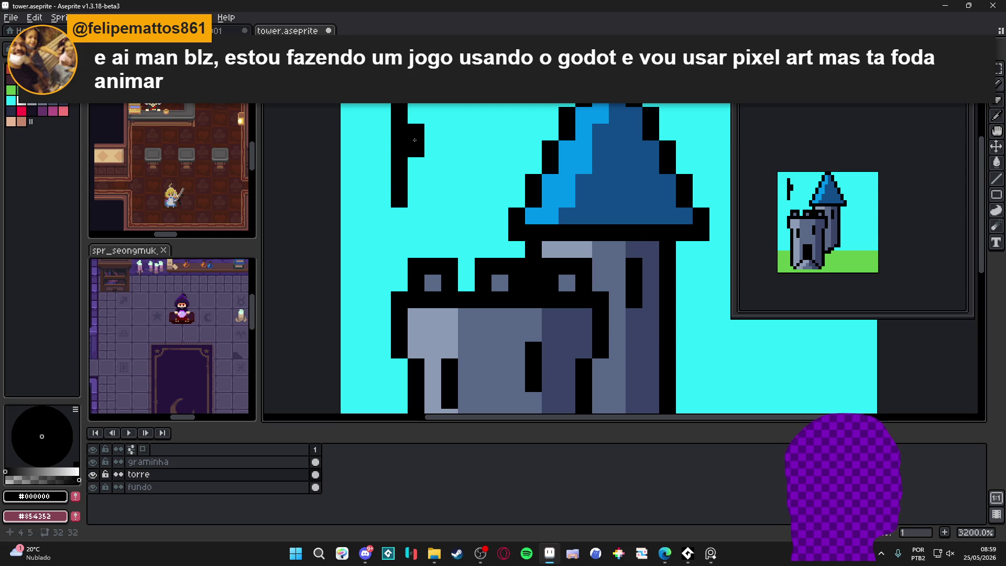
pyautogui.moveTo(416, 99)
pyautogui.mouseDown()
pyautogui.moveTo(433, 99)
pyautogui.moveTo(433, 184)
pyautogui.mouseUp()
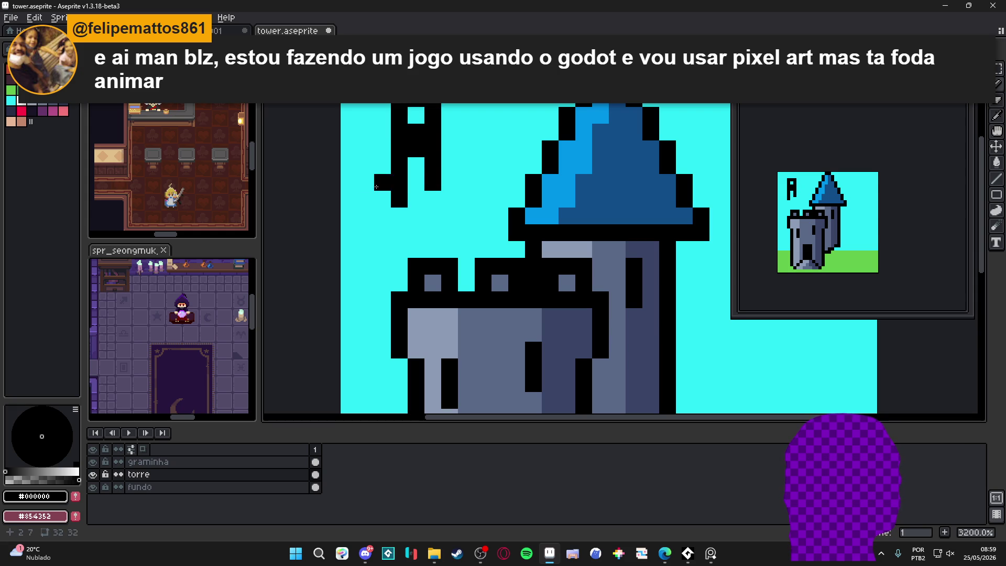
pyautogui.moveTo(349, 183)
pyautogui.mouseDown()
pyautogui.moveTo(362, 183)
pyautogui.moveTo(399, 233)
pyautogui.mouseUp()
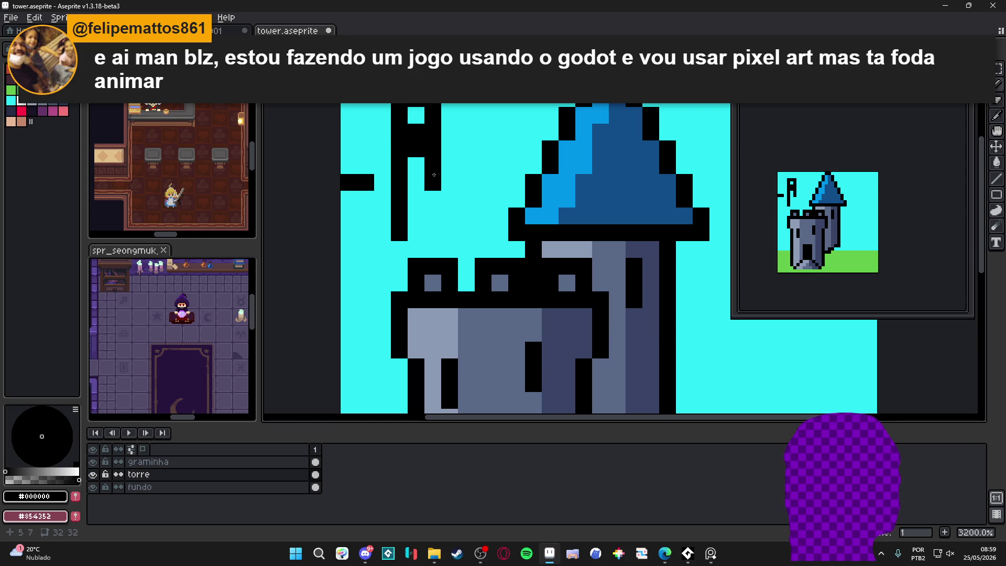
pyautogui.moveTo(433, 185)
pyautogui.mouseDown()
pyautogui.moveTo(433, 149)
pyautogui.moveTo(450, 131)
pyautogui.moveTo(483, 132)
pyautogui.mouseUp()
pyautogui.click(383, 98)
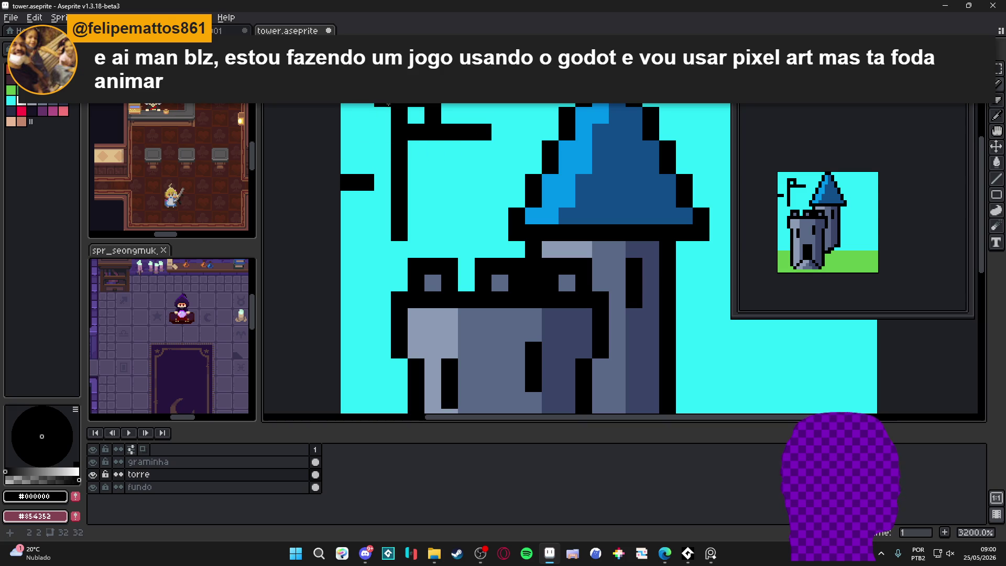
pyautogui.hotkey('ctrl', 'z')
pyautogui.hotkey('ctrl', 'z')
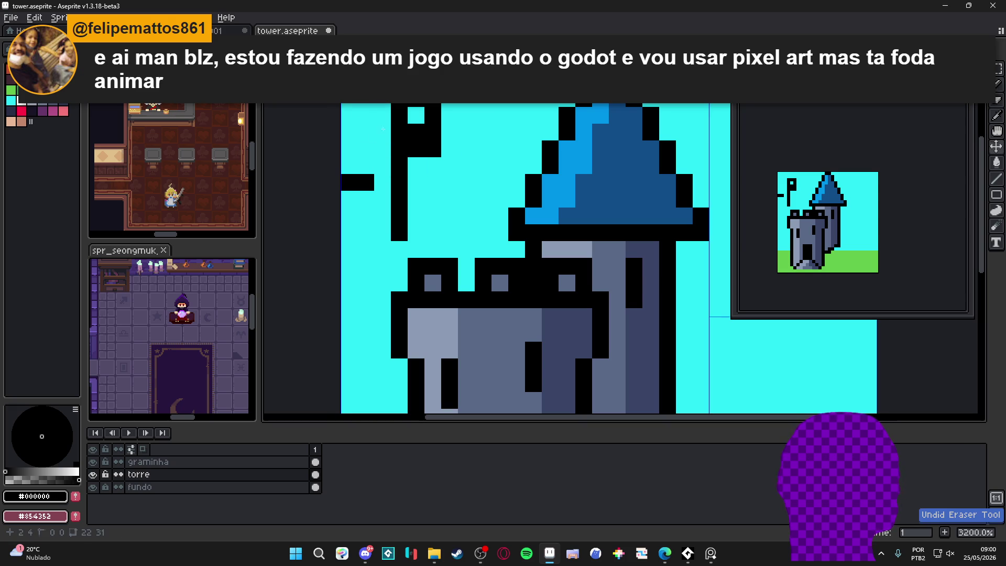
pyautogui.hotkey('ctrl', 'y')
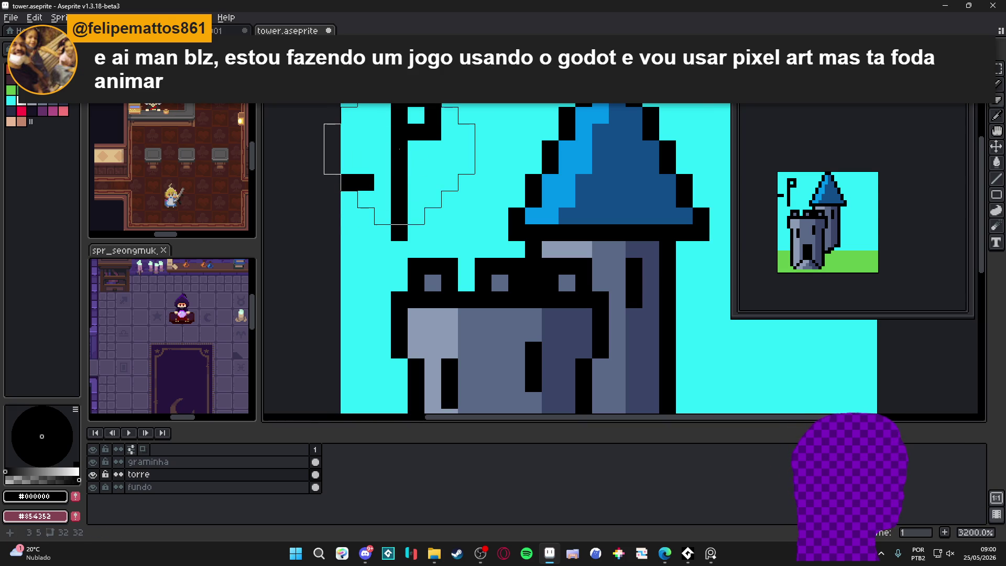
pyautogui.click(398, 168)
pyautogui.press('b')
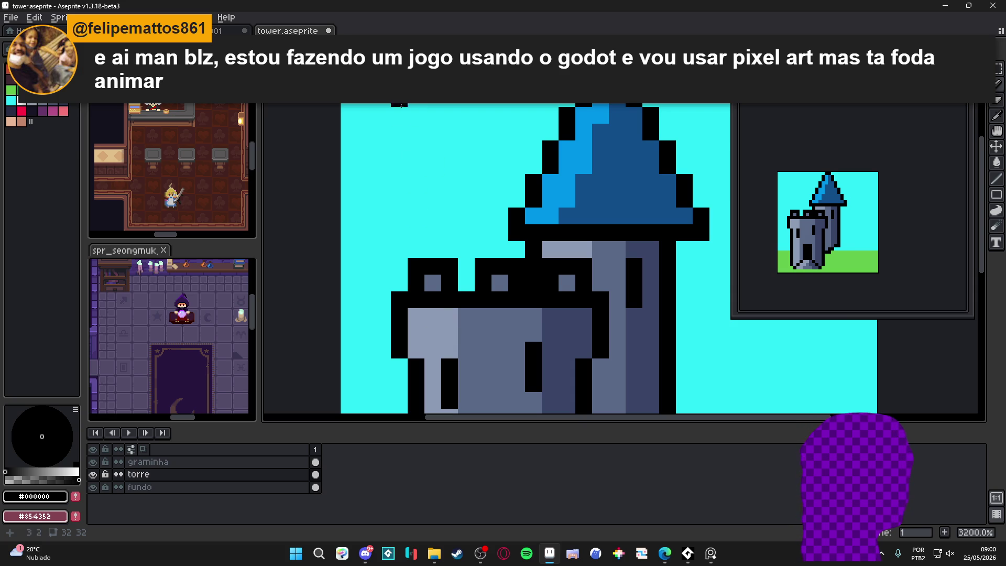
# Sample the wall's dark blue, step to the darker navy, and paint the battlement row.
pyautogui.scroll(-2, 416, 205)
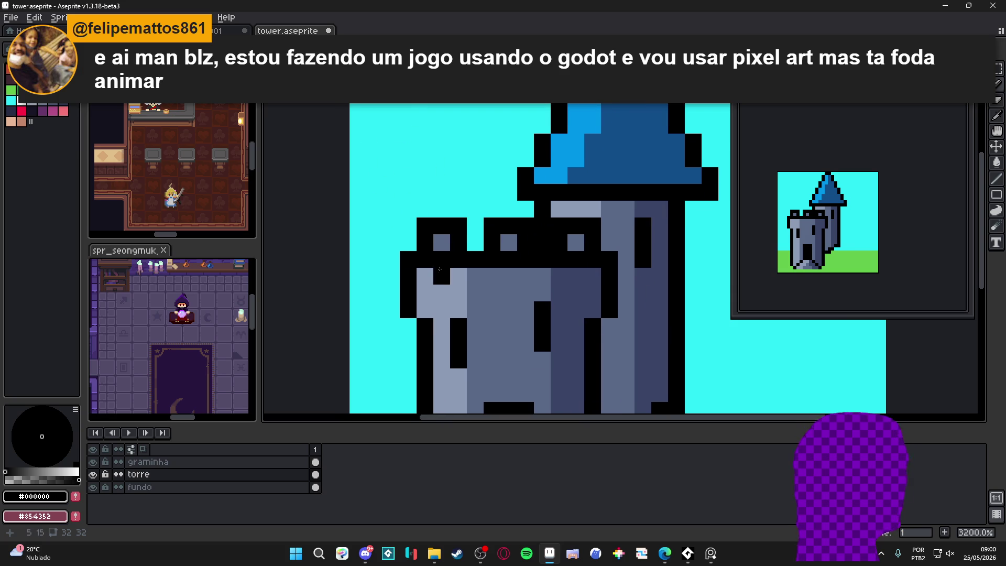
pyautogui.scroll(1, 439, 269)
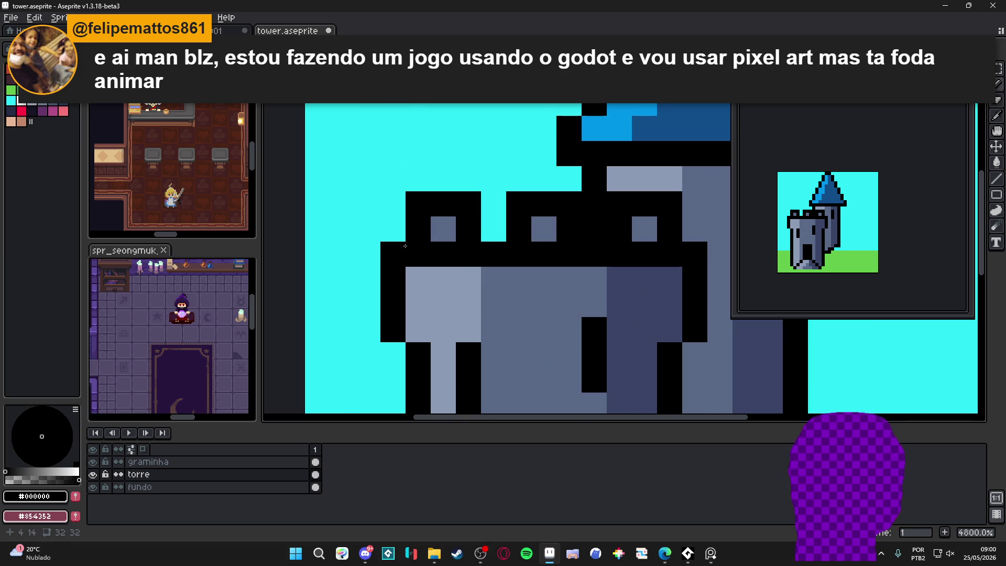
pyautogui.keyDown('alt'); pyautogui.click(642, 303); pyautogui.keyUp('alt')
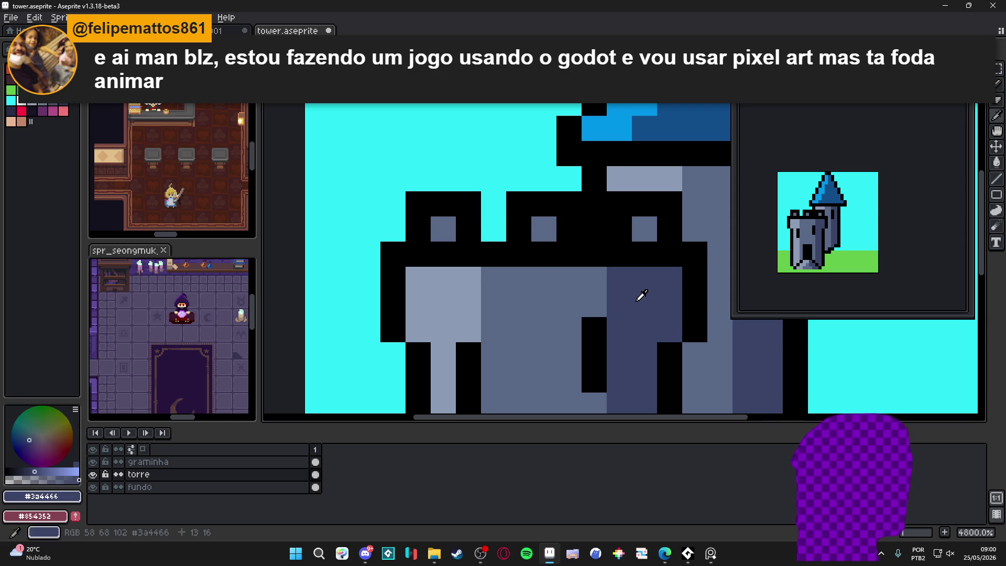
pyautogui.press(']')
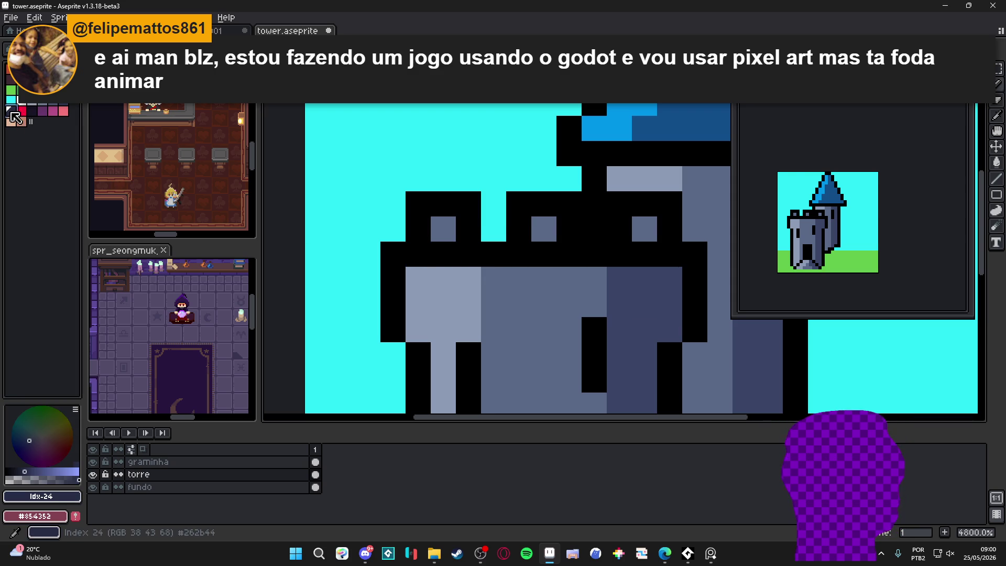
pyautogui.moveTo(450, 251)
pyautogui.mouseDown()
pyautogui.moveTo(460, 254)
pyautogui.moveTo(419, 257)
pyautogui.moveTo(472, 266)
pyautogui.moveTo(493, 248)
pyautogui.moveTo(549, 251)
pyautogui.mouseUp()
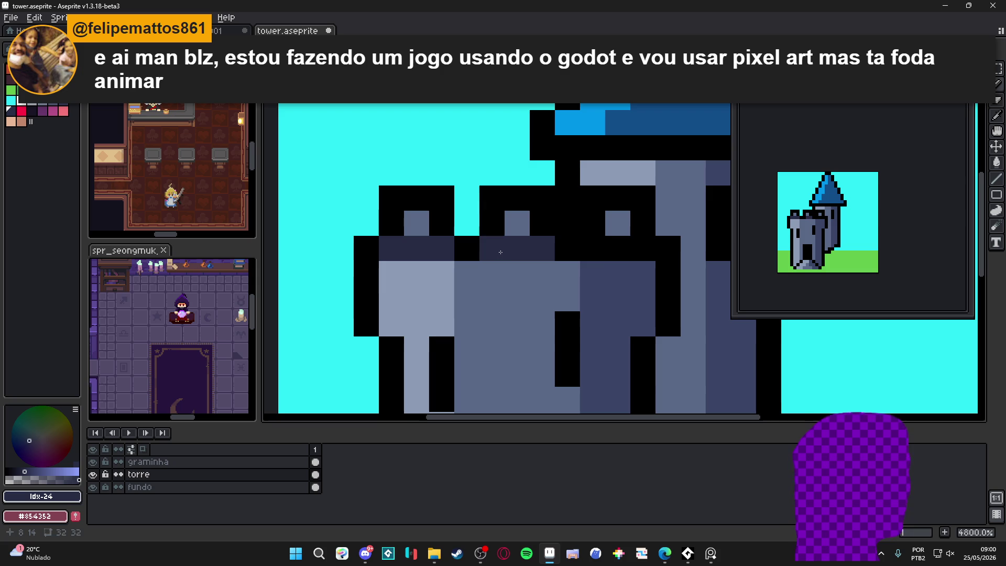
pyautogui.click(621, 246)
# Restore the black outline pixels along the battlements.
pyautogui.scroll(-5, 534, 247)
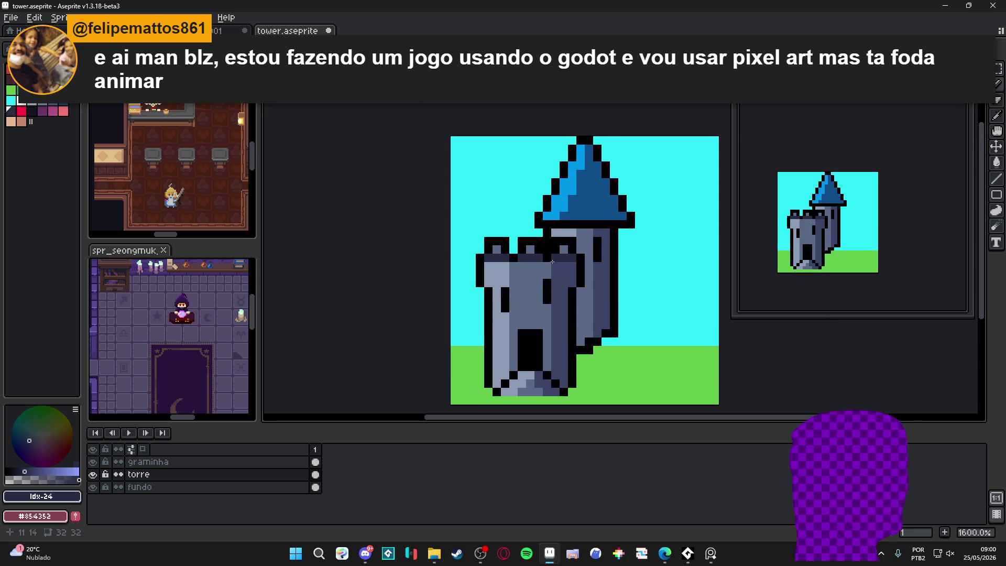
pyautogui.scroll(2, 543, 251)
pyautogui.scroll(1, 522, 263)
pyautogui.keyDown('alt'); pyautogui.click(487, 252); pyautogui.keyUp('alt')
pyautogui.click(504, 253)
pyautogui.click(470, 253)
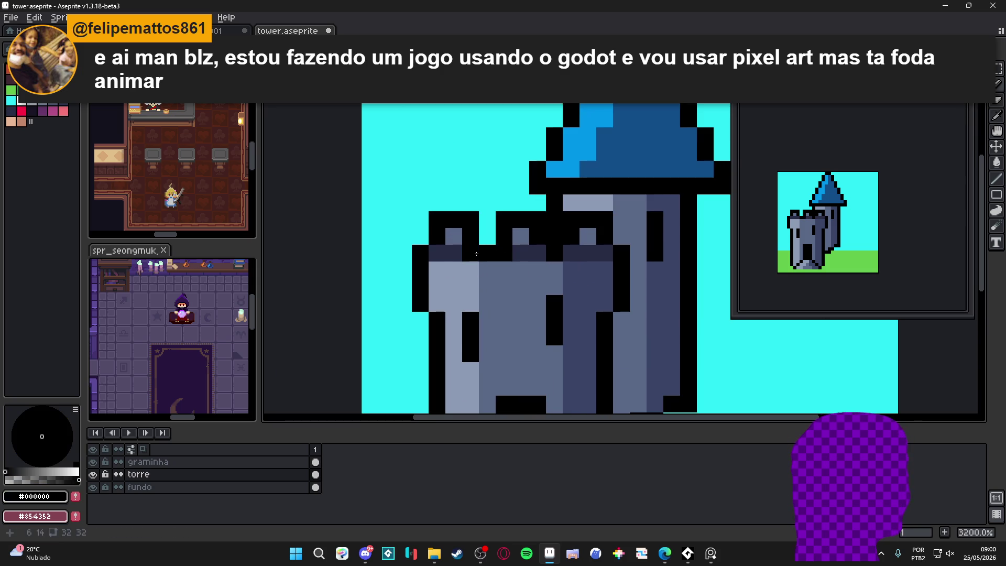
pyautogui.click(521, 252)
pyautogui.hotkey('ctrl', 'z')
pyautogui.click(534, 256)
pyautogui.click(571, 253)
pyautogui.click(604, 253)
pyautogui.moveTo(454, 253); pyautogui.dragTo(437, 253)
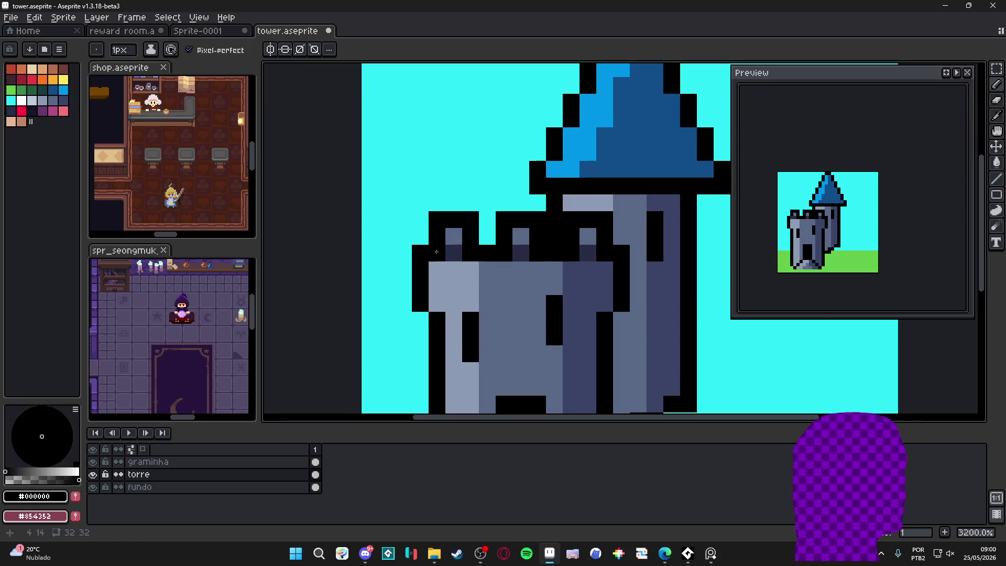
# Zoom out and re-centre the view to check the whole tower.
pyautogui.scroll(-3, 439, 283)
pyautogui.scroll(2, 459, 252)
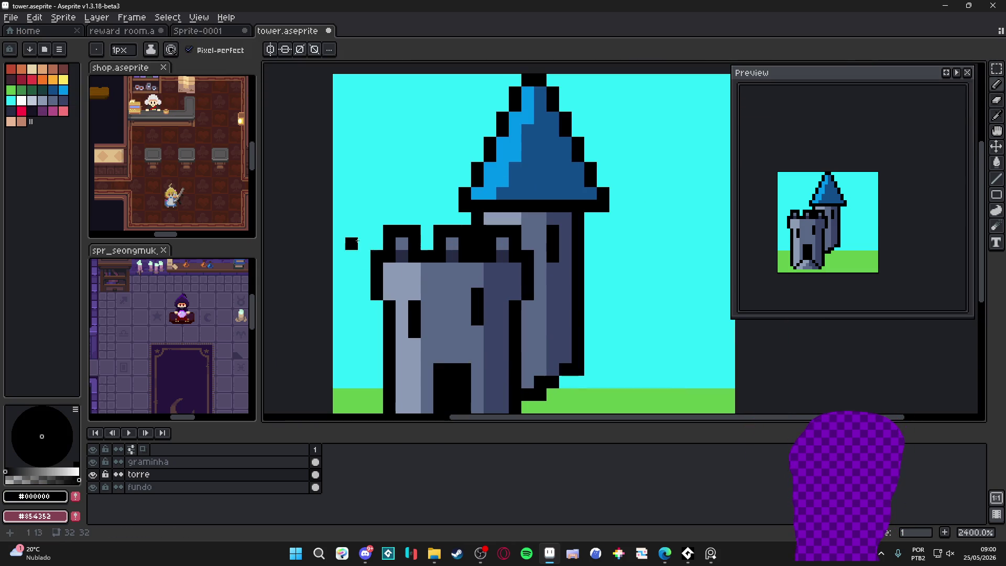
pyautogui.scroll(1, 392, 231)
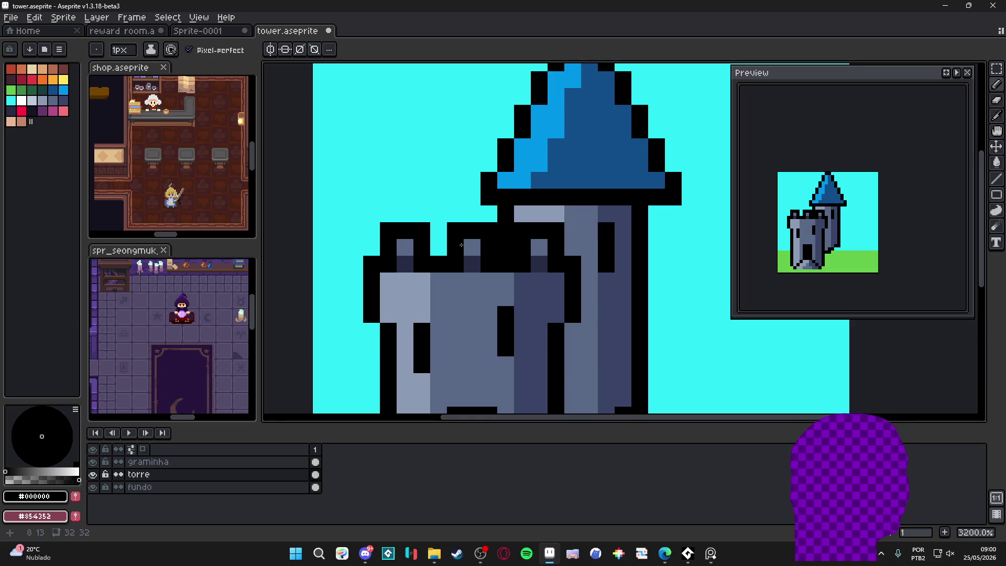
pyautogui.scroll(-4, 461, 244)
pyautogui.scroll(3, 471, 246)
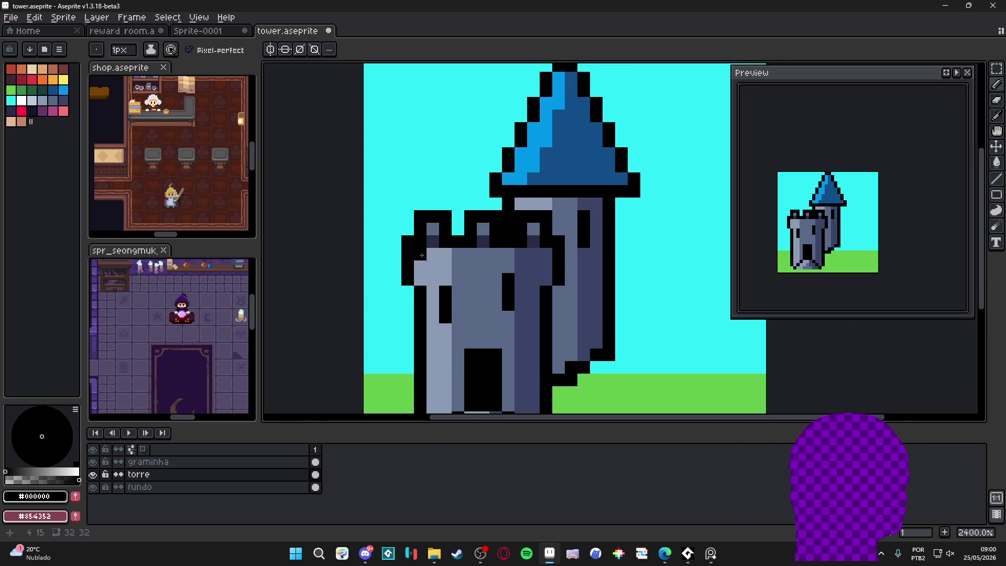
pyautogui.scroll(-1, 452, 308)
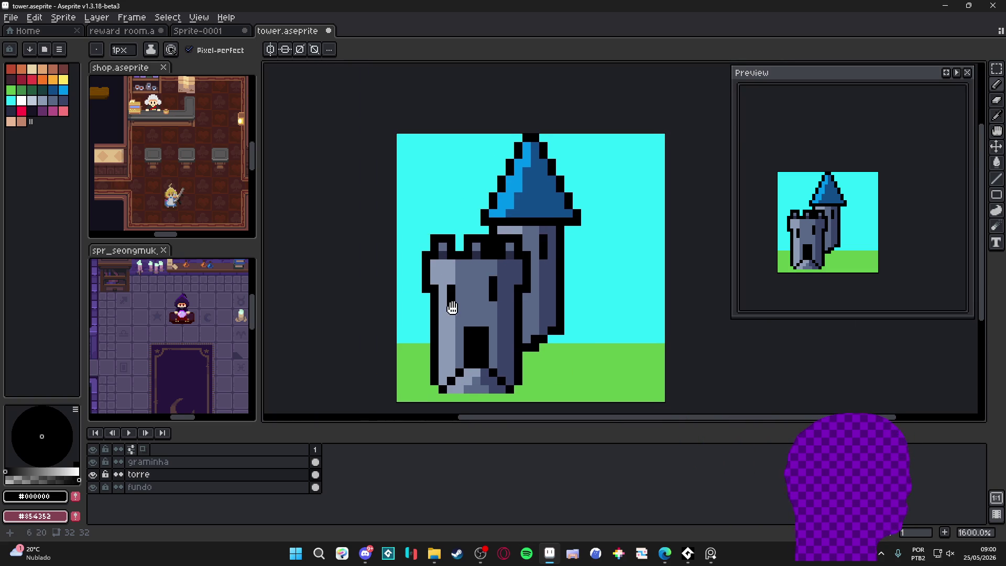
pyautogui.moveTo(452, 308); pyautogui.dragTo(454, 302)
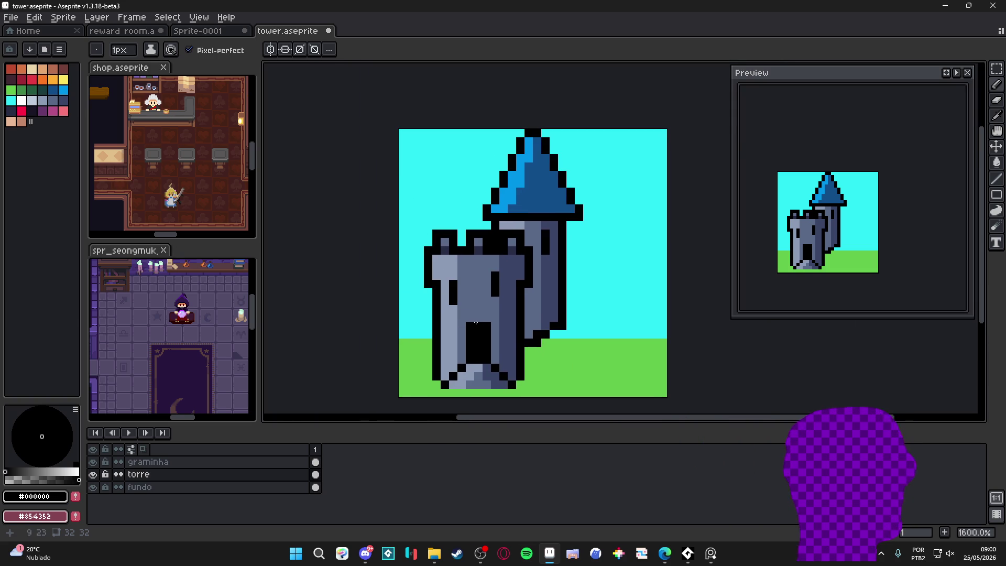
pyautogui.moveTo(419, 275); pyautogui.dragTo(435, 273)
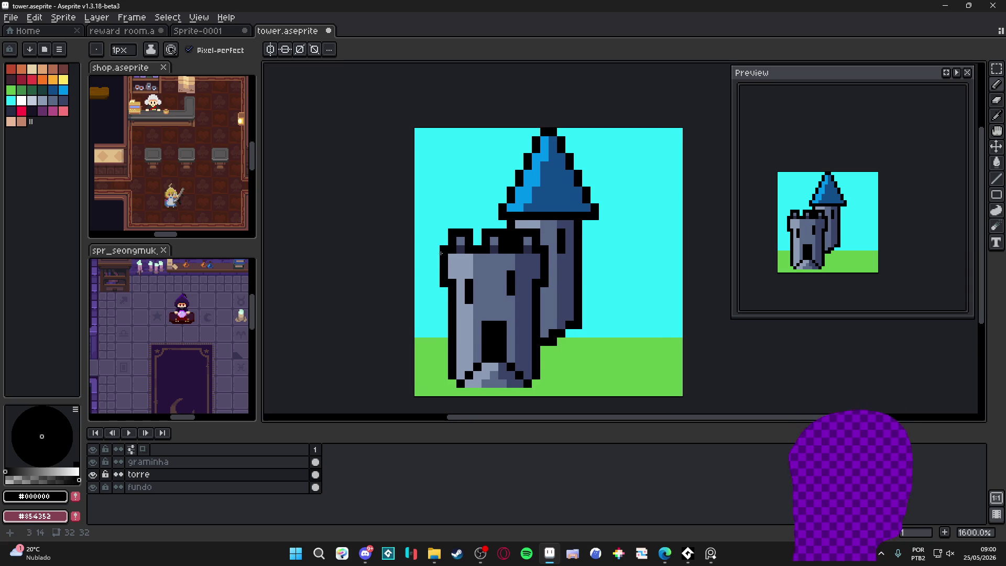
pyautogui.scroll(1, 466, 256)
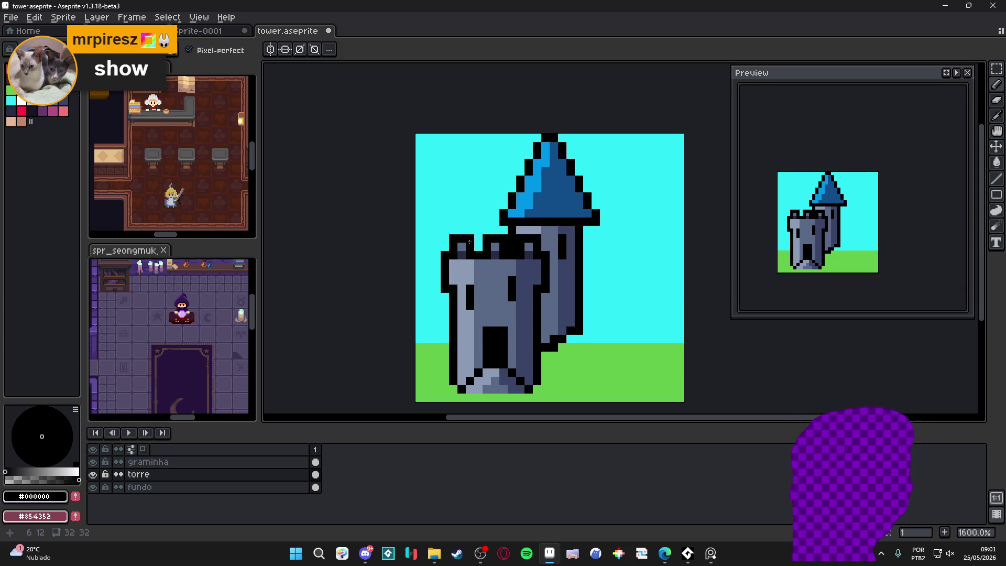
# Sample the mid grey wall colour and repaint dark tower pixels with it.
pyautogui.keyDown('alt'); pyautogui.click(475, 279); pyautogui.keyUp('alt')
pyautogui.scroll(1, 485, 275)
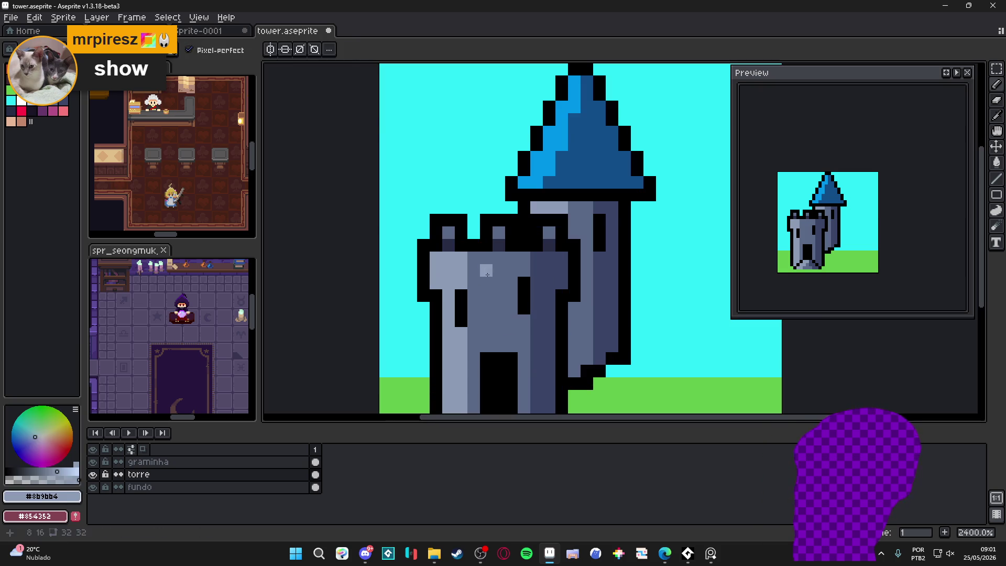
pyautogui.moveTo(552, 271)
pyautogui.mouseDown()
pyautogui.moveTo(537, 258)
pyautogui.moveTo(562, 270)
pyautogui.moveTo(548, 286)
pyautogui.mouseUp()
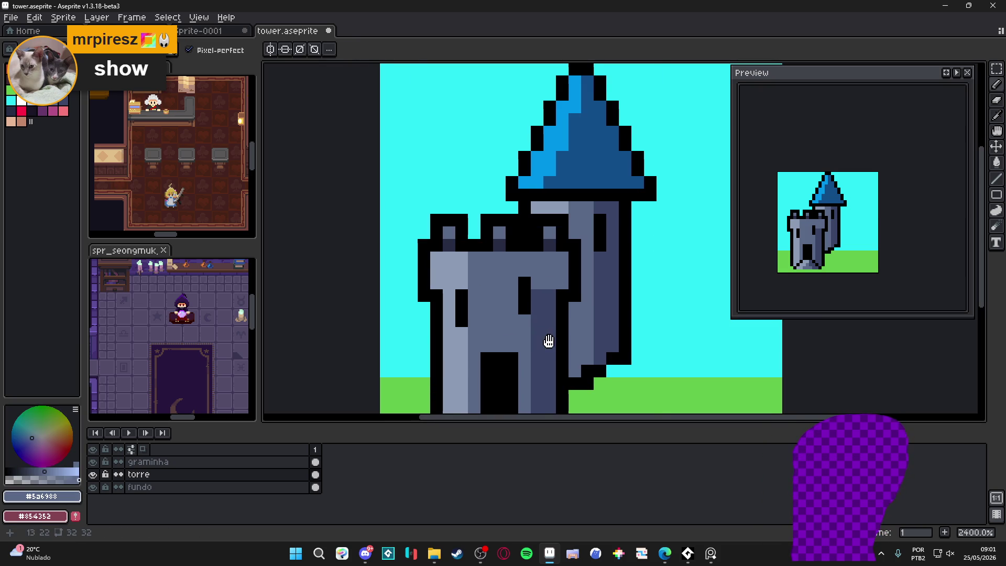
pyautogui.scroll(-3, 545, 341)
pyautogui.moveTo(545, 188)
pyautogui.mouseDown()
pyautogui.moveTo(555, 314)
pyautogui.moveTo(524, 337)
pyautogui.moveTo(511, 313)
pyautogui.moveTo(492, 312)
pyautogui.moveTo(461, 338)
pyautogui.moveTo(473, 334)
pyautogui.mouseUp()
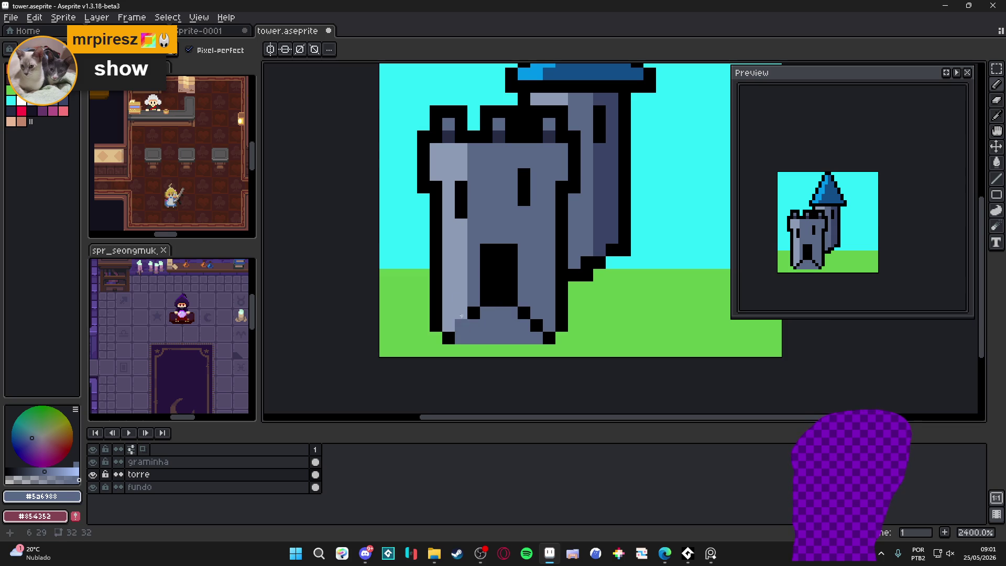
# Draw a light grey band across the tower top and darken the left light column to mid grey.
pyautogui.keyDown('alt'); pyautogui.click(453, 261); pyautogui.keyUp('alt')
pyautogui.moveTo(473, 149); pyautogui.dragTo(560, 154)
pyautogui.keyDown('alt'); pyautogui.click(502, 162); pyautogui.keyUp('alt')
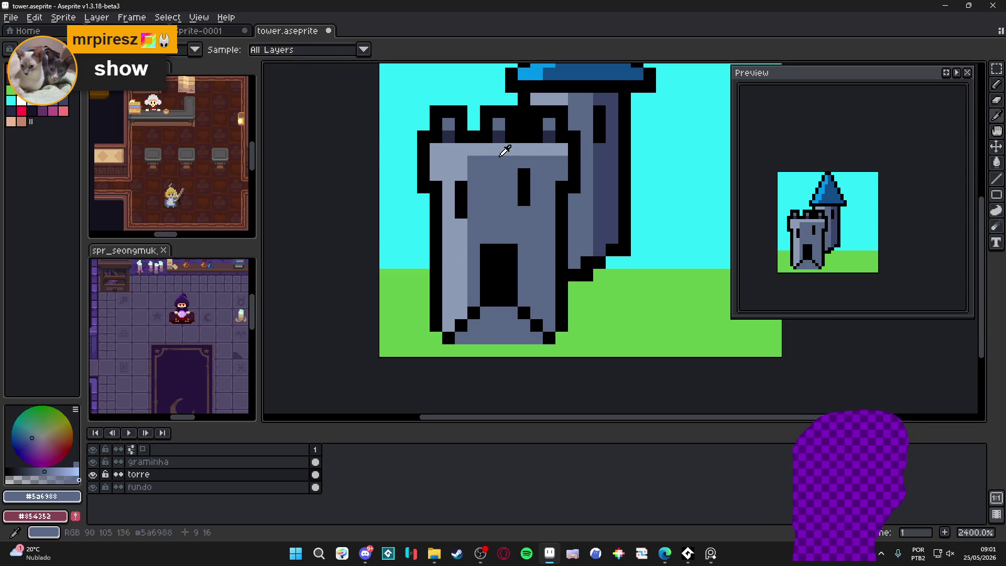
pyautogui.moveTo(463, 173)
pyautogui.mouseDown()
pyautogui.moveTo(448, 162)
pyautogui.moveTo(435, 170)
pyautogui.moveTo(448, 238)
pyautogui.moveTo(446, 331)
pyautogui.mouseUp()
pyautogui.moveTo(463, 230); pyautogui.dragTo(463, 301)
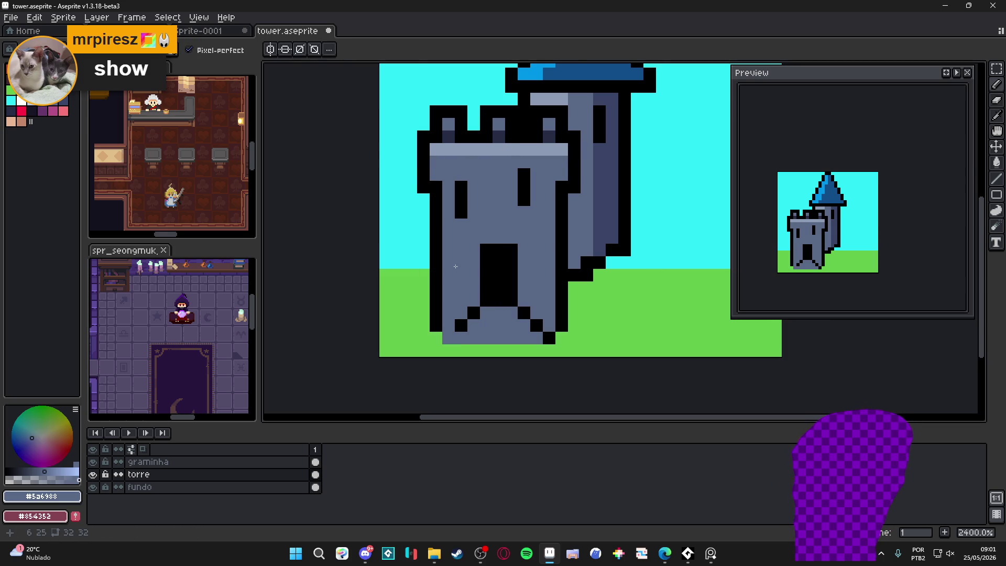
pyautogui.scroll(-1, 455, 266)
pyautogui.scroll(2, 455, 266)
# Paint dark #262b44 columns beside the left window and along both inner wall edges.
pyautogui.keyDown('alt'); pyautogui.click(470, 191); pyautogui.keyUp('alt')
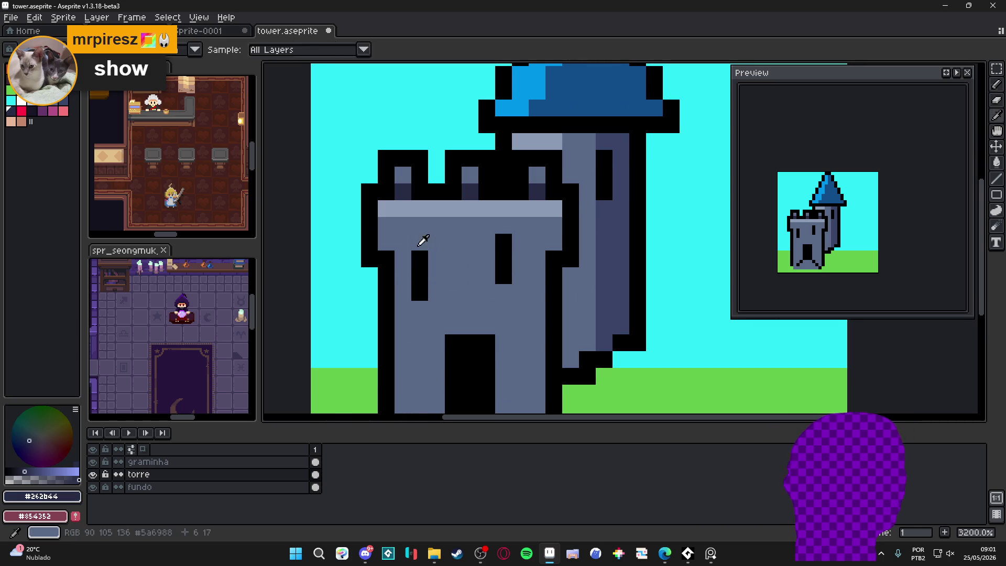
pyautogui.click(403, 259)
pyautogui.moveTo(413, 339); pyautogui.dragTo(402, 240)
pyautogui.moveTo(392, 157); pyautogui.dragTo(392, 330)
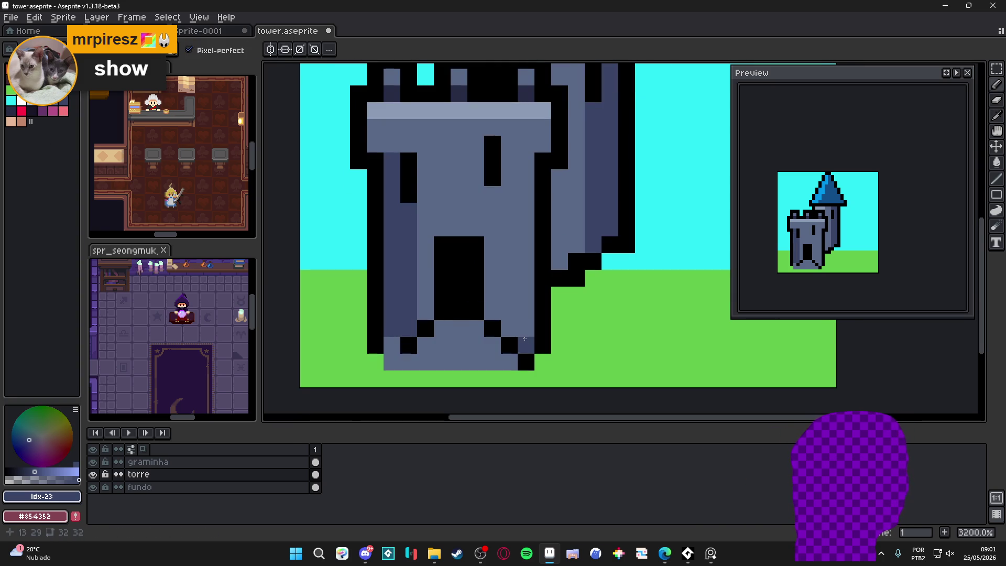
pyautogui.moveTo(524, 339); pyautogui.dragTo(517, 162)
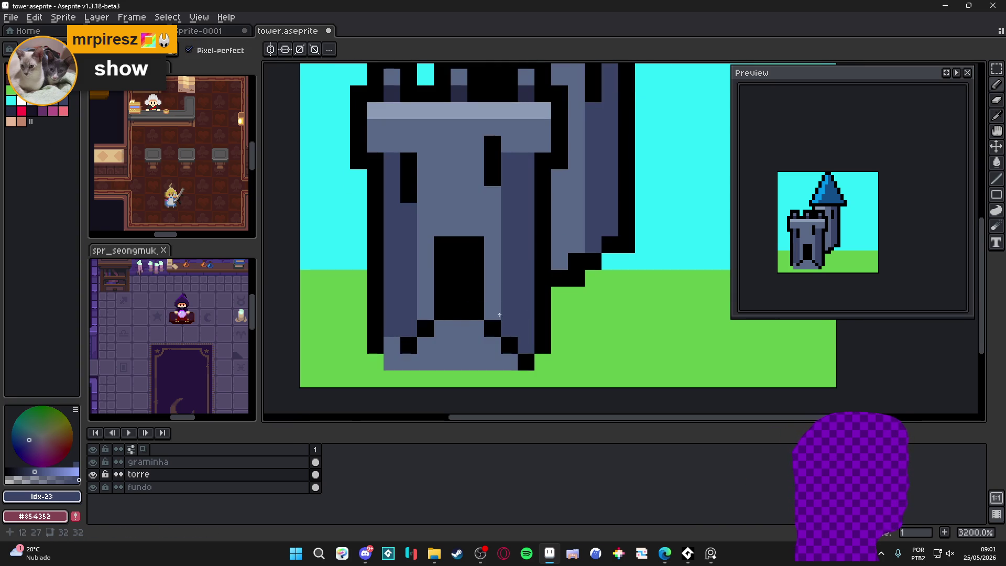
pyautogui.scroll(3, 450, 315)
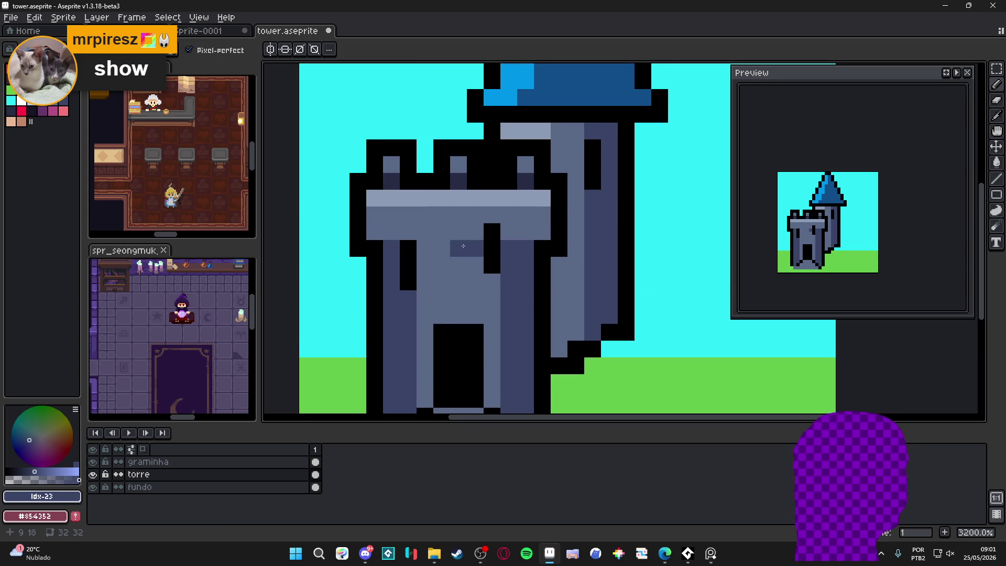
pyautogui.moveTo(441, 247); pyautogui.dragTo(462, 246)
# Fix a stray pixel, blacken the pixels below the dark column, and sample #3a4466.
pyautogui.keyDown('alt'); pyautogui.click(493, 214); pyautogui.keyUp('alt')
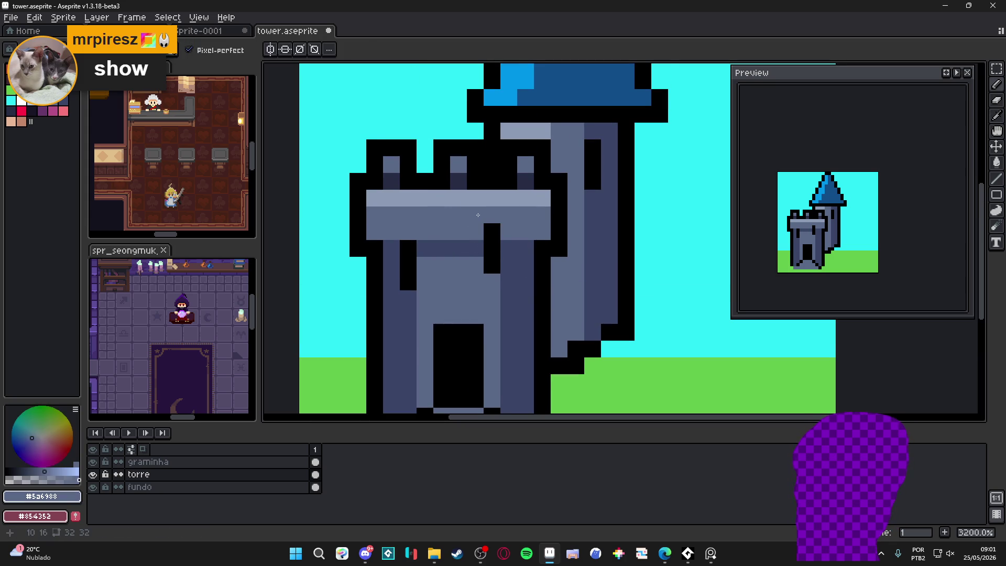
pyautogui.click(491, 231)
pyautogui.keyDown('alt'); pyautogui.click(490, 265); pyautogui.keyUp('alt')
pyautogui.click(485, 273)
pyautogui.keyDown('alt'); pyautogui.click(503, 272); pyautogui.keyUp('alt')
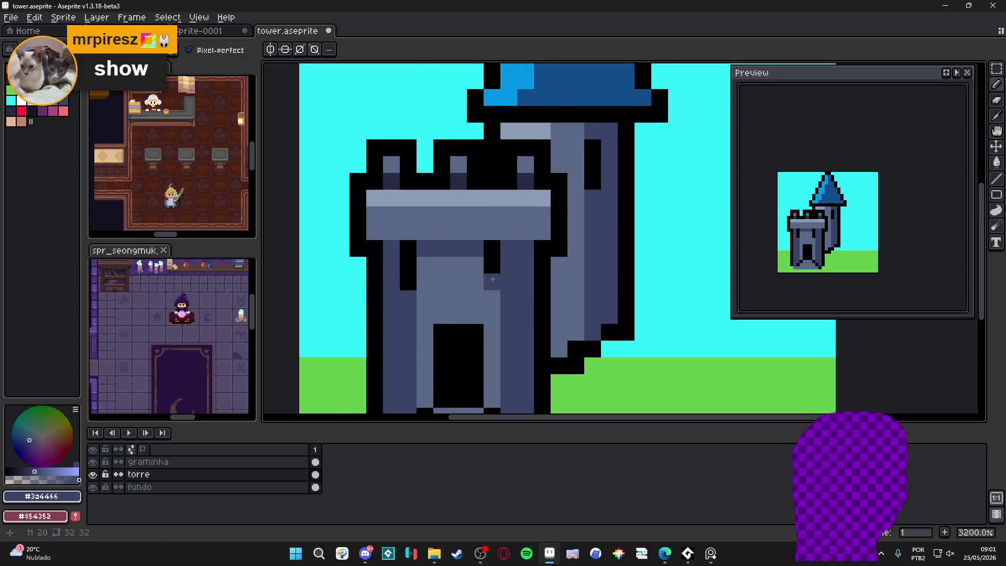
# Undo the last pencil stroke on the tower wall.
pyautogui.scroll(-1, 451, 275)
pyautogui.scroll(1, 441, 261)
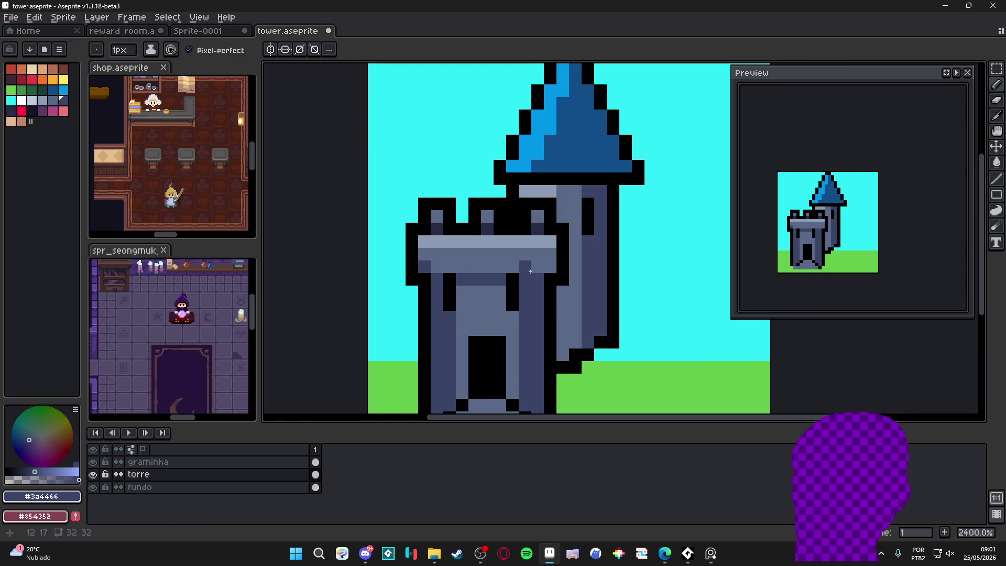
pyautogui.scroll(-1, 518, 300)
pyautogui.scroll(1, 454, 232)
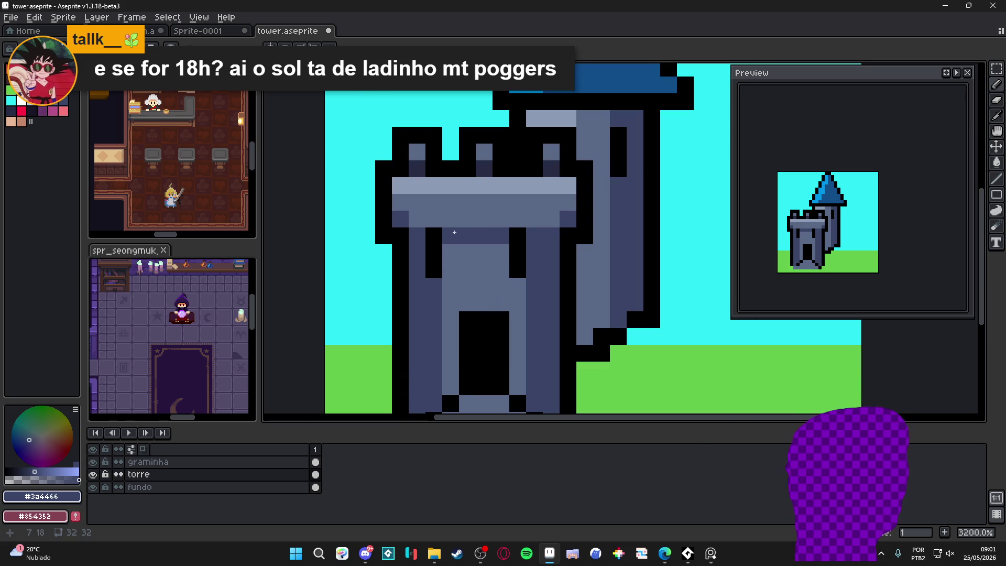
pyautogui.scroll(-3, 501, 220)
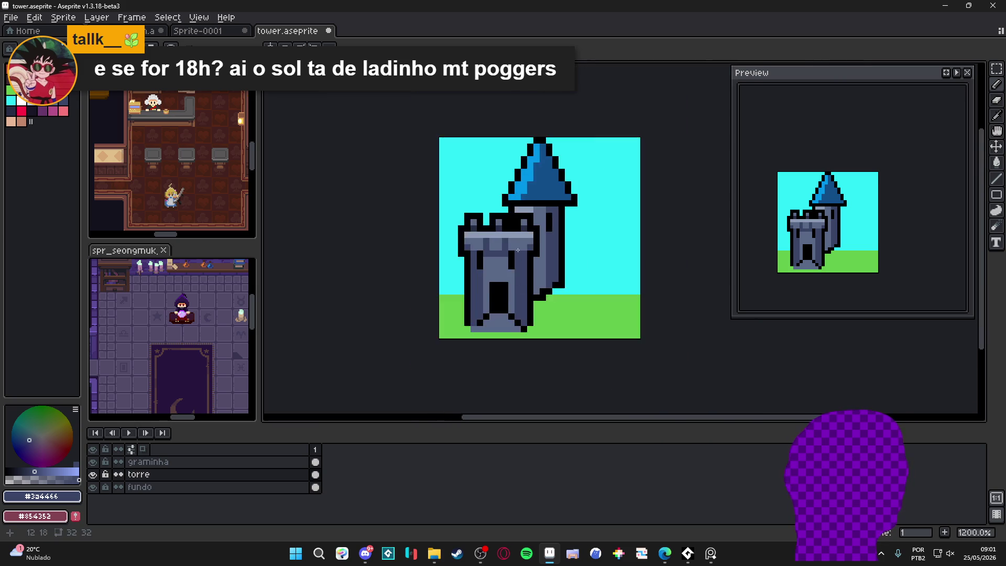
pyautogui.scroll(2, 503, 230)
pyautogui.hotkey('ctrl', 'z')
pyautogui.scroll(-1, 508, 233)
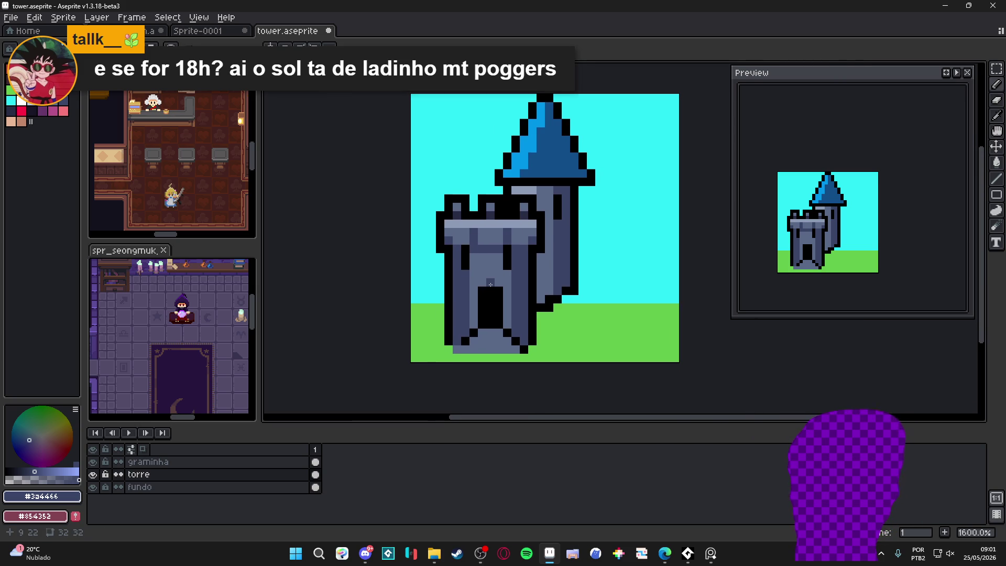
pyautogui.scroll(1, 475, 282)
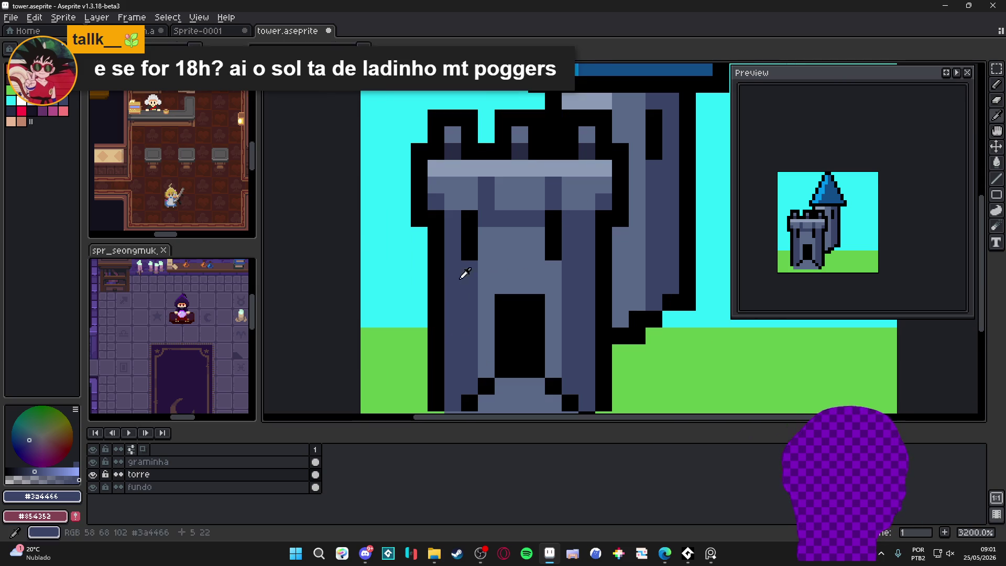
# Paint dark stone-course rows across the wall in shade Idx-24.
pyautogui.keyDown('alt'); pyautogui.click(460, 276); pyautogui.keyUp('alt')
pyautogui.click(456, 291)
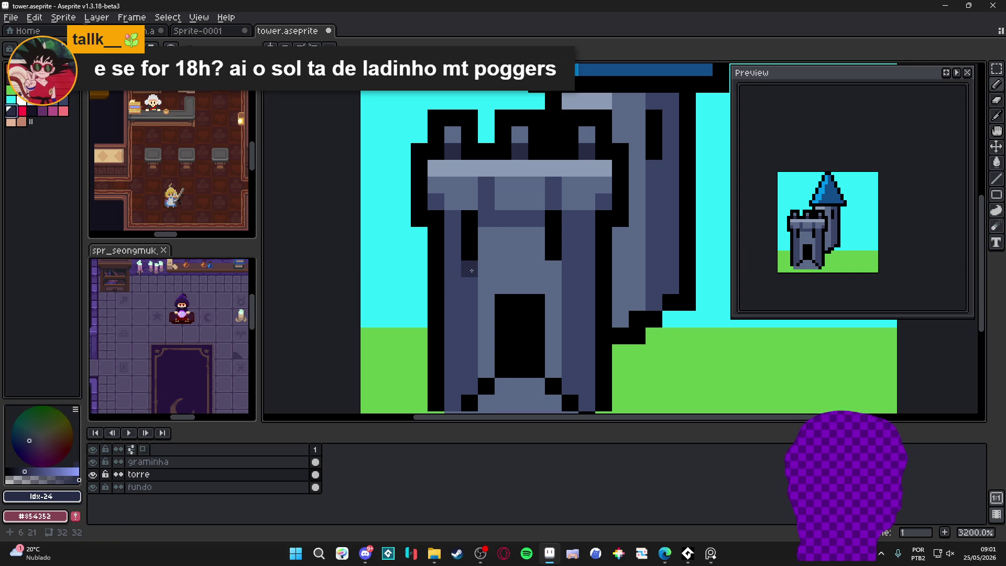
pyautogui.moveTo(453, 268); pyautogui.dragTo(469, 268)
pyautogui.moveTo(570, 268); pyautogui.dragTo(587, 268)
pyautogui.click(453, 320)
pyautogui.moveTo(569, 319); pyautogui.dragTo(587, 320)
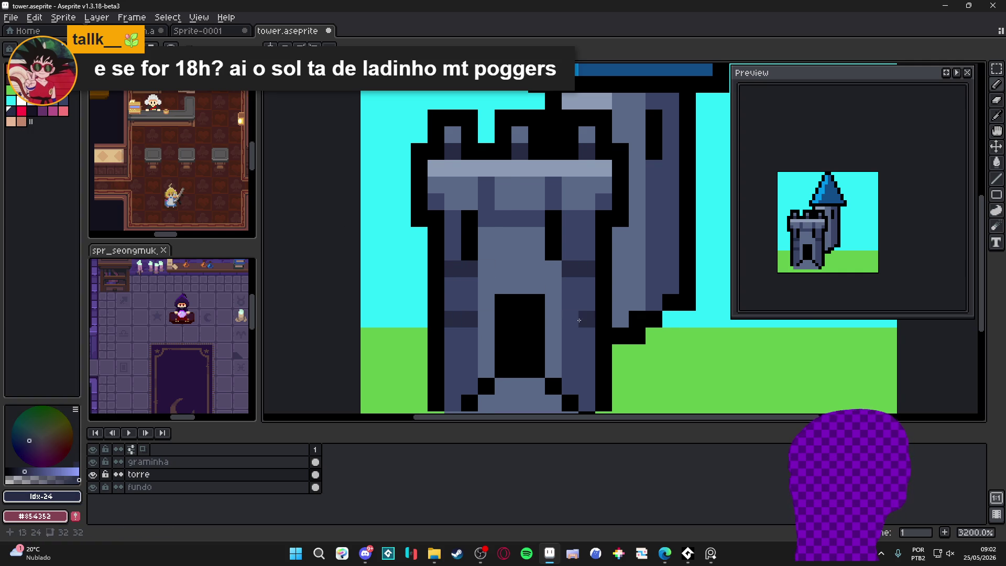
pyautogui.moveTo(468, 370); pyautogui.dragTo(457, 371)
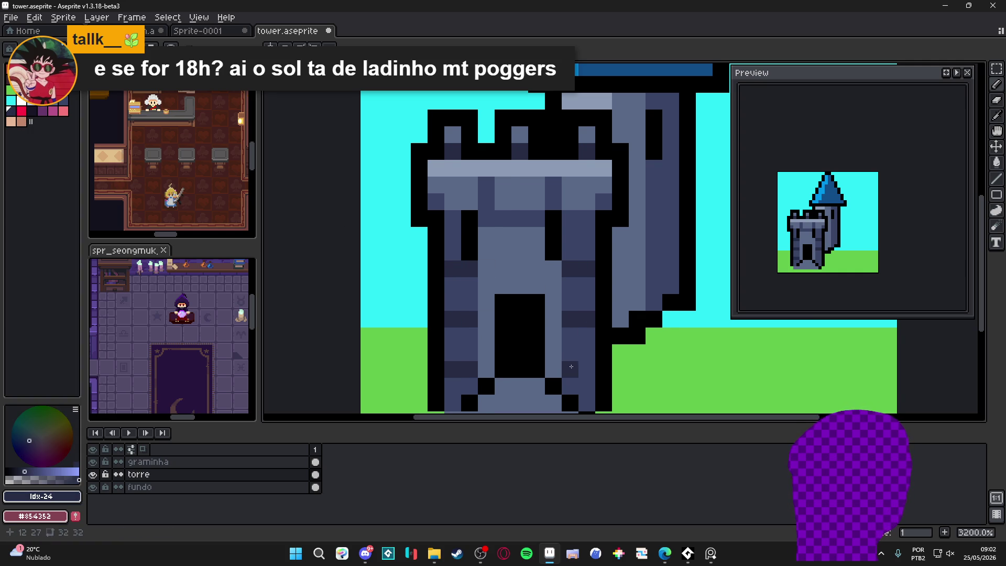
# Fill the middle stone row between the windows and a pixel above the door with #3a4466.
pyautogui.keyDown('alt'); pyautogui.click(576, 341); pyautogui.keyUp('alt')
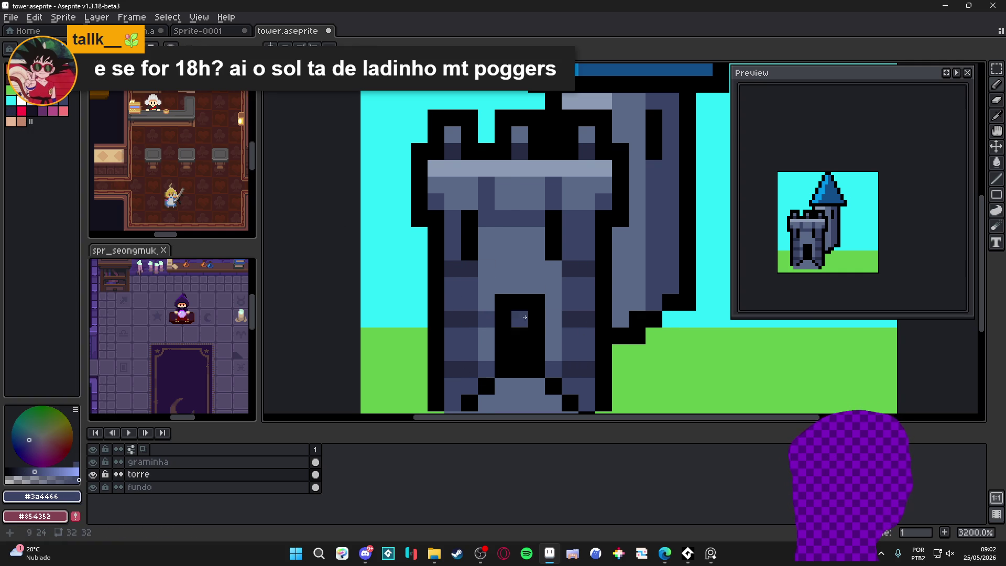
pyautogui.click(553, 268)
pyautogui.click(486, 268)
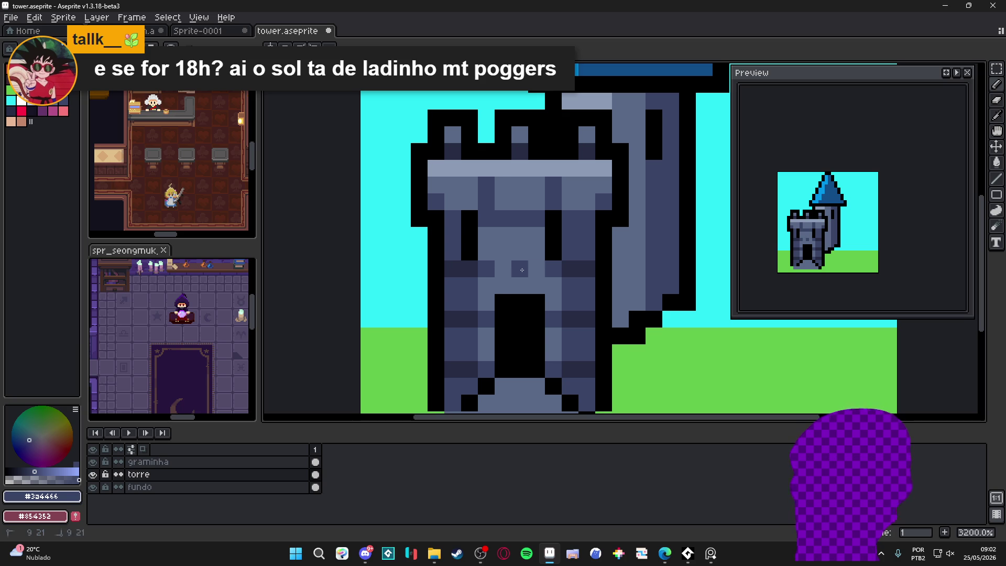
pyautogui.moveTo(521, 269); pyautogui.dragTo(502, 268)
pyautogui.click(520, 285)
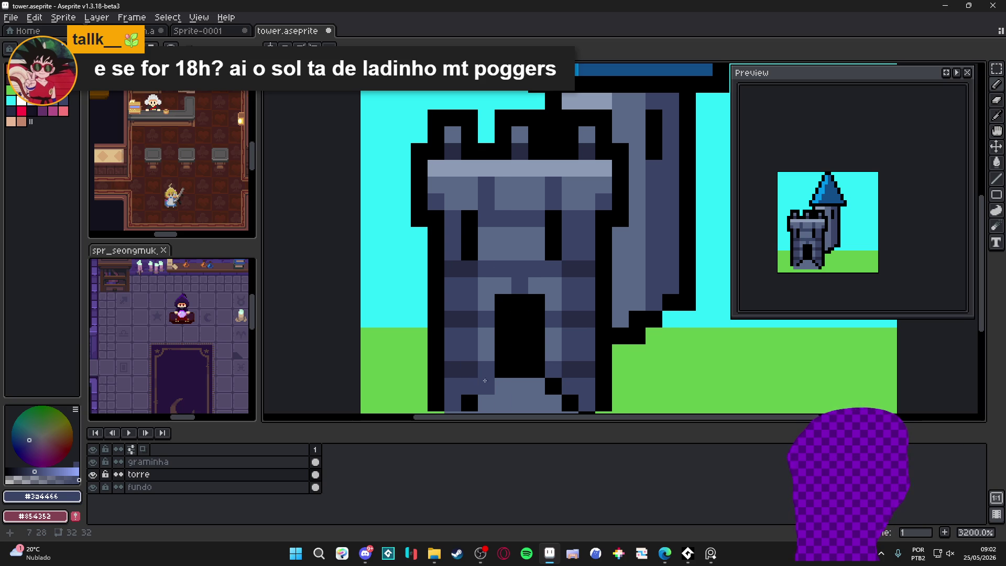
pyautogui.scroll(-3, 485, 380)
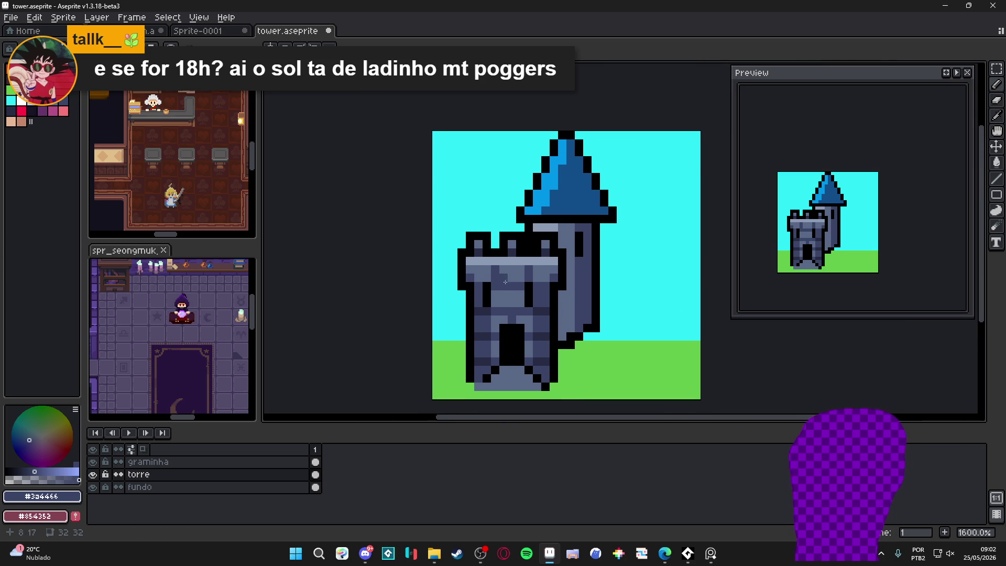
# Darken two stone-course rows on the wall's left side, using #262b44.
pyautogui.scroll(-3, 505, 282)
pyautogui.scroll(5, 506, 285)
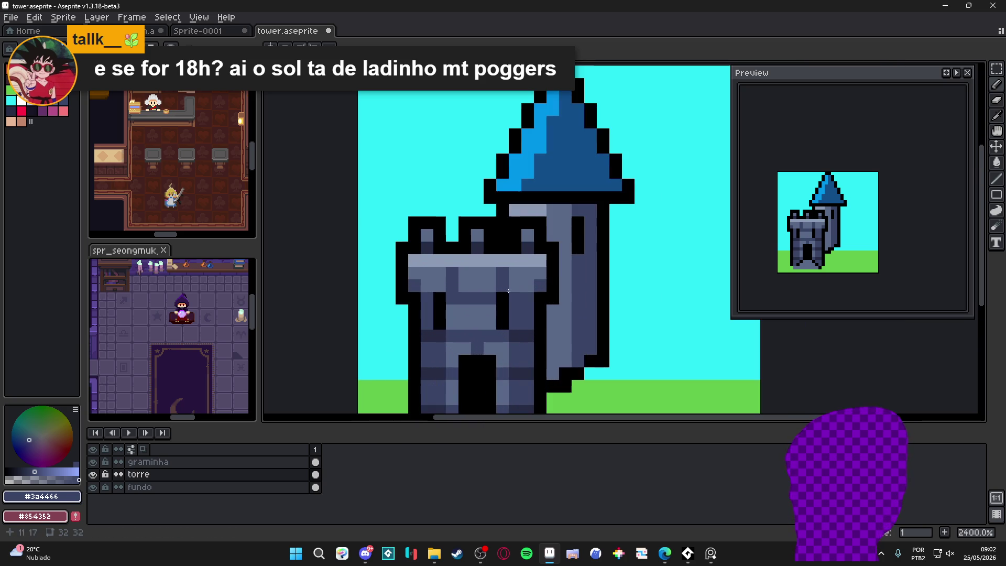
pyautogui.moveTo(493, 310); pyautogui.dragTo(447, 310)
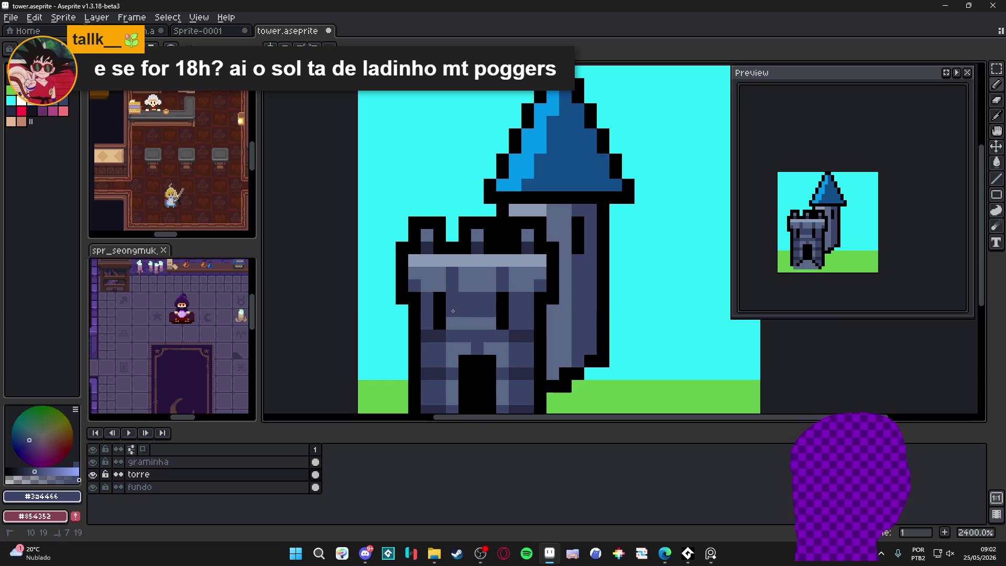
pyautogui.keyDown('alt'); pyautogui.click(451, 272); pyautogui.keyUp('alt')
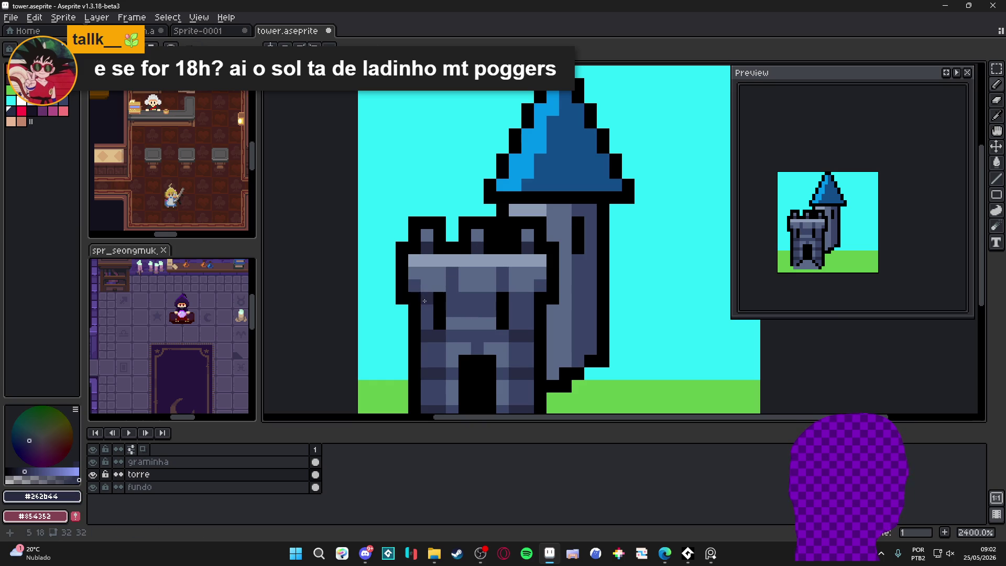
pyautogui.moveTo(492, 299); pyautogui.dragTo(485, 304)
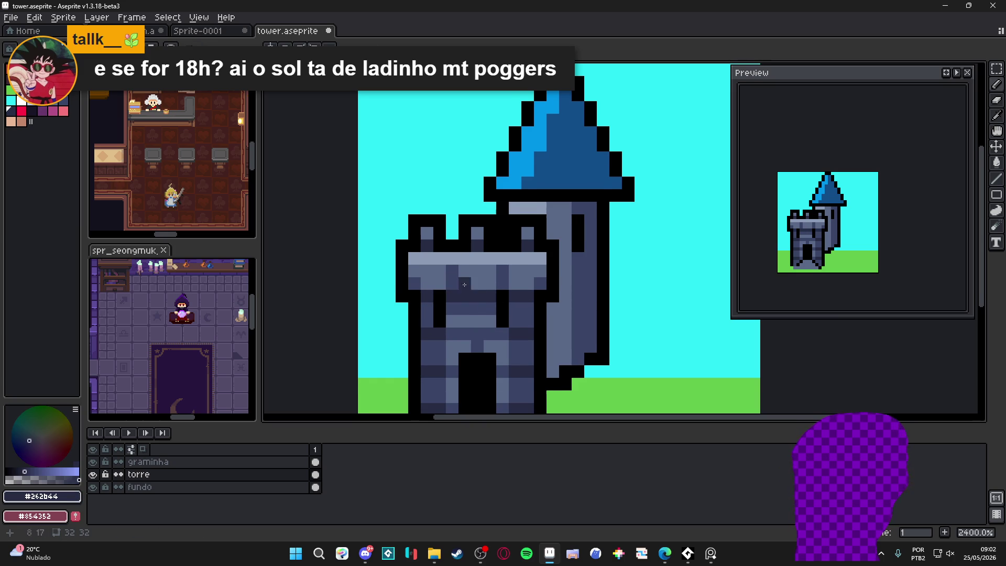
pyautogui.scroll(-1, 480, 285)
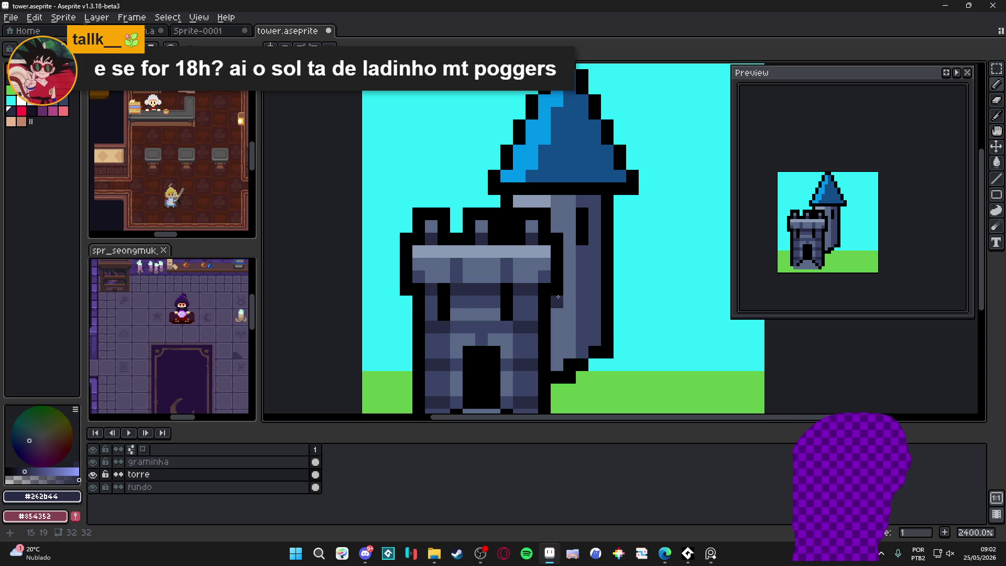
# Draw a black vertical outline line down the tower's edge using the sampled black.
pyautogui.keyDown('alt'); pyautogui.click(545, 294); pyautogui.keyUp('alt')
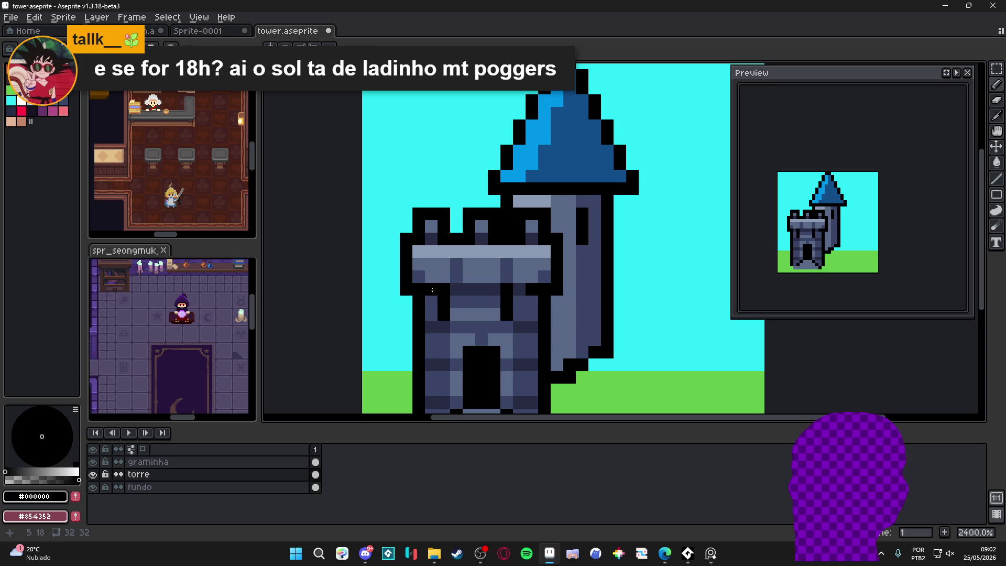
pyautogui.scroll(-3, 434, 292)
pyautogui.scroll(3, 433, 293)
pyautogui.keyDown('alt'); pyautogui.click(443, 311); pyautogui.keyUp('alt')
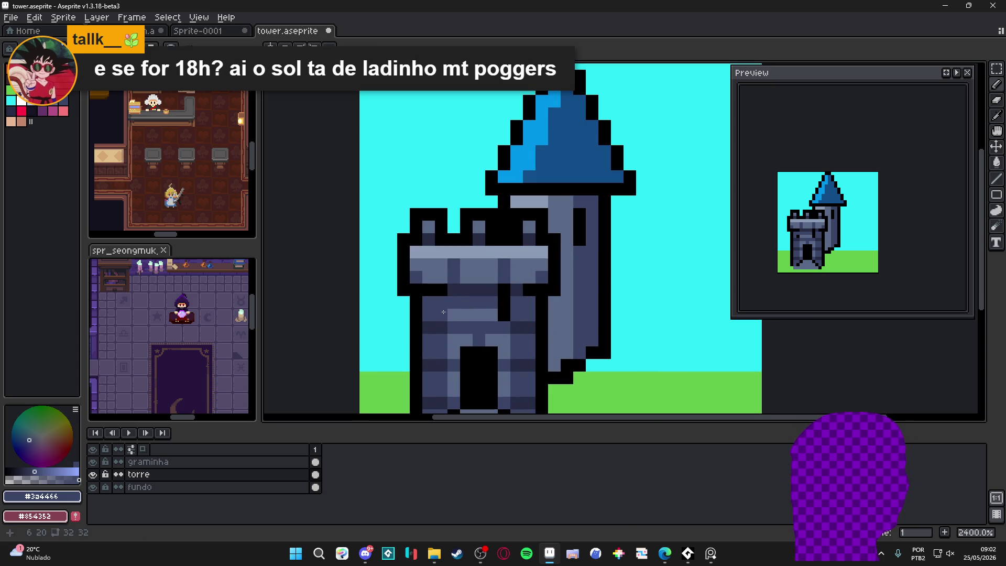
pyautogui.keyDown('alt'); pyautogui.click(503, 303); pyautogui.keyUp('alt')
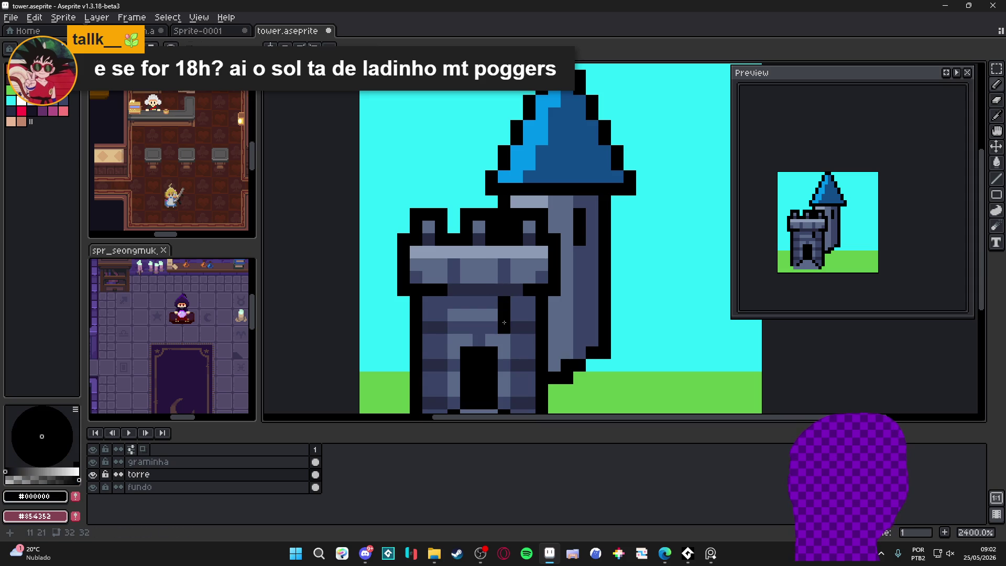
pyautogui.moveTo(457, 302); pyautogui.dragTo(456, 322)
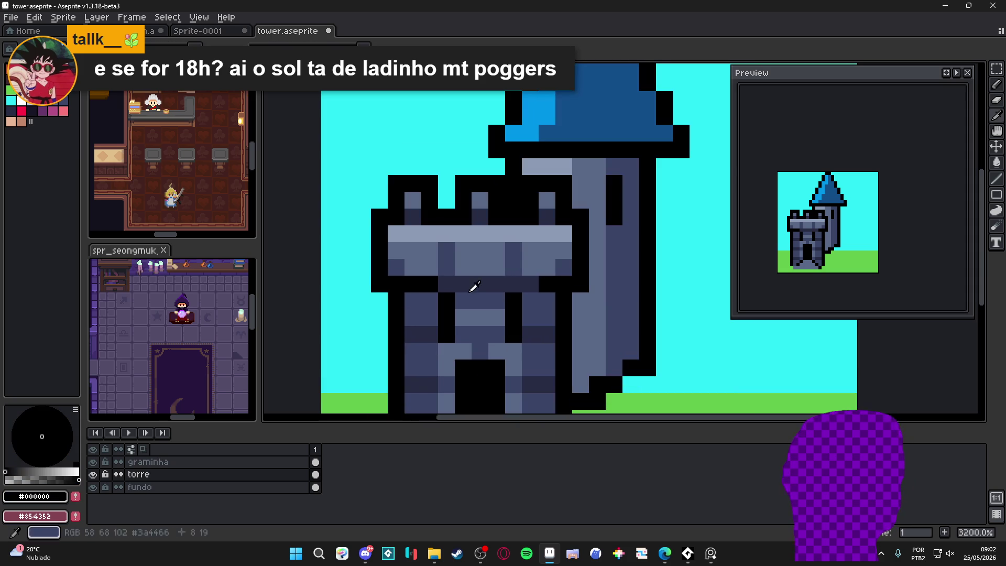
pyautogui.keyDown('alt'); pyautogui.click(474, 285); pyautogui.keyUp('alt')
pyautogui.scroll(-3, 474, 285)
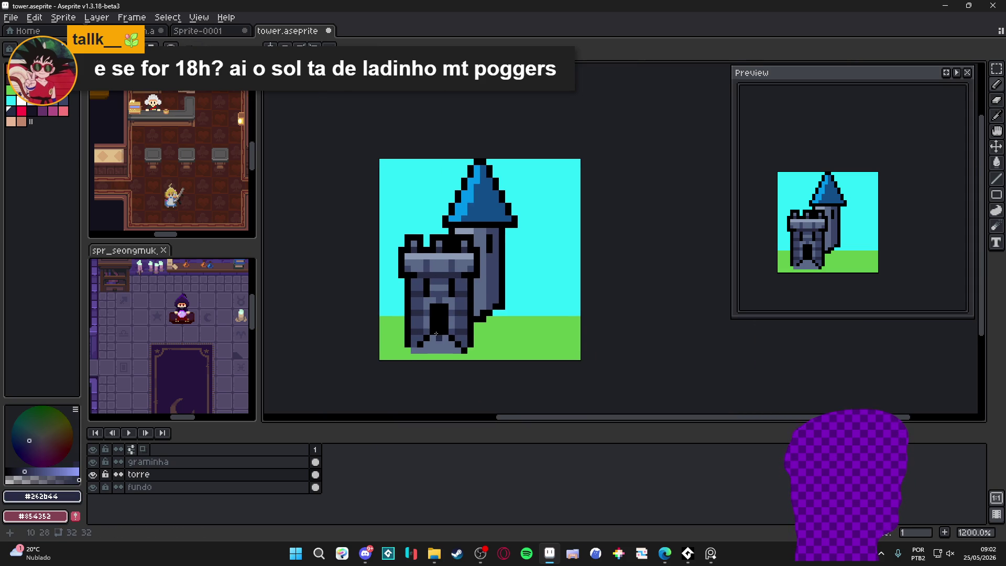
pyautogui.scroll(1, 455, 302)
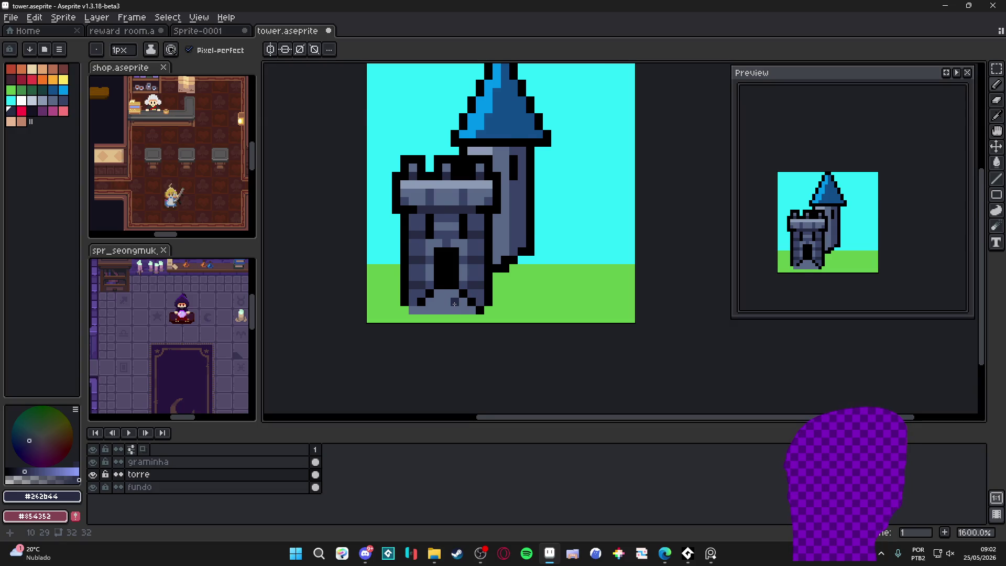
# Paint black pixels along the tower base and turn two base pixels grass green.
pyautogui.scroll(1, 454, 304)
pyautogui.keyDown('alt'); pyautogui.click(467, 287); pyautogui.keyUp('alt')
pyautogui.moveTo(467, 300)
pyautogui.mouseDown()
pyautogui.moveTo(467, 312)
pyautogui.moveTo(492, 312)
pyautogui.mouseUp()
pyautogui.keyDown('alt'); pyautogui.click(486, 296); pyautogui.keyUp('alt')
pyautogui.keyDown('alt'); pyautogui.click(492, 313); pyautogui.keyUp('alt')
pyautogui.click(479, 313)
pyautogui.keyDown('alt'); pyautogui.click(505, 312); pyautogui.keyUp('alt')
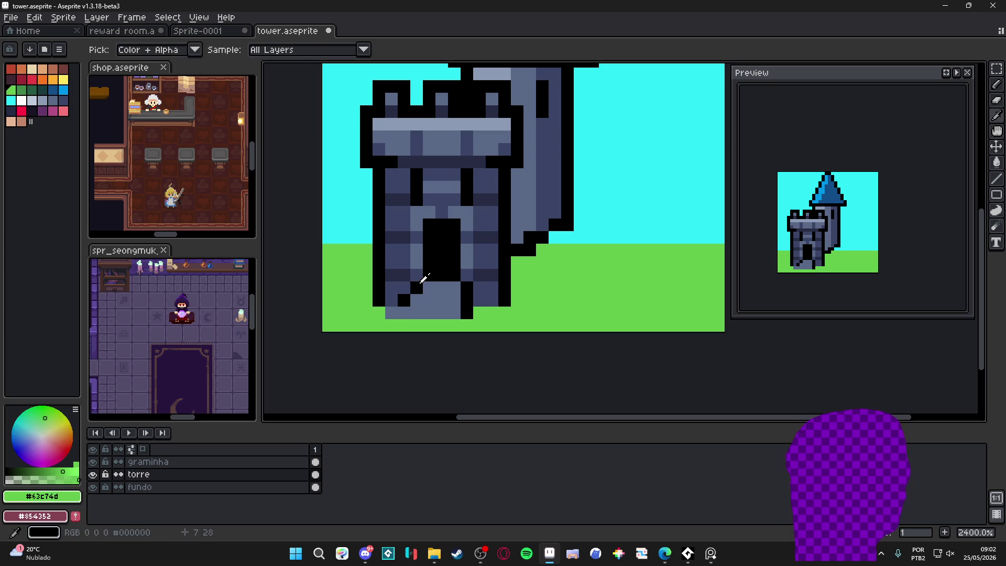
# Add black pixels at the tower's lower left and beside the door, undoing a stray pixel.
pyautogui.keyDown('alt'); pyautogui.click(424, 278); pyautogui.keyUp('alt')
pyautogui.moveTo(417, 300)
pyautogui.mouseDown()
pyautogui.moveTo(417, 312)
pyautogui.moveTo(429, 300)
pyautogui.mouseUp()
pyautogui.keyDown('alt'); pyautogui.click(394, 298); pyautogui.keyUp('alt')
pyautogui.click(454, 287)
pyautogui.keyDown('alt'); pyautogui.click(454, 283); pyautogui.keyUp('alt')
pyautogui.hotkey('ctrl', 'z')
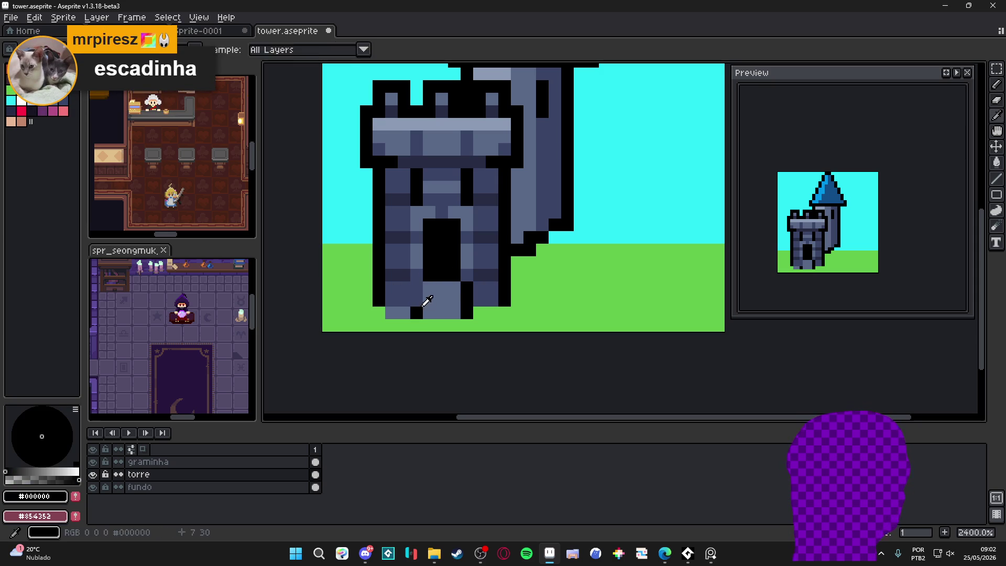
pyautogui.click(421, 292)
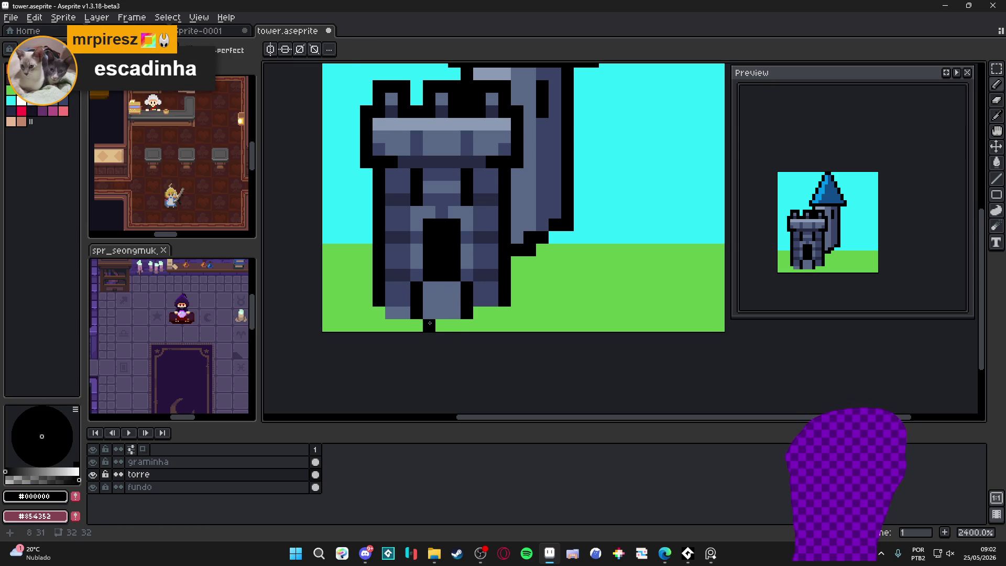
# Turn one more base pixel at the lower left grass green.
pyautogui.keyDown('alt'); pyautogui.click(400, 311); pyautogui.keyUp('alt')
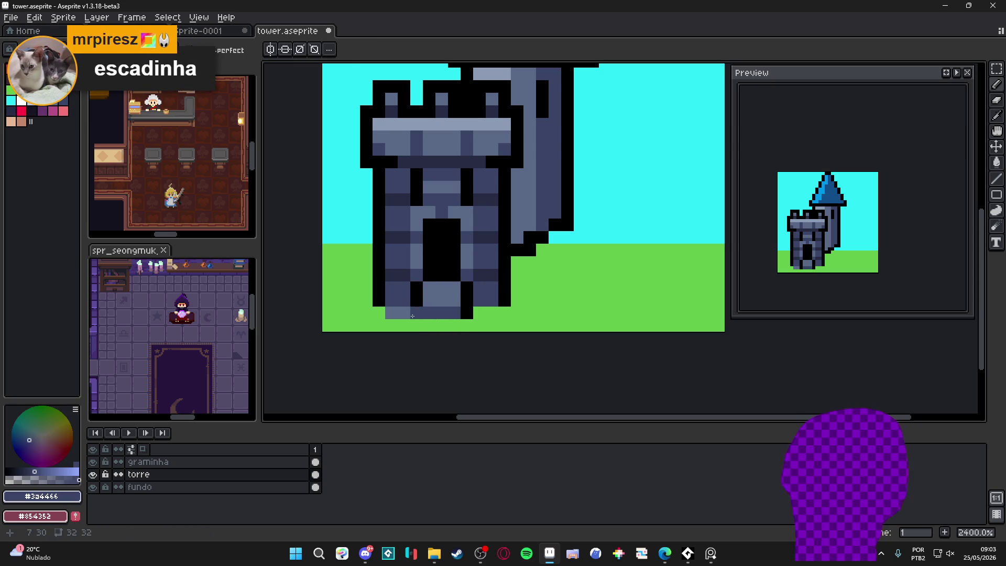
pyautogui.keyDown('alt'); pyautogui.click(390, 312); pyautogui.keyUp('alt')
pyautogui.click(404, 312)
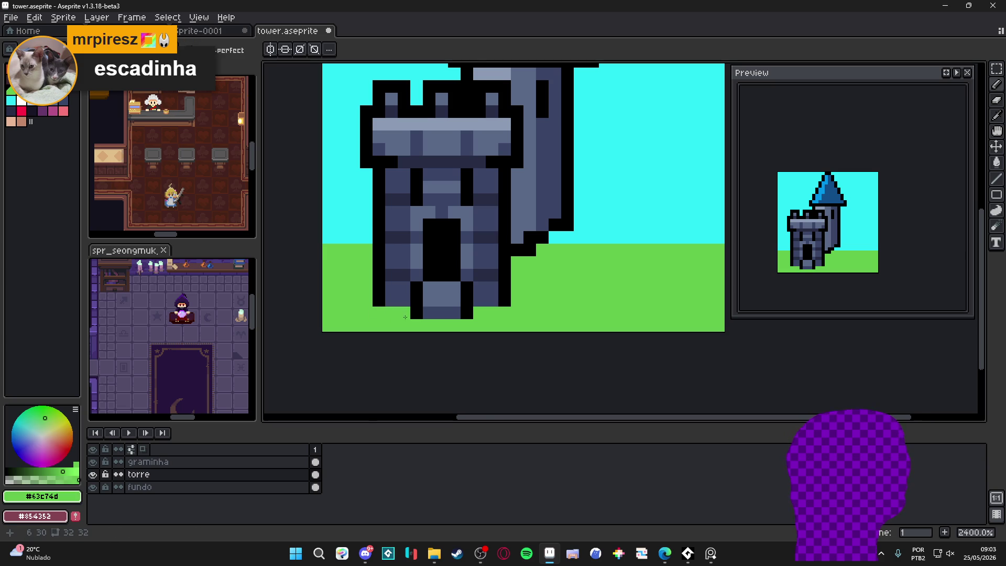
pyautogui.scroll(-3, 406, 314)
pyautogui.scroll(3, 452, 295)
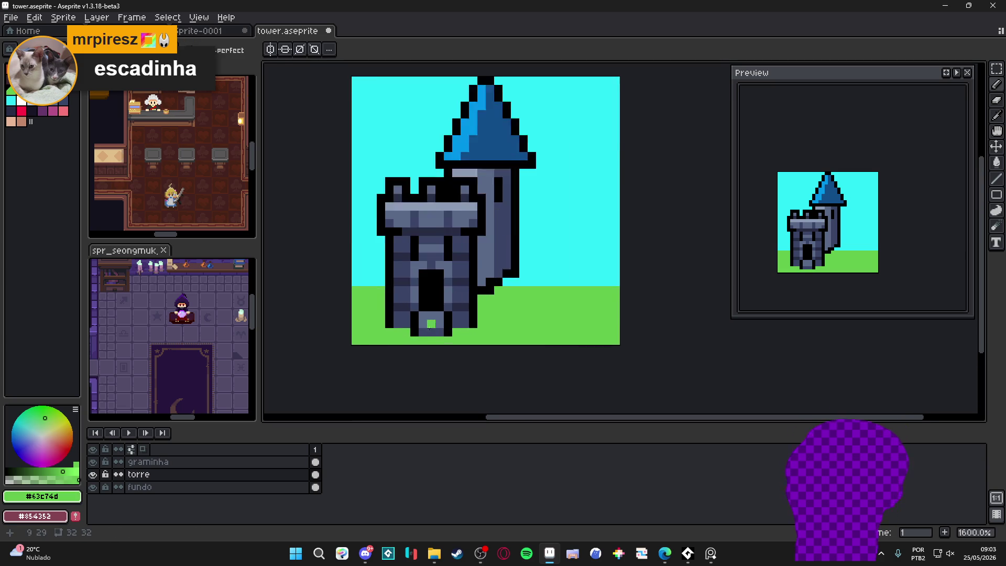
pyautogui.keyDown('alt'); pyautogui.click(432, 331); pyautogui.keyUp('alt')
pyautogui.scroll(-3, 455, 337)
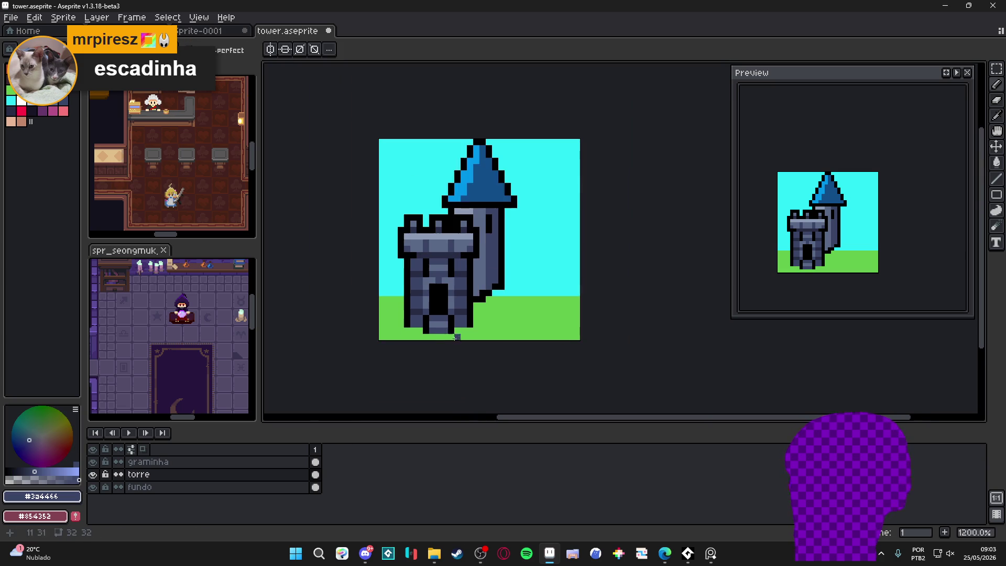
pyautogui.scroll(3, 443, 328)
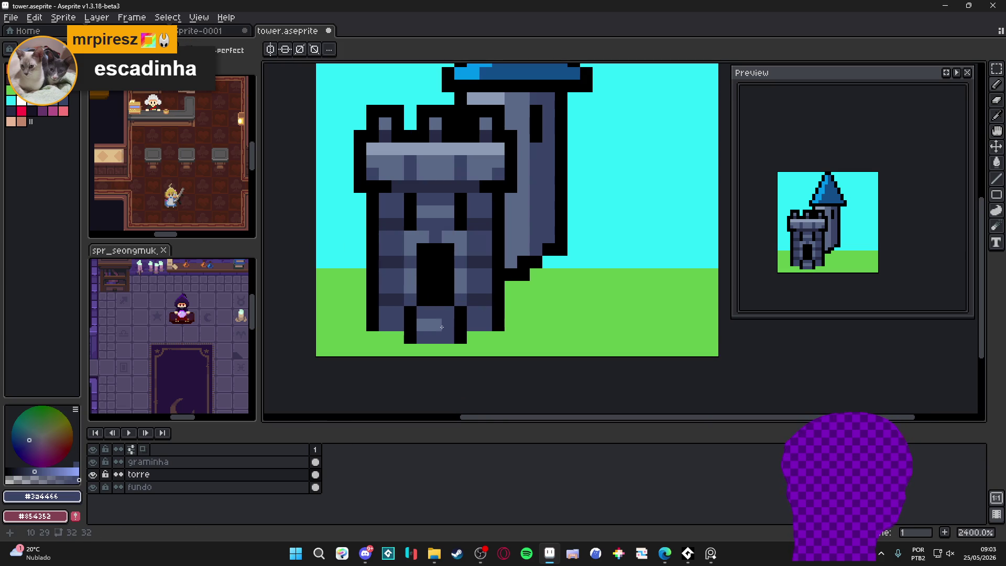
pyautogui.scroll(-3, 443, 323)
pyautogui.scroll(1, 450, 244)
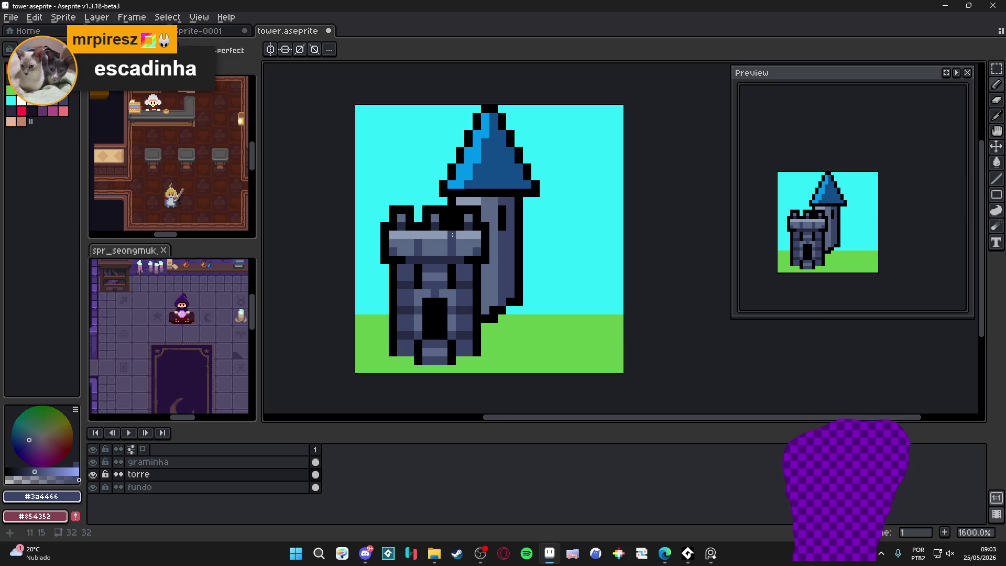
pyautogui.moveTo(483, 296); pyautogui.dragTo(481, 297)
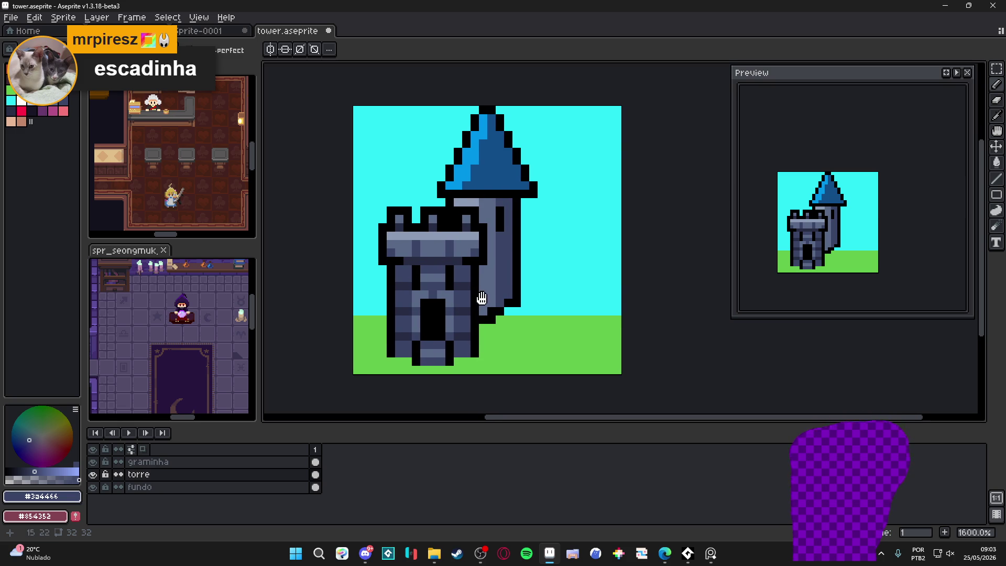
pyautogui.scroll(2, 468, 276)
pyautogui.keyDown('alt'); pyautogui.click(434, 307); pyautogui.keyUp('alt')
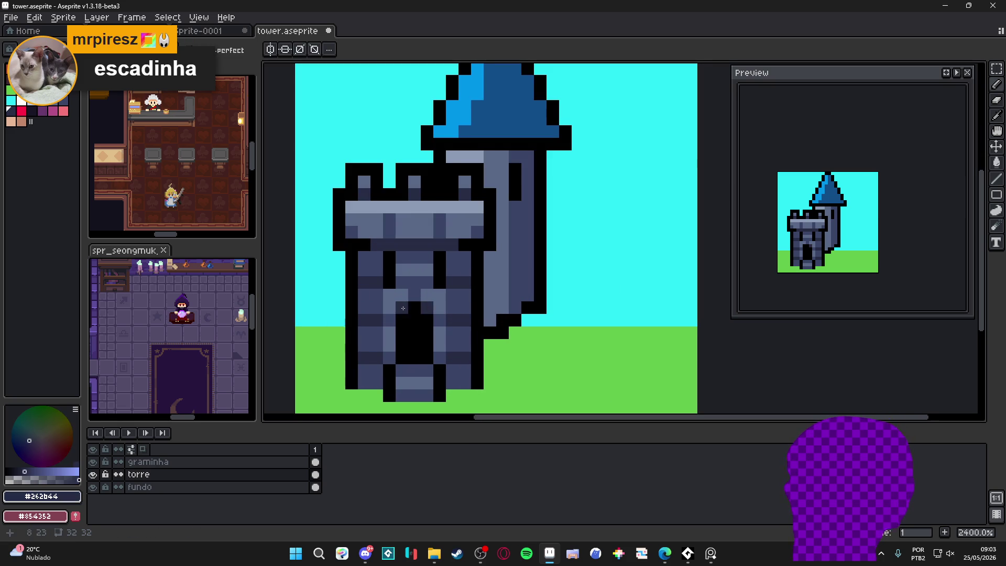
pyautogui.scroll(-3, 535, 323)
pyautogui.scroll(-3, 487, 299)
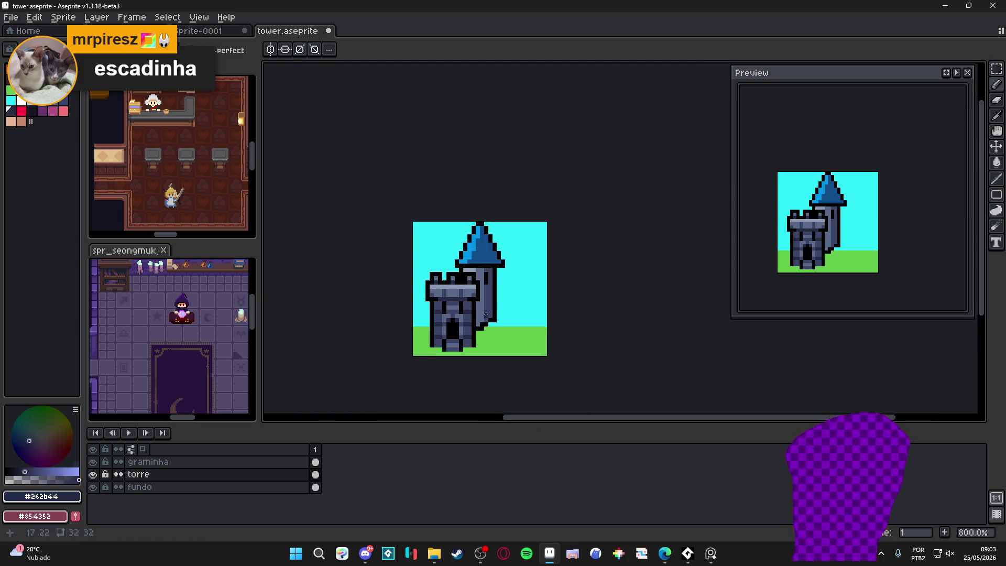
pyautogui.scroll(3, 480, 298)
pyautogui.scroll(-2, 504, 280)
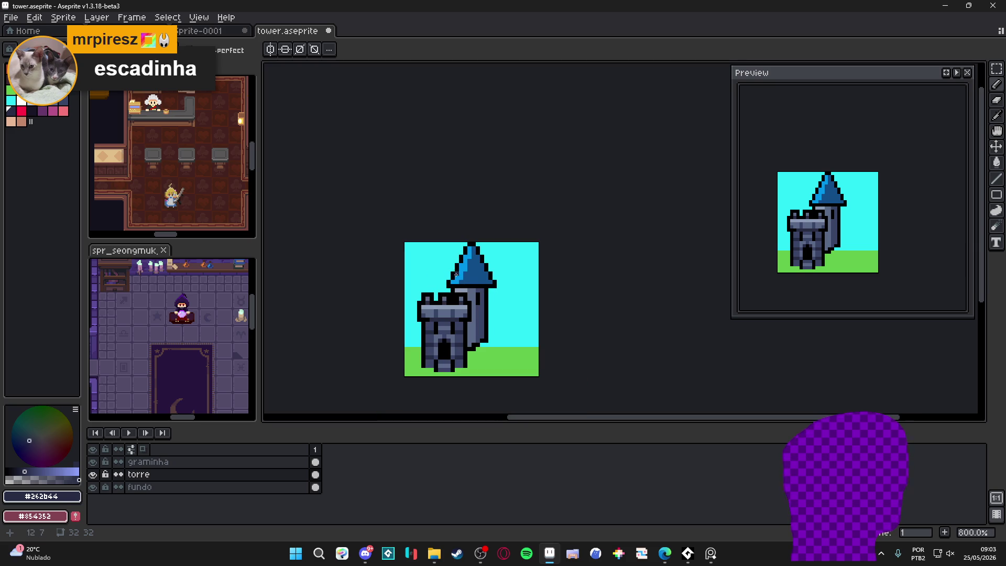
pyautogui.scroll(2, 489, 321)
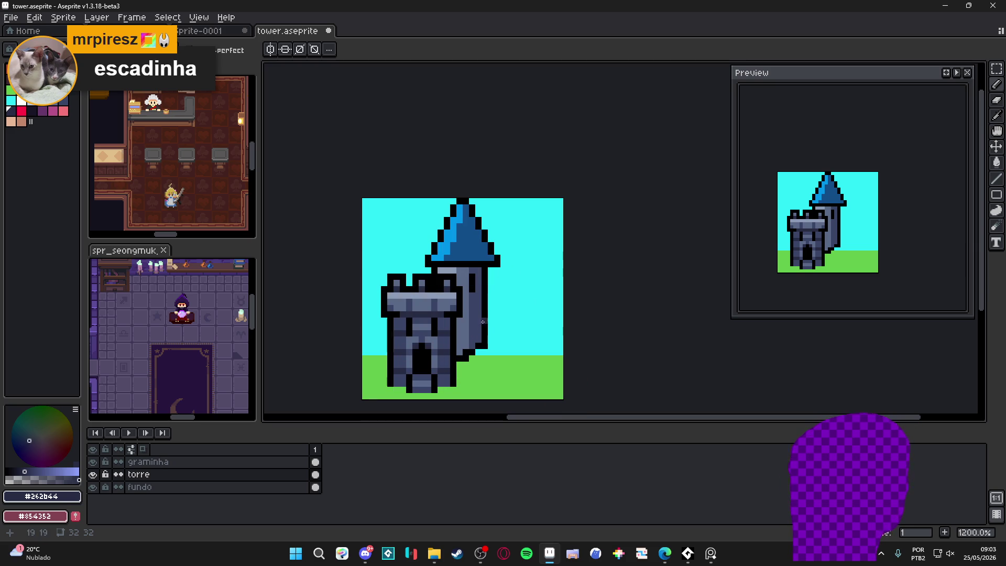
pyautogui.scroll(1, 455, 341)
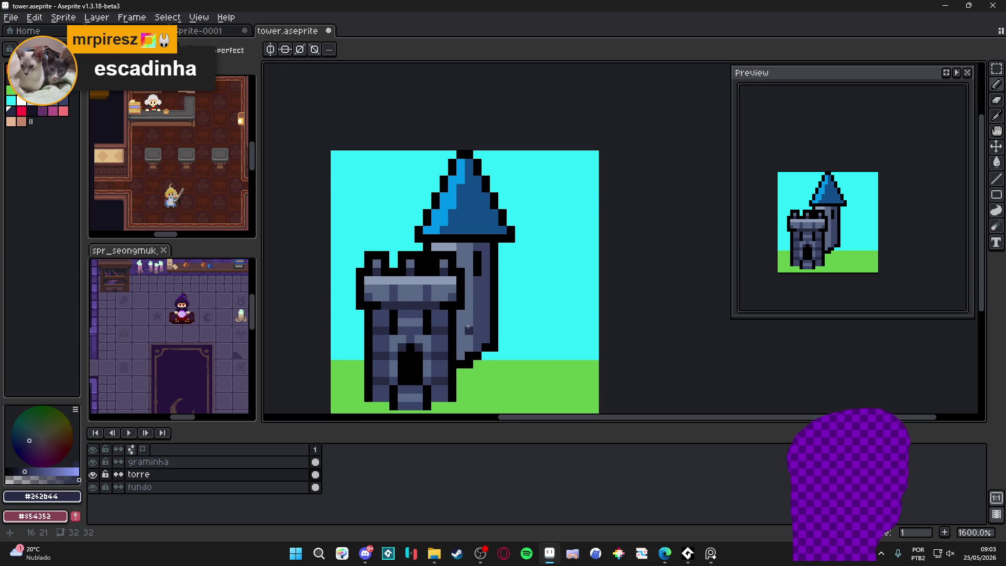
pyautogui.scroll(-1, 468, 324)
pyautogui.scroll(1, 471, 288)
pyautogui.scroll(2, 469, 327)
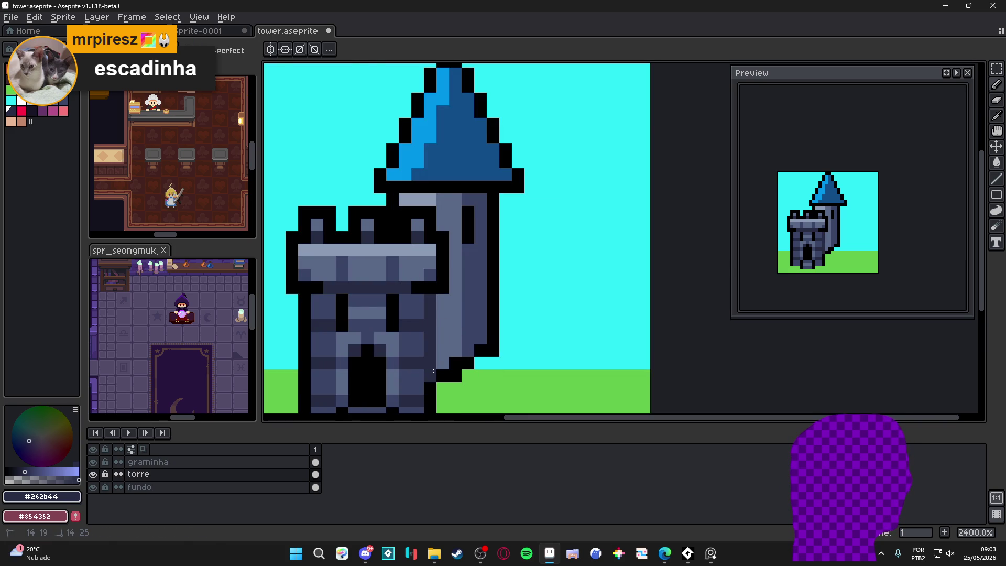
pyautogui.scroll(-3, 465, 270)
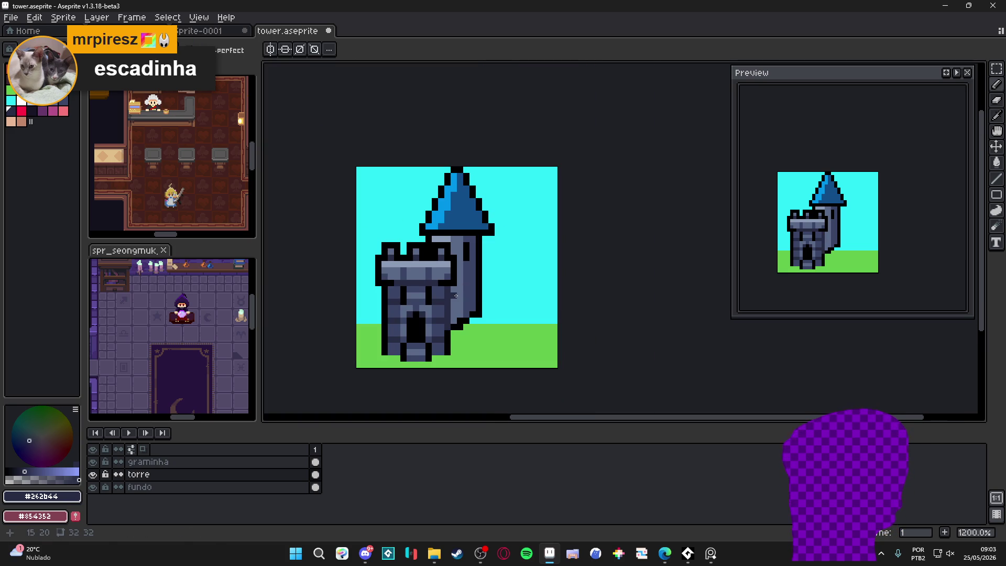
# Darken two pixels on the rear tower and undo a stray light vertical line.
pyautogui.scroll(1, 455, 295)
pyautogui.scroll(2, 447, 305)
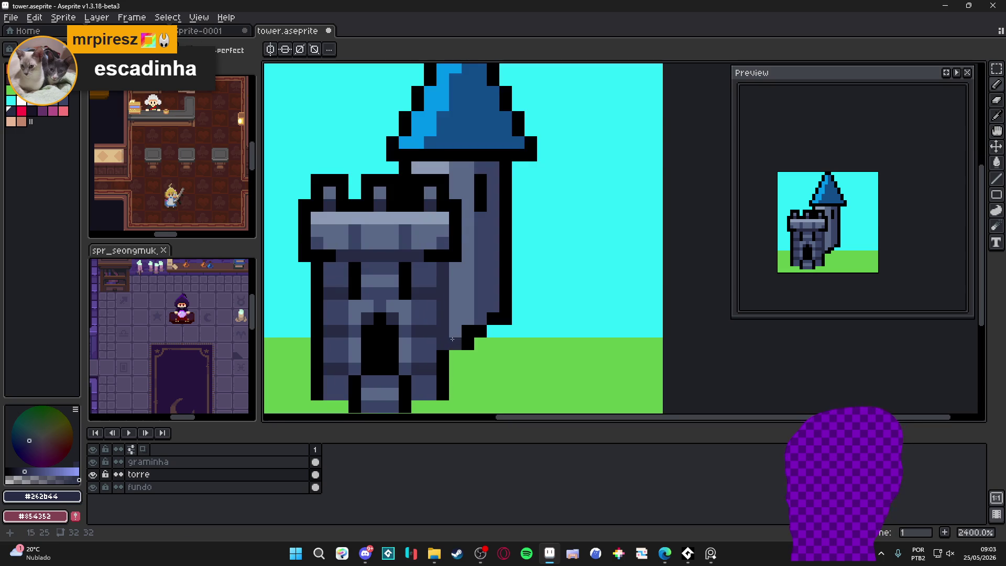
pyautogui.keyDown('alt'); pyautogui.click(443, 331); pyautogui.keyUp('alt')
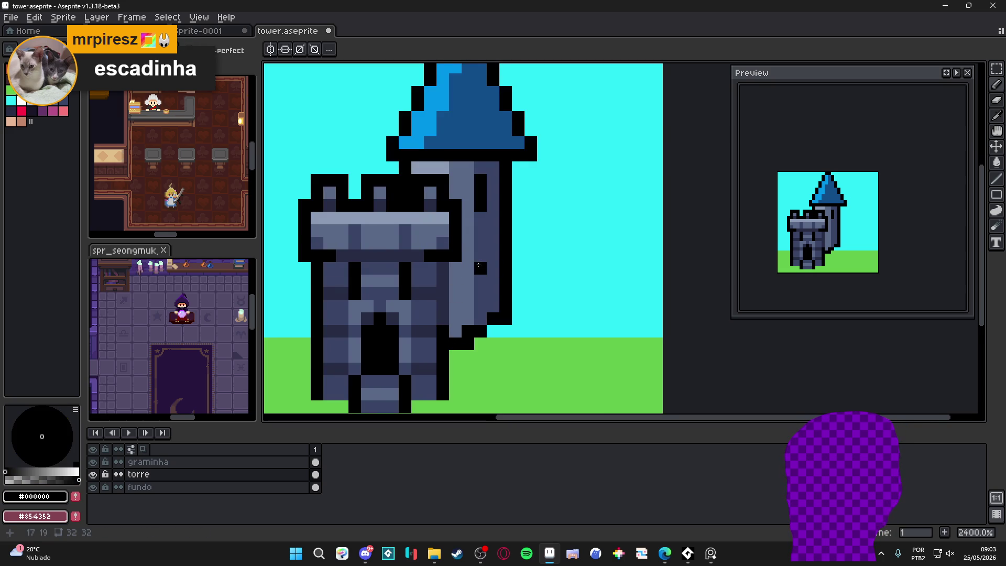
pyautogui.scroll(-2, 485, 273)
pyautogui.keyDown('alt'); pyautogui.click(481, 278); pyautogui.keyUp('alt')
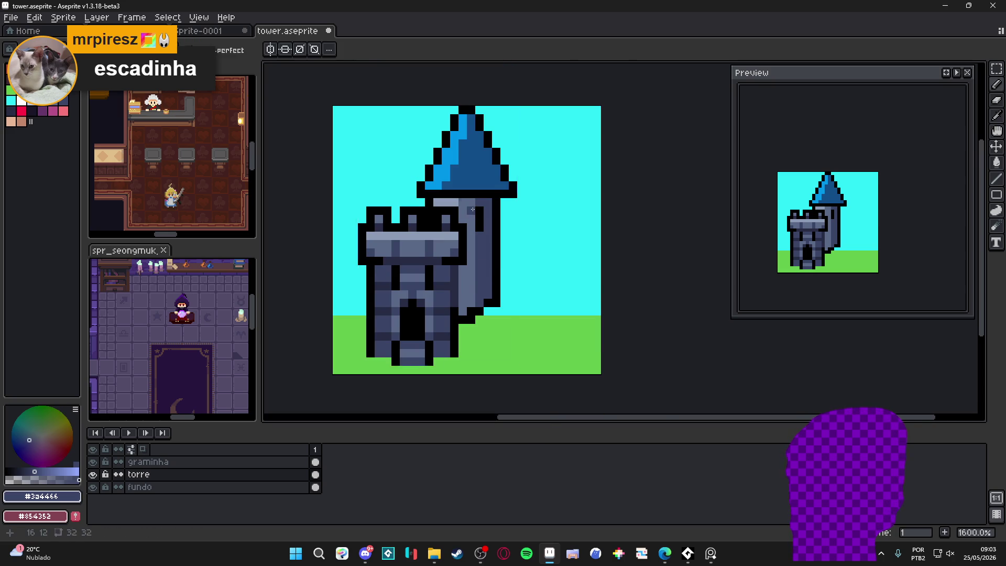
pyautogui.click(472, 210)
pyautogui.click(442, 203)
pyautogui.keyDown('alt'); pyautogui.click(478, 220); pyautogui.keyUp('alt')
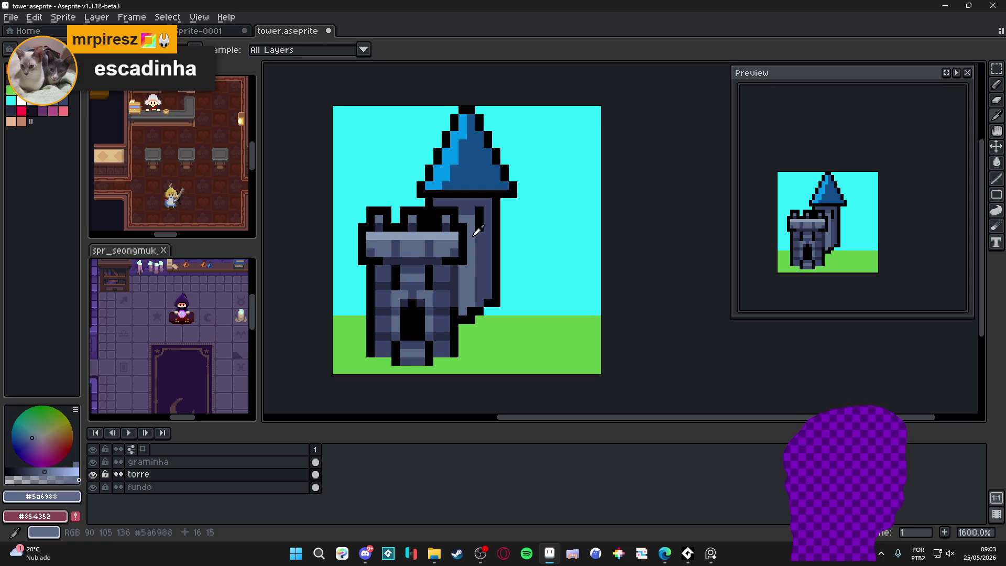
pyautogui.keyDown('shift'); pyautogui.click(492, 261); pyautogui.keyUp('shift')
pyautogui.hotkey('ctrl', 'z')
# Repaint the rear tower's light stripe in #3a4466 with a 2px pencil, bottom and top.
pyautogui.press('+')
pyautogui.keyDown('alt'); pyautogui.click(478, 252); pyautogui.keyUp('alt')
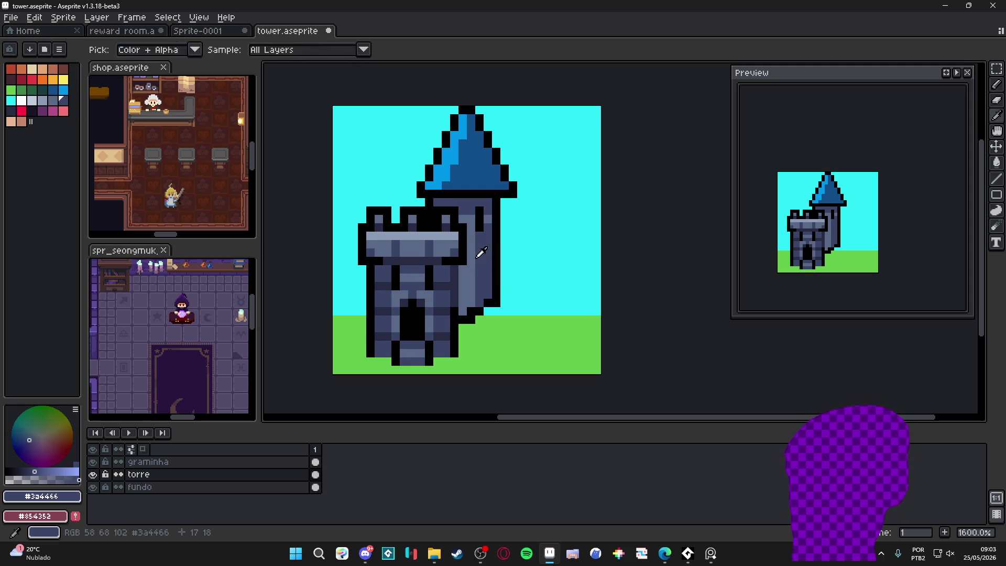
pyautogui.moveTo(469, 275); pyautogui.dragTo(469, 301)
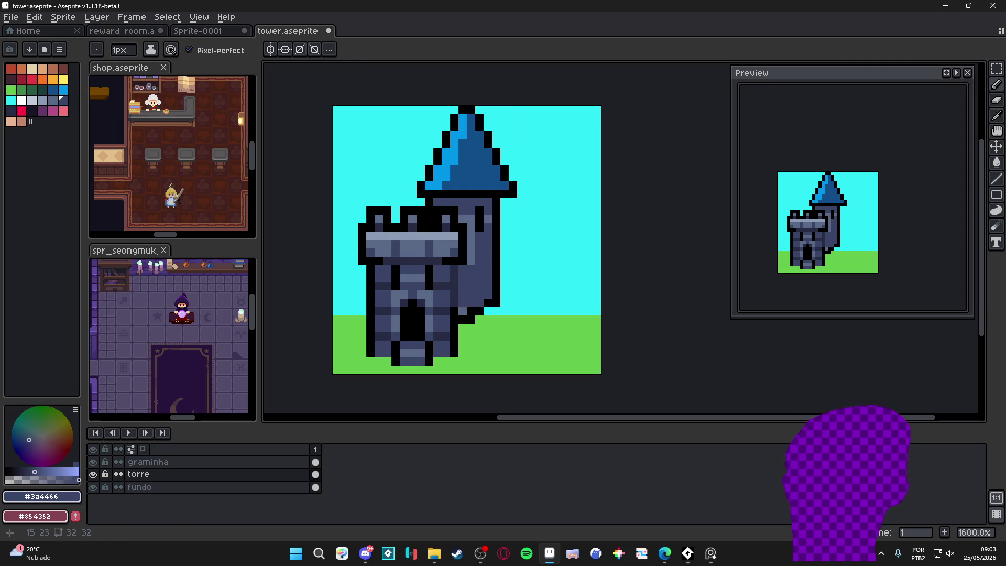
pyautogui.moveTo(470, 260); pyautogui.dragTo(469, 224)
pyautogui.scroll(2, 486, 222)
pyautogui.scroll(-1, 477, 233)
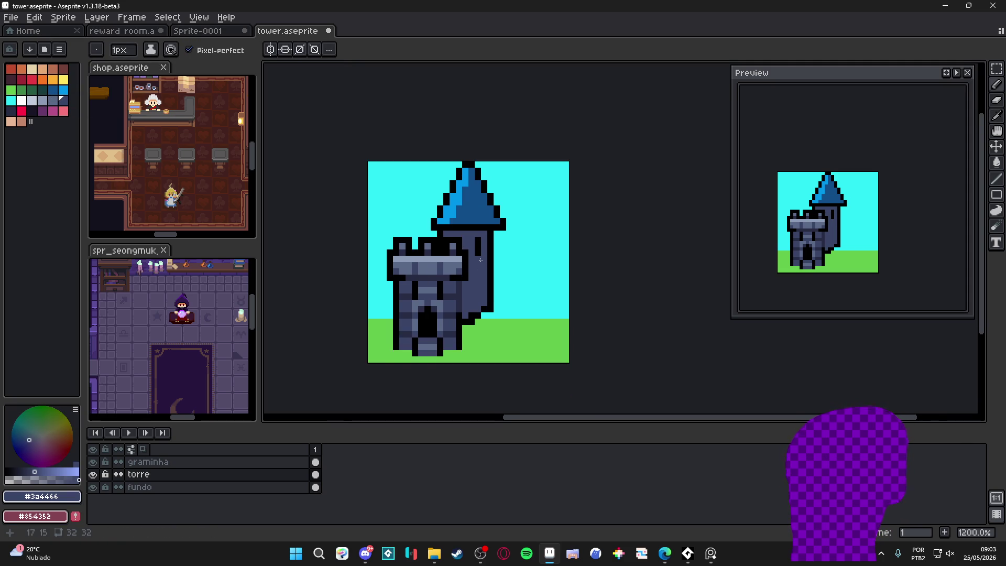
pyautogui.scroll(1, 471, 238)
pyautogui.scroll(1, 466, 243)
# Sample the spire's roof blues and return the Pencil to a 1px brush.
pyautogui.keyDown('alt'); pyautogui.click(466, 162); pyautogui.keyUp('alt')
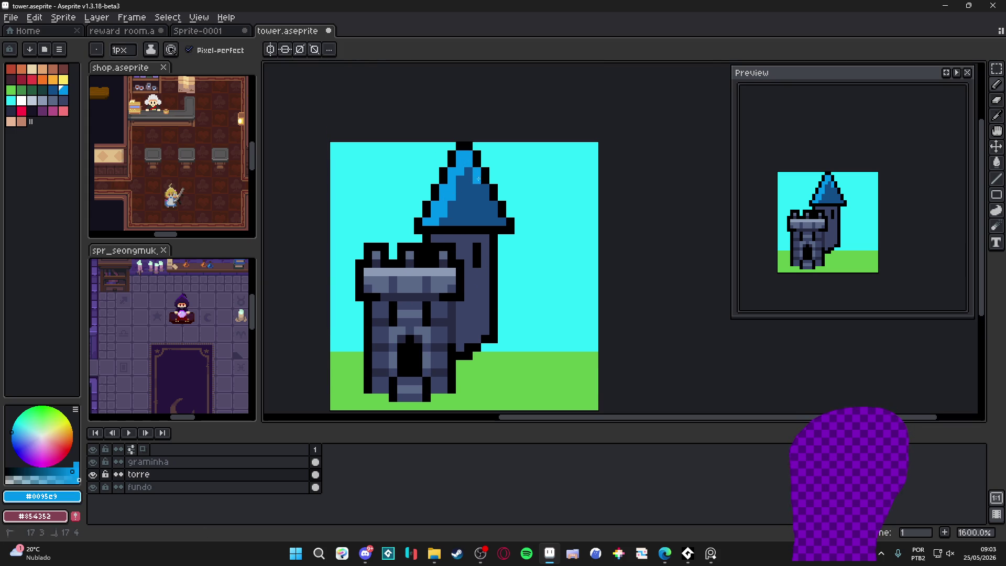
pyautogui.keyDown('alt'); pyautogui.click(455, 198); pyautogui.keyUp('alt')
pyautogui.press('v')
pyautogui.press('b')
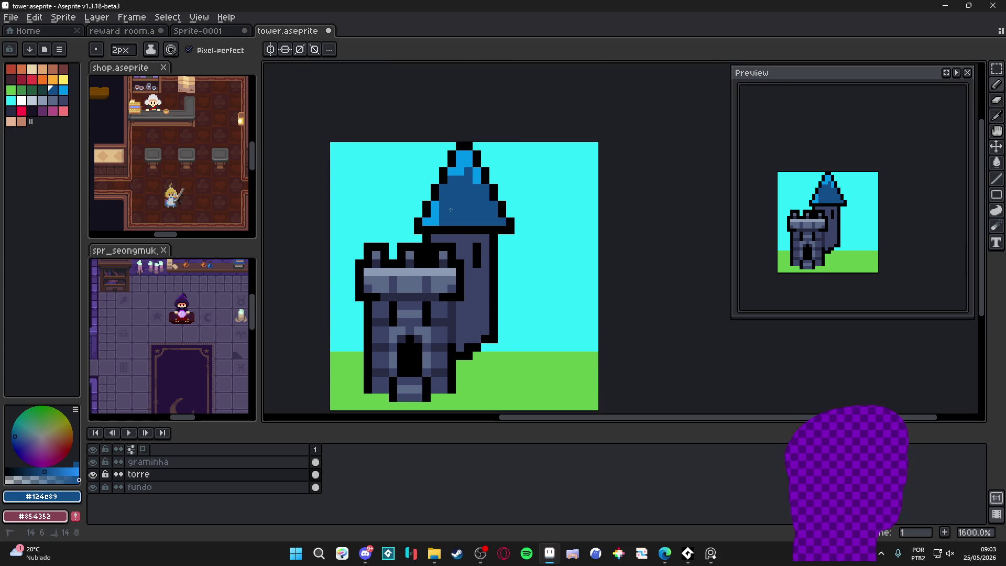
pyautogui.press('-')
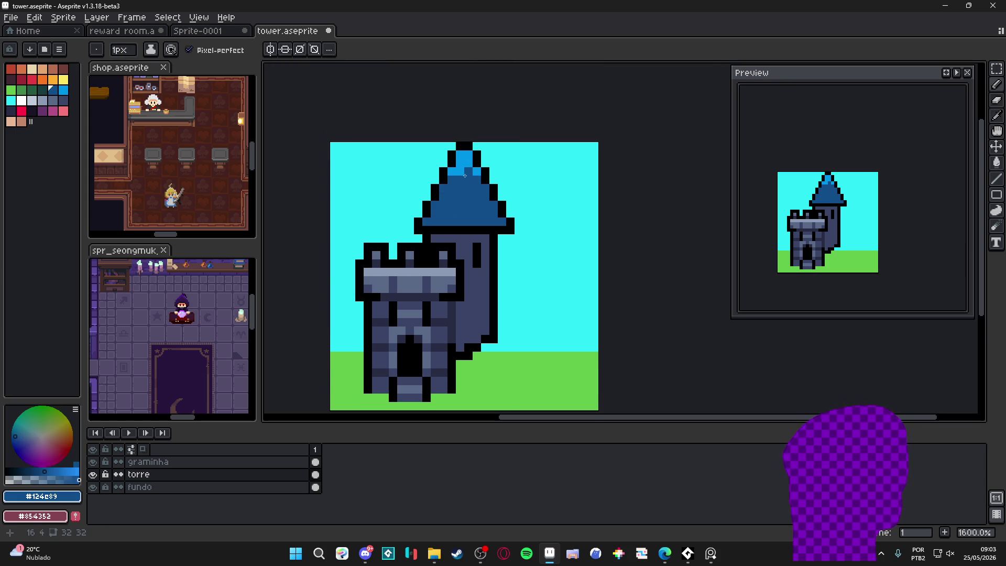
pyautogui.keyDown('alt'); pyautogui.click(469, 171); pyautogui.keyUp('alt')
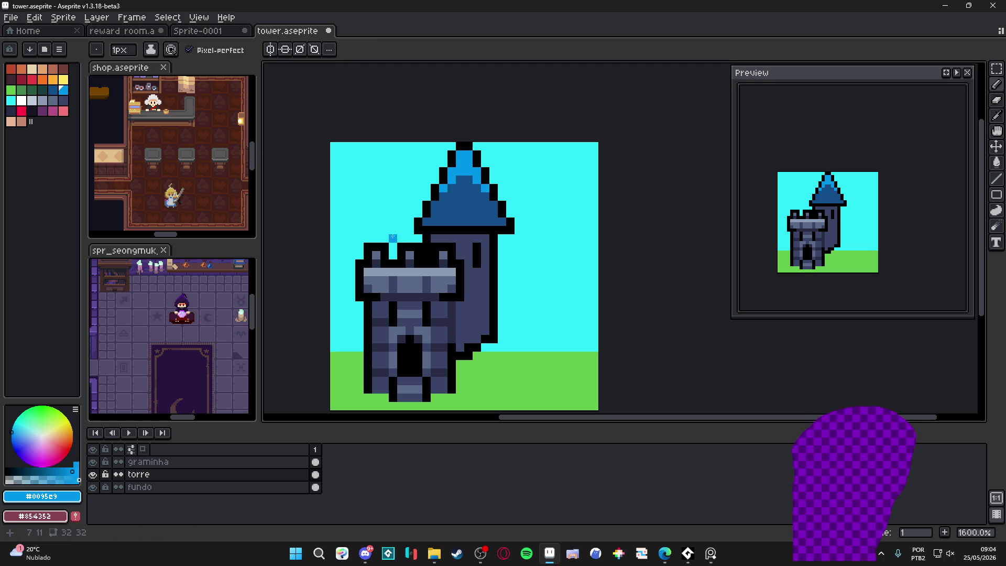
pyautogui.scroll(-1, 469, 231)
pyautogui.scroll(1, 472, 218)
pyautogui.keyDown('alt'); pyautogui.click(460, 213); pyautogui.keyUp('alt')
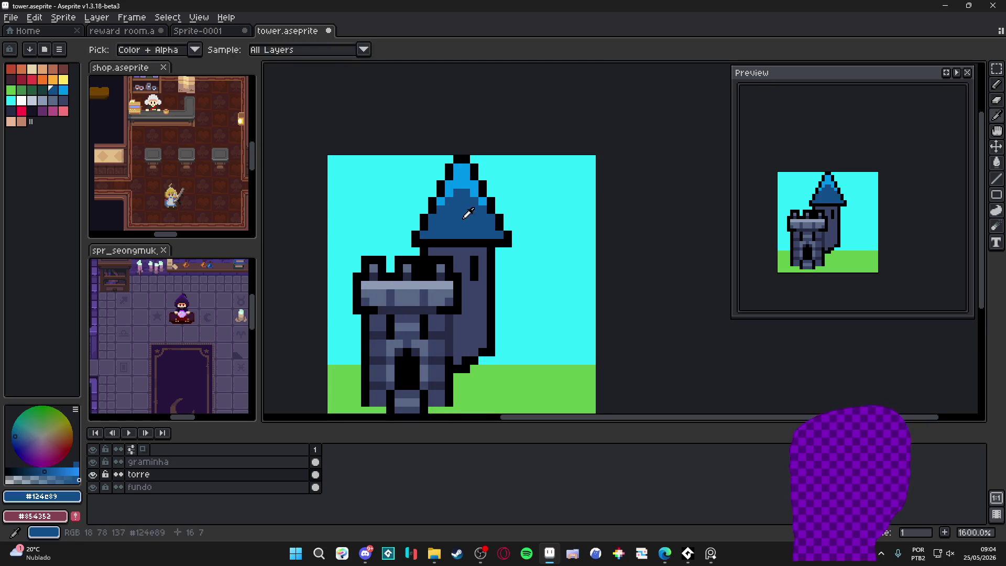
# Paint a dark teal patch on the blue roof with a 2px pencil.
pyautogui.click(43, 90)
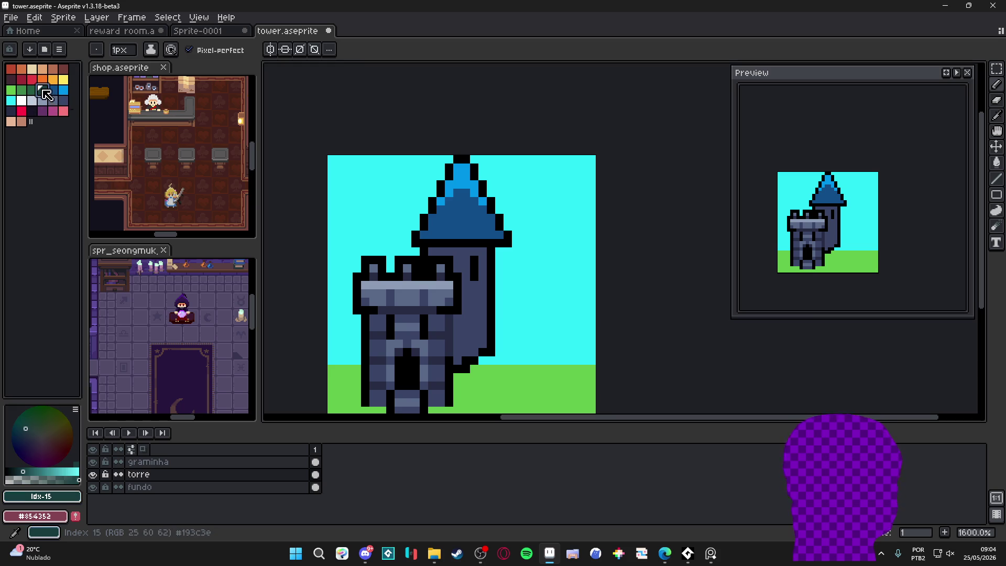
pyautogui.press('+')
pyautogui.moveTo(448, 226); pyautogui.dragTo(449, 218)
pyautogui.press('-')
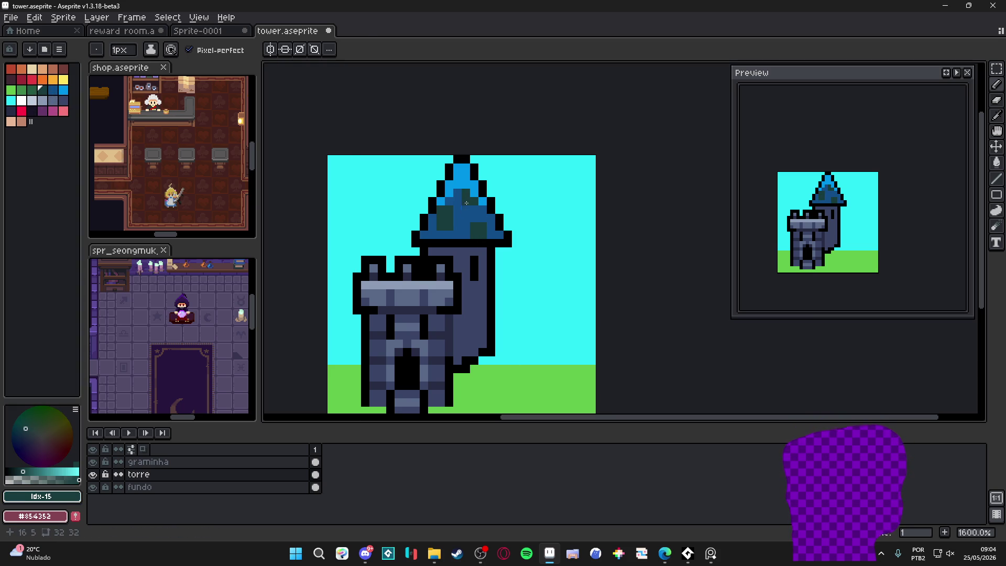
pyautogui.keyDown('alt'); pyautogui.click(466, 190); pyautogui.keyUp('alt')
pyautogui.scroll(-1, 458, 285)
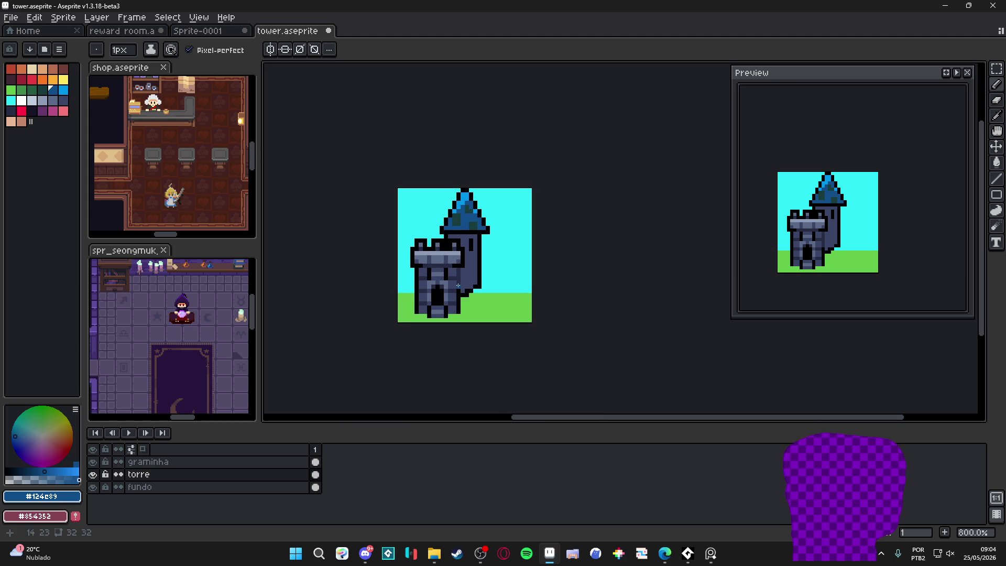
pyautogui.scroll(1, 481, 233)
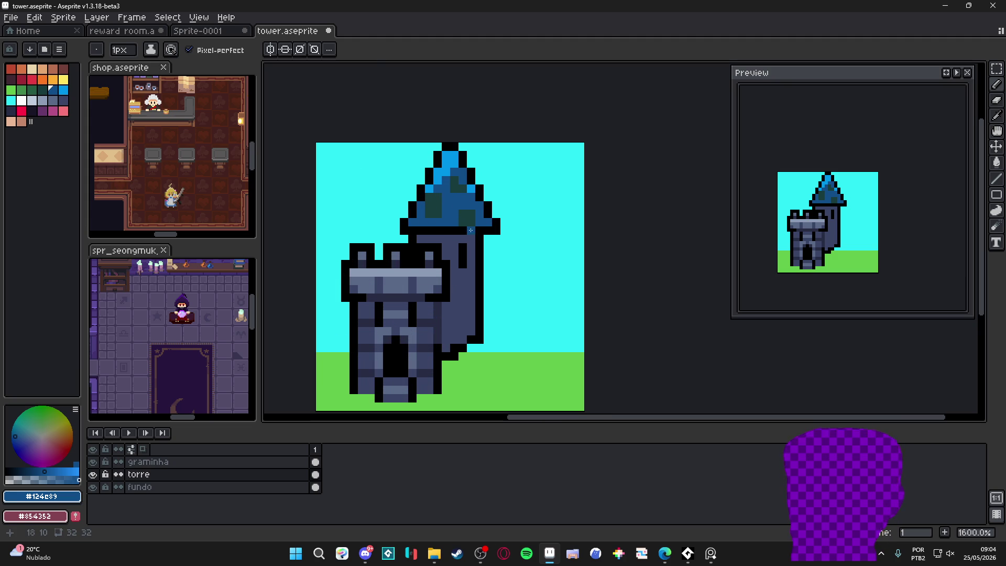
pyautogui.keyDown('alt'); pyautogui.click(459, 230); pyautogui.keyUp('alt')
# Add a row of black pixels just beneath the roof.
pyautogui.keyDown('alt'); pyautogui.click(454, 231); pyautogui.keyUp('alt')
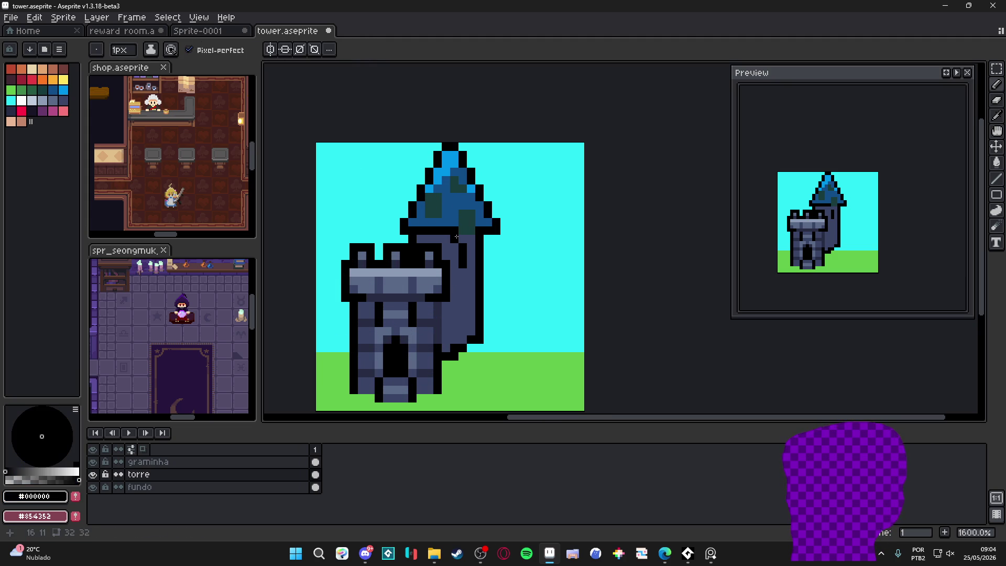
pyautogui.moveTo(454, 239); pyautogui.dragTo(472, 237)
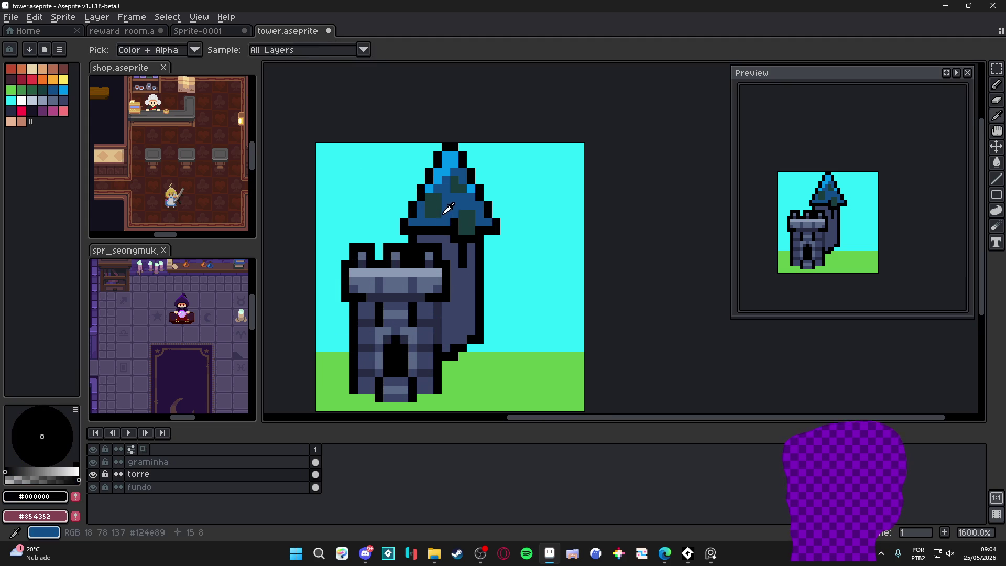
pyautogui.keyDown('alt'); pyautogui.click(460, 225); pyautogui.keyUp('alt')
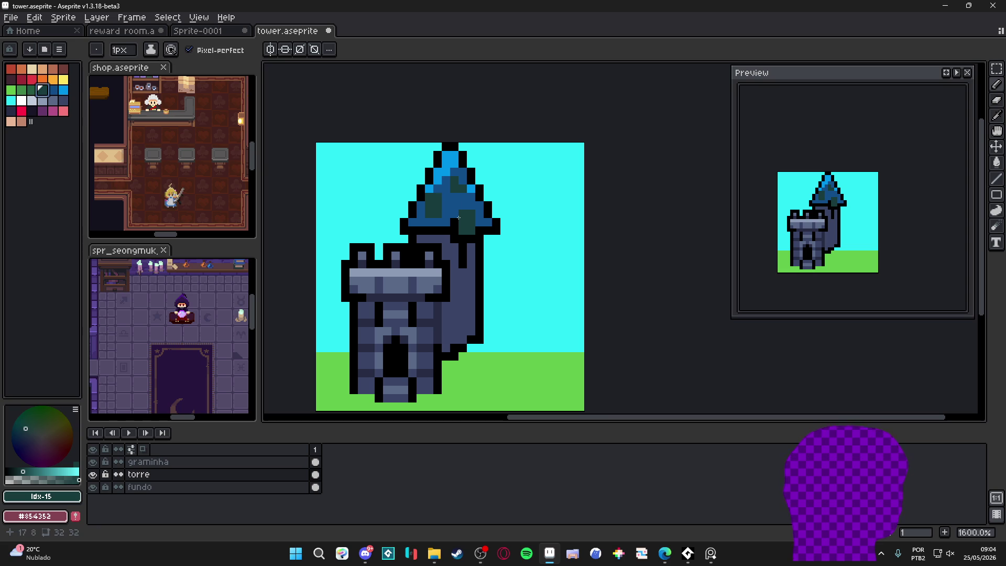
pyautogui.scroll(-4, 459, 240)
pyautogui.scroll(3, 458, 240)
# Sample black and the grass green, and reposition the view onto the ground.
pyautogui.keyDown('alt'); pyautogui.click(458, 240); pyautogui.keyUp('alt')
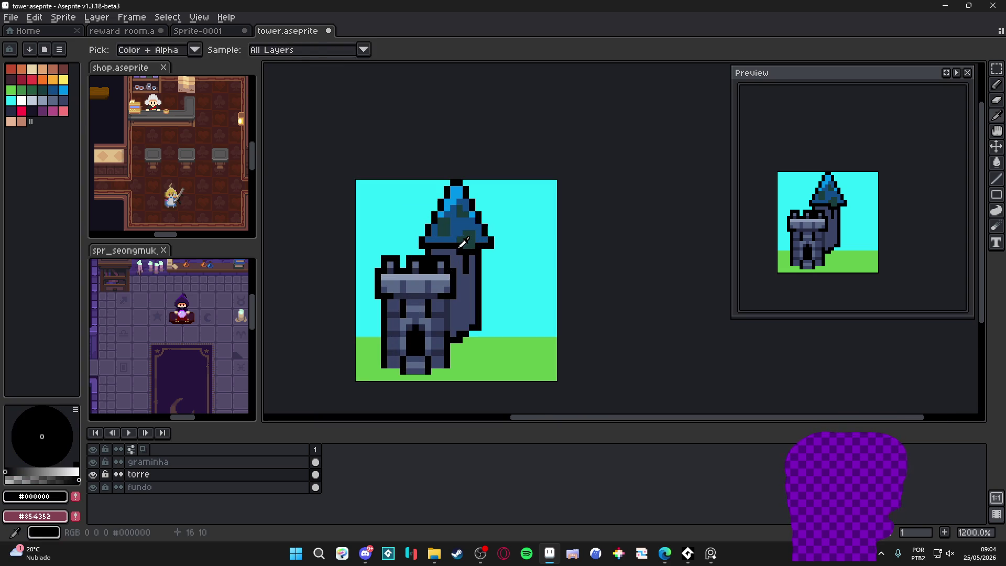
pyautogui.scroll(-1, 428, 294)
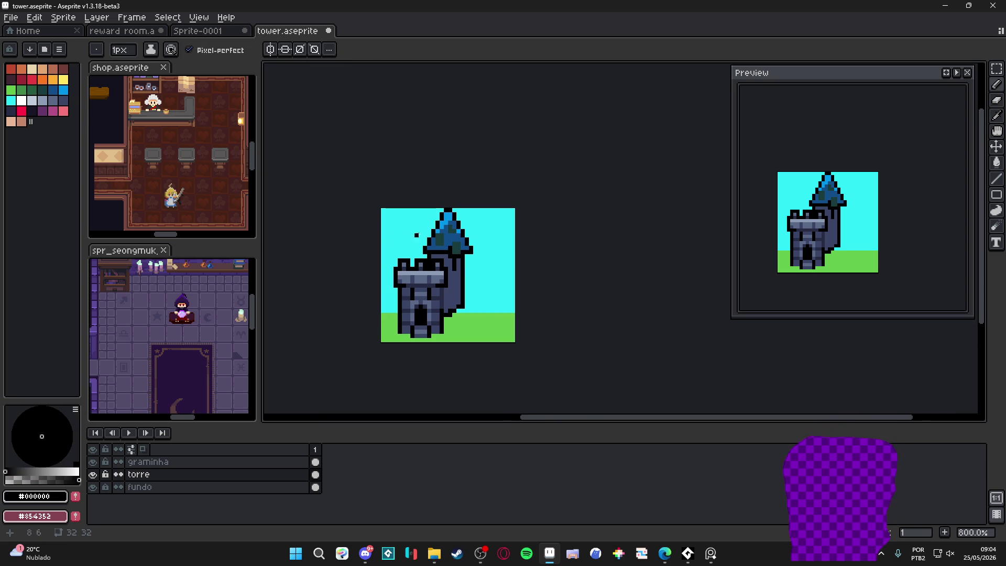
pyautogui.scroll(2, 439, 315)
pyautogui.keyDown('alt'); pyautogui.click(440, 317); pyautogui.keyUp('alt')
pyautogui.scroll(-1, 434, 314)
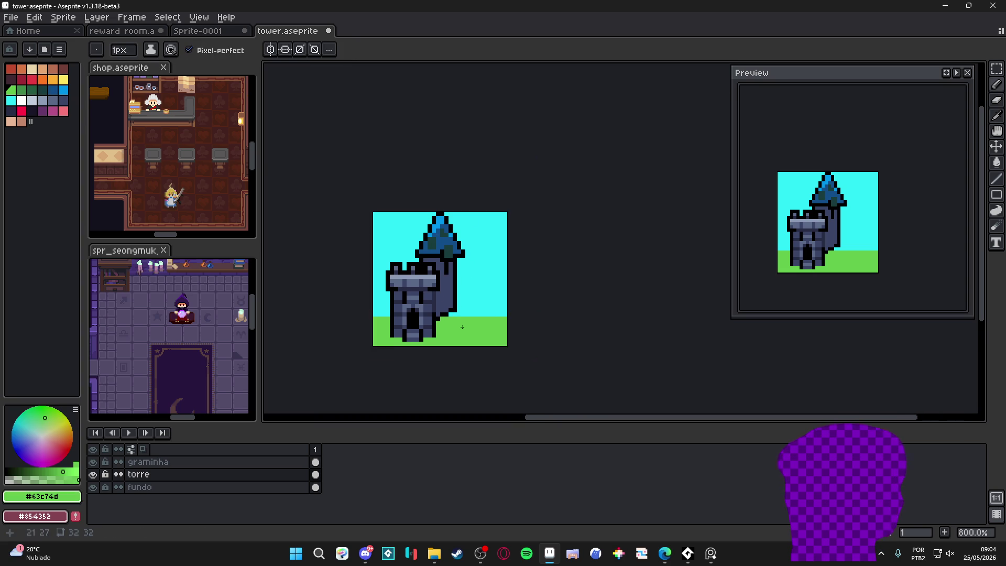
pyautogui.scroll(-1, 434, 314)
pyautogui.scroll(-1, 427, 292)
pyautogui.scroll(1, 444, 343)
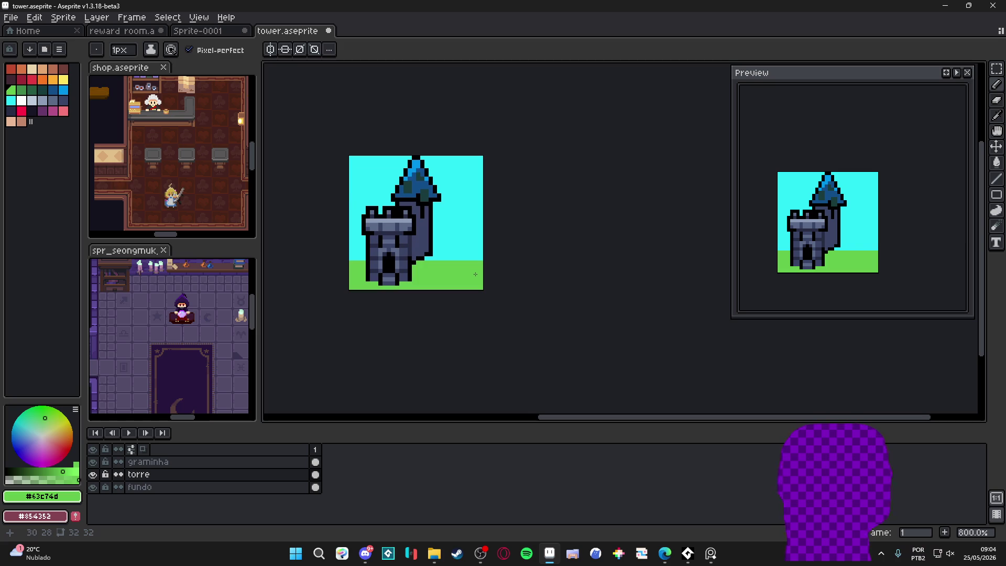
pyautogui.scroll(2, 480, 250)
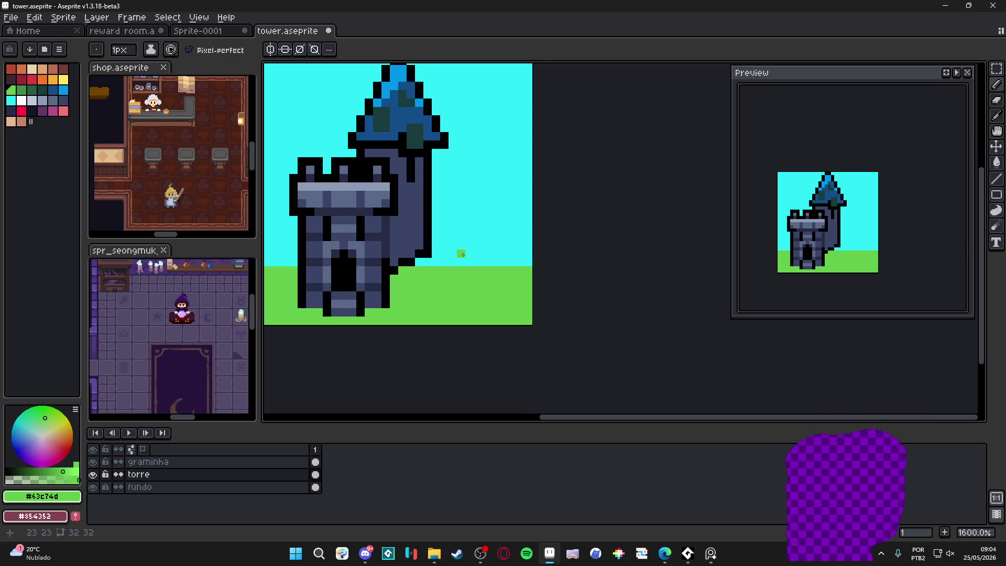
pyautogui.moveTo(441, 271)
pyautogui.mouseDown()
pyautogui.moveTo(442, 254)
pyautogui.moveTo(476, 260)
pyautogui.moveTo(459, 251)
pyautogui.mouseUp()
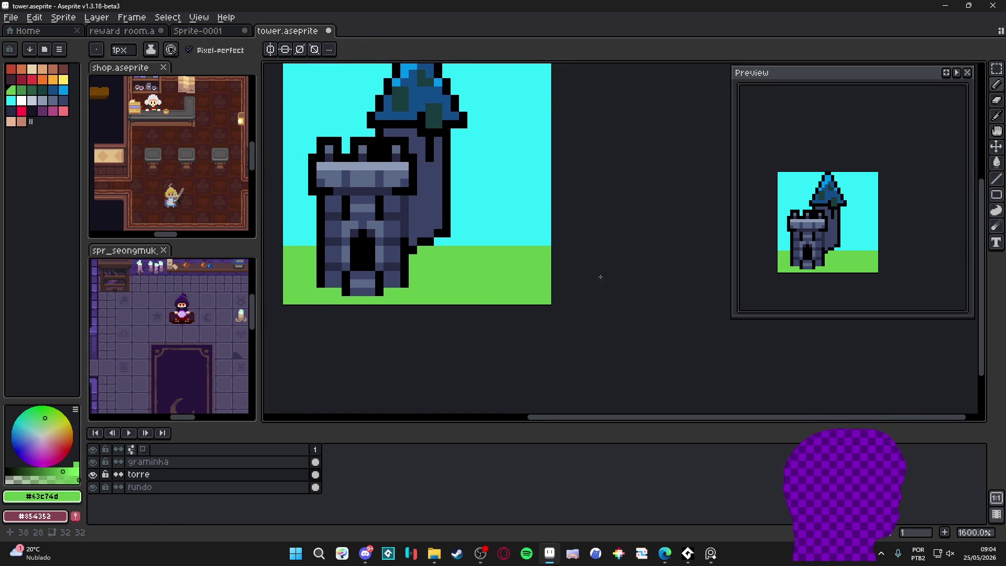
pyautogui.scroll(-1, 498, 255)
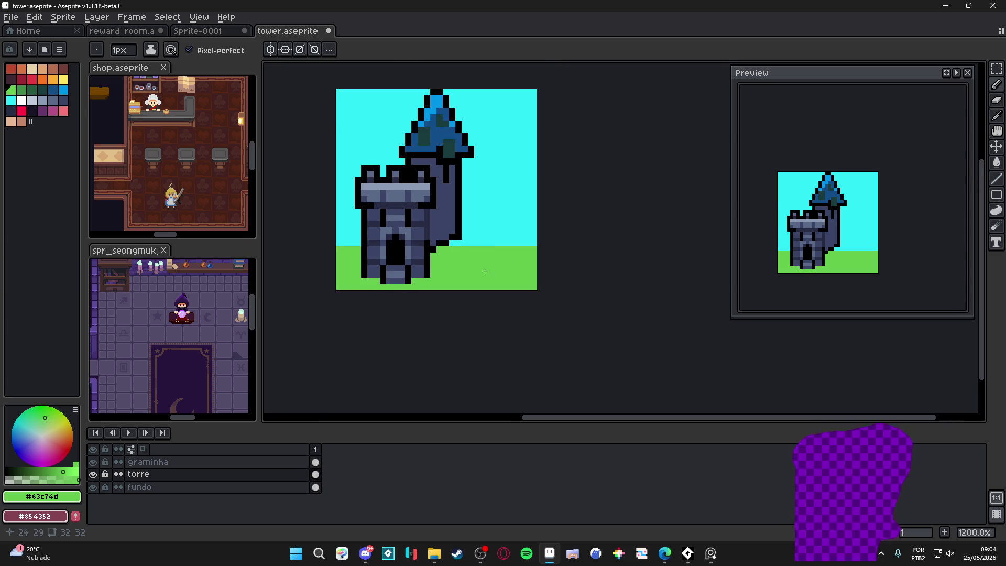
pyautogui.scroll(1, 485, 271)
# Try filling the ground with the darker green, undoing the fill on the wrong layer.
pyautogui.click(18, 91)
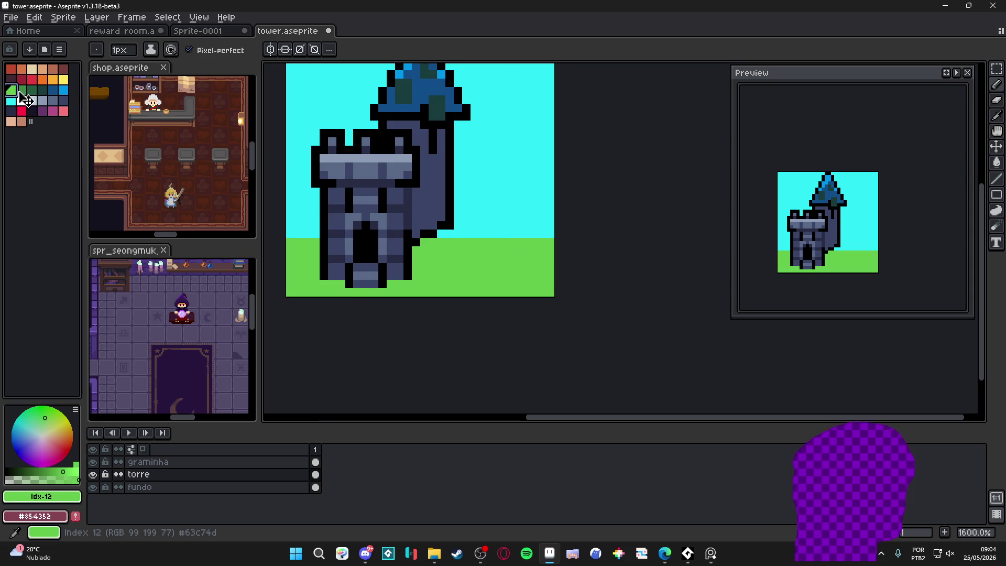
pyautogui.click(21, 92)
pyautogui.press('g')
pyautogui.click(482, 281)
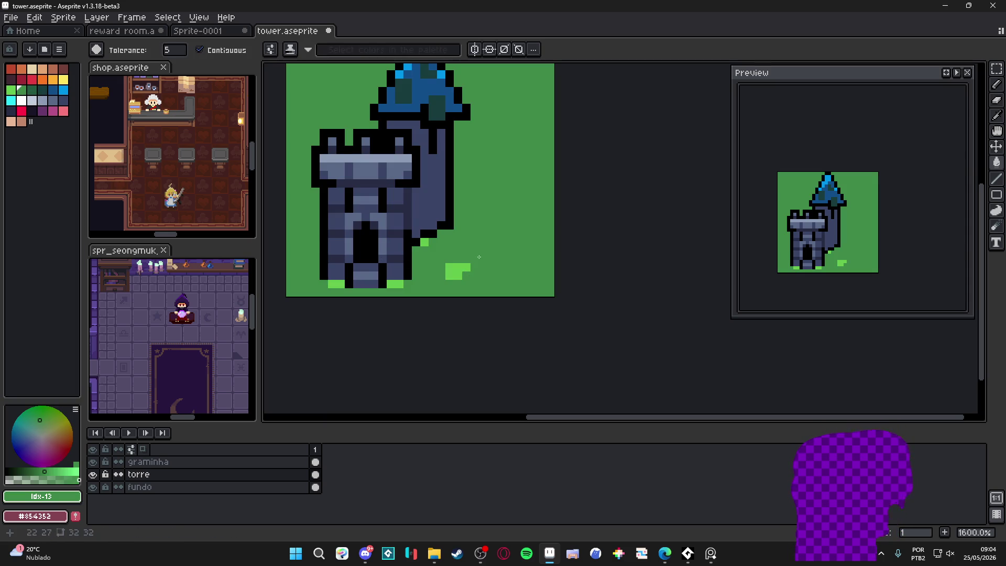
pyautogui.hotkey('ctrl', 'z')
pyautogui.press('v')
# Unlock the fundo layer and bucket-fill the ground with the darker green Idx-13.
pyautogui.hotkey('alt', 'Down')
pyautogui.press('g')
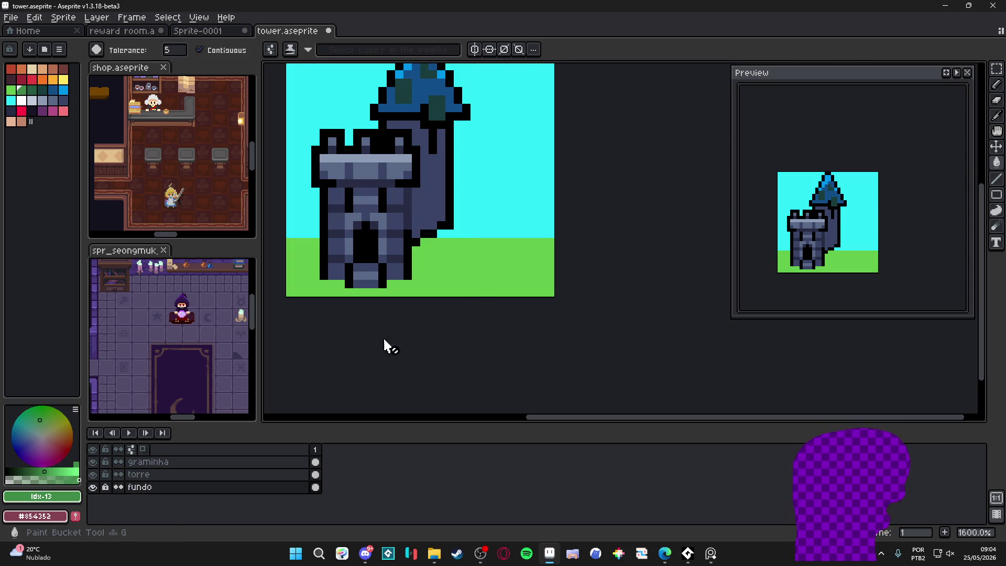
pyautogui.click(105, 487)
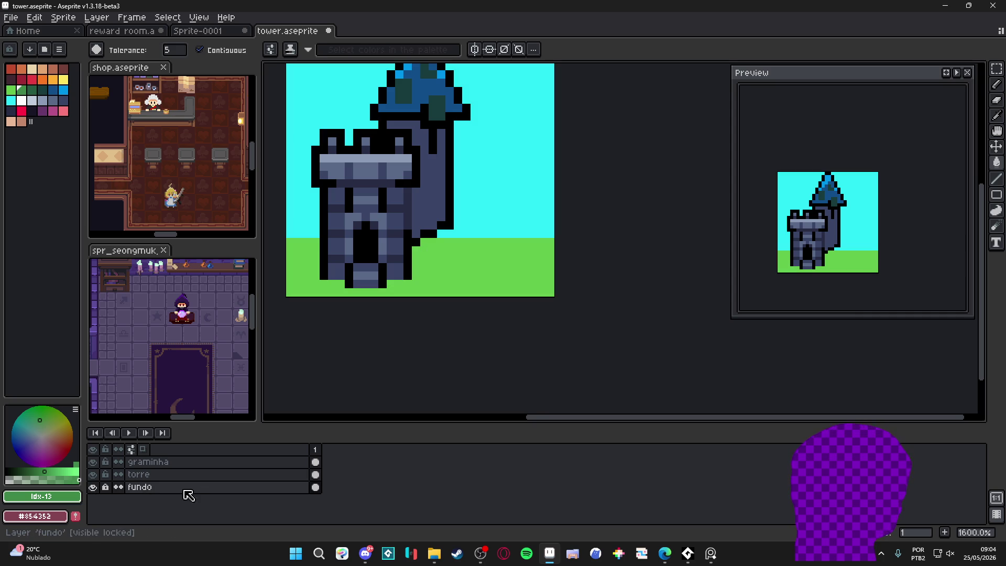
pyautogui.click(105, 486)
pyautogui.click(461, 277)
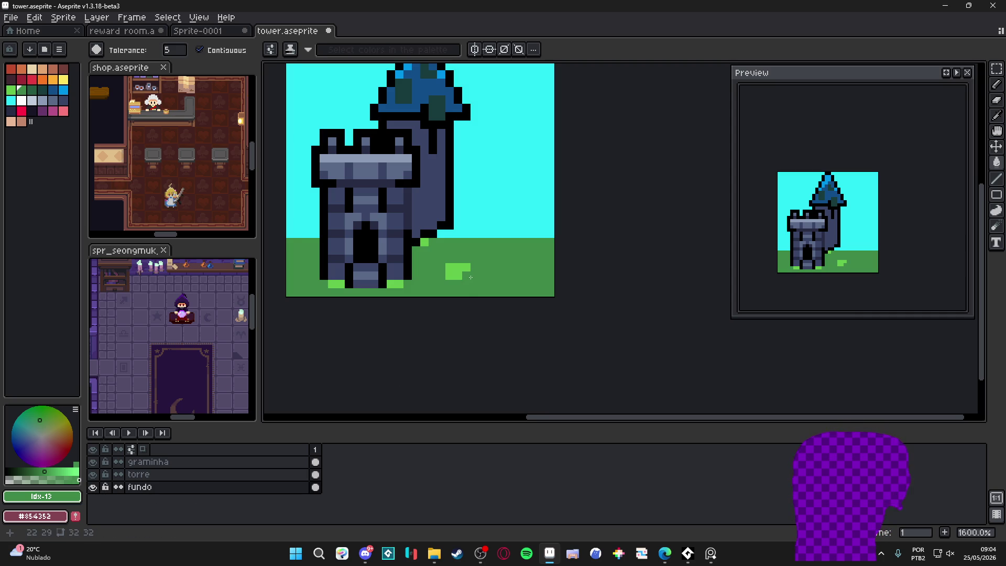
# Delete the old light-green grass patch from the graminha layer.
pyautogui.keyDown('ctrl'); pyautogui.click(465, 279); pyautogui.keyUp('ctrl')
pyautogui.press('q')
pyautogui.moveTo(450, 246); pyautogui.dragTo(445, 252)
pyautogui.press('Delete')
pyautogui.hotkey('ctrl', 'd')
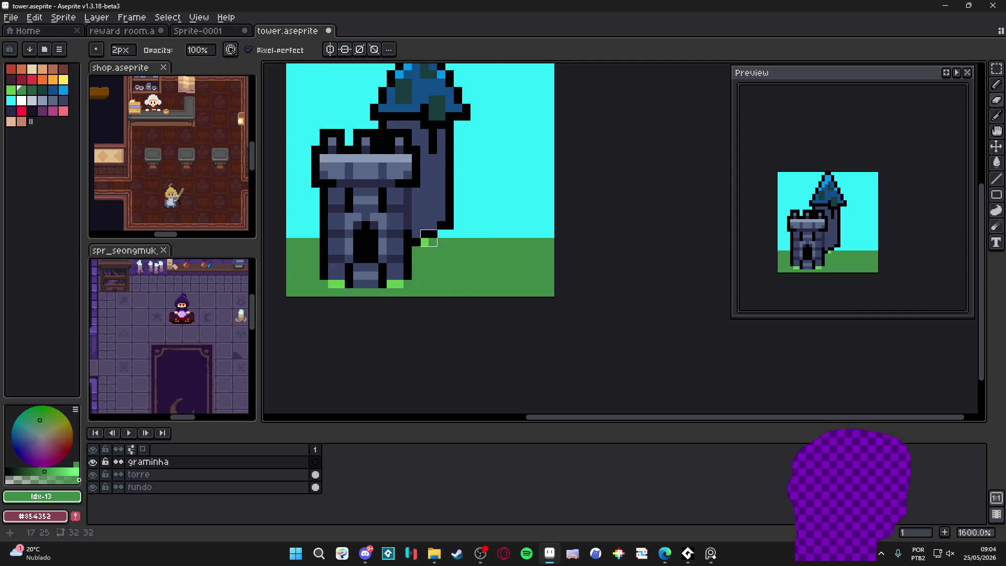
pyautogui.press('b')
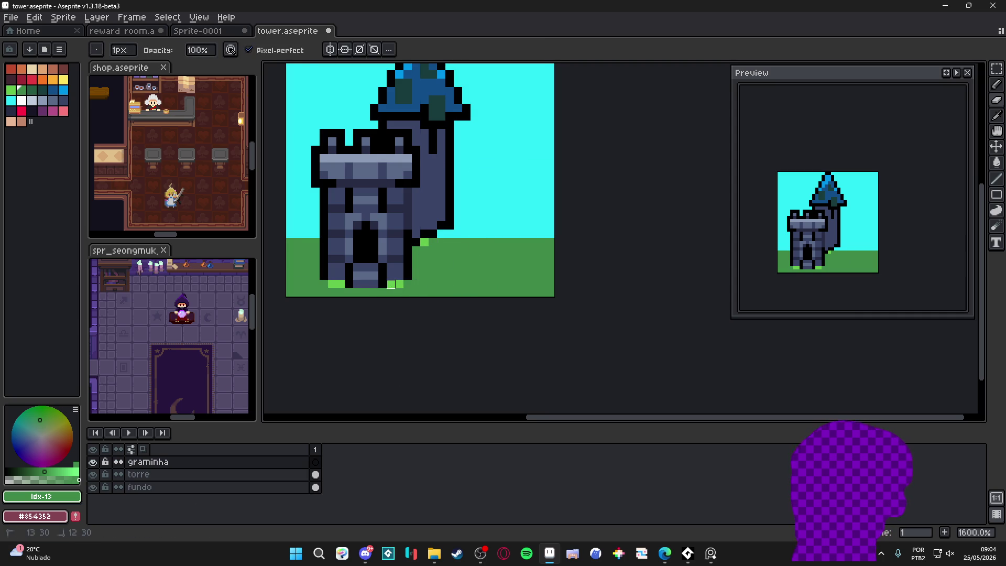
# Draw light-green Idx-12 grass tufts on the ground in the fundo layer.
pyautogui.keyDown('ctrl'); pyautogui.click(382, 284); pyautogui.keyUp('ctrl')
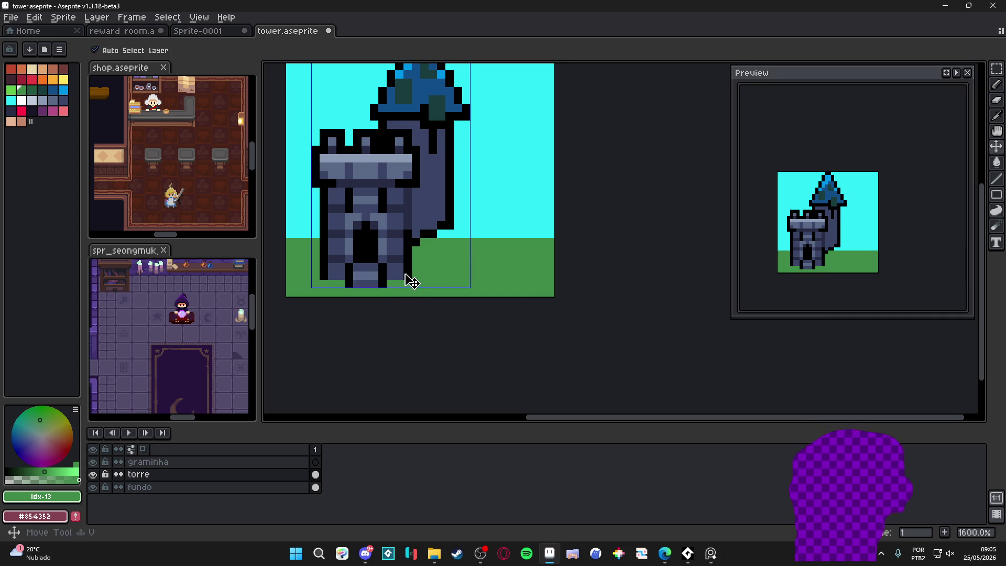
pyautogui.scroll(-1, 451, 295)
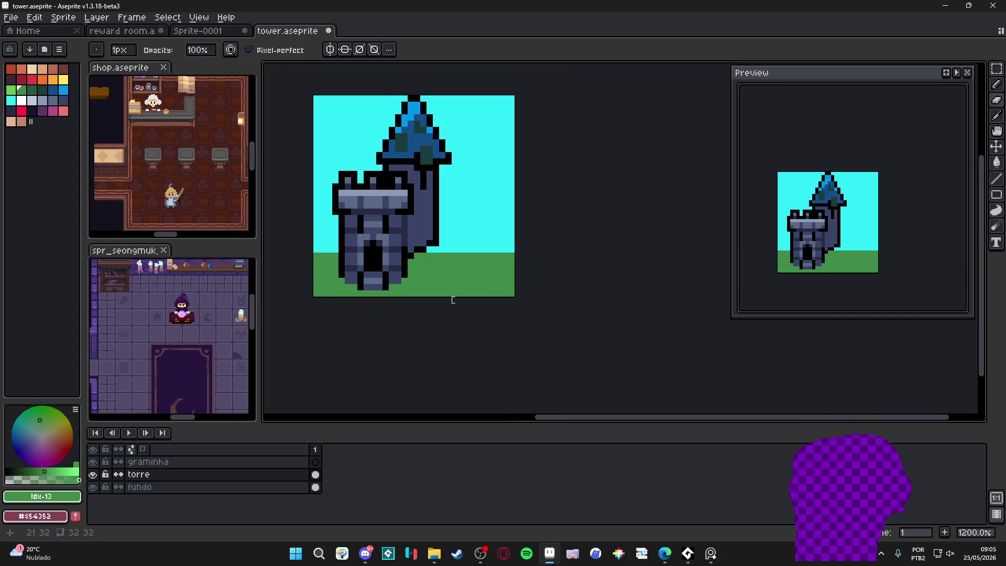
pyautogui.keyDown('ctrl'); pyautogui.click(434, 288); pyautogui.keyUp('ctrl')
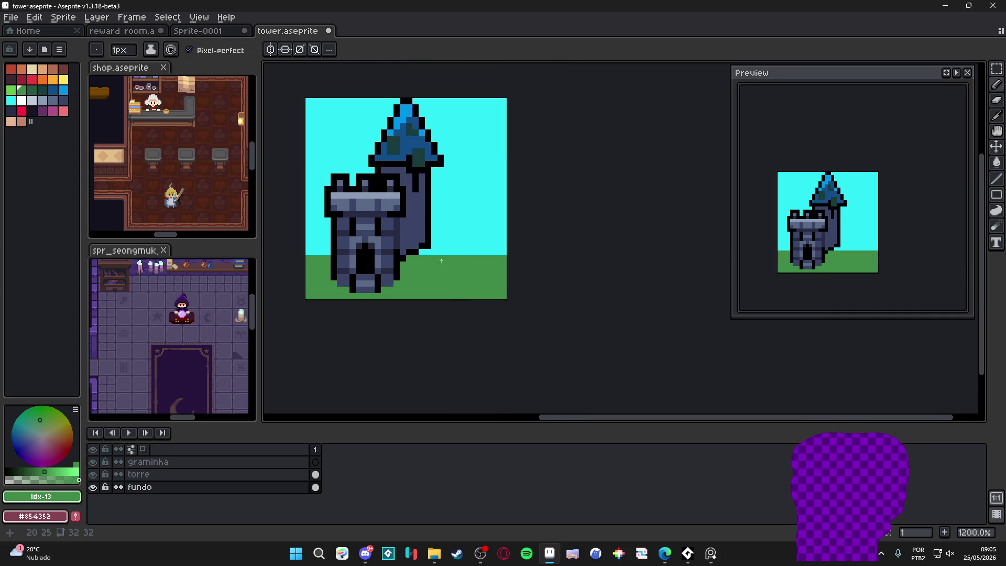
pyautogui.scroll(-2, 441, 260)
pyautogui.scroll(2, 459, 281)
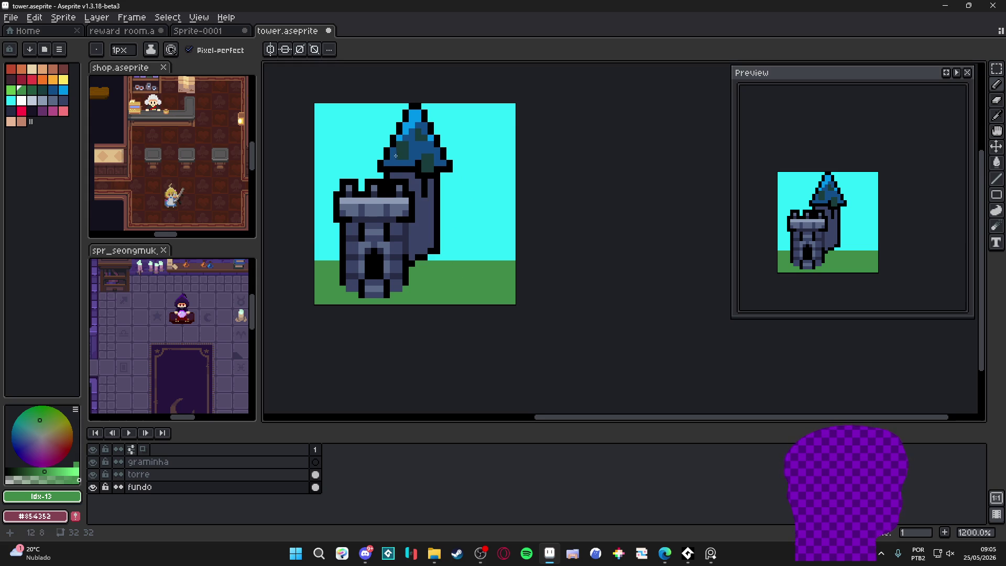
pyautogui.scroll(1, 463, 280)
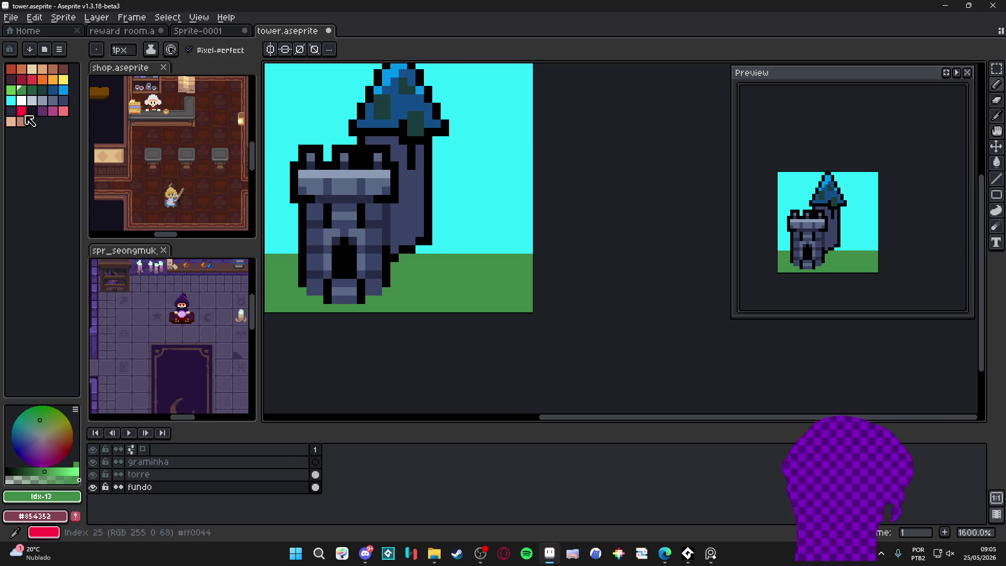
pyautogui.click(11, 89)
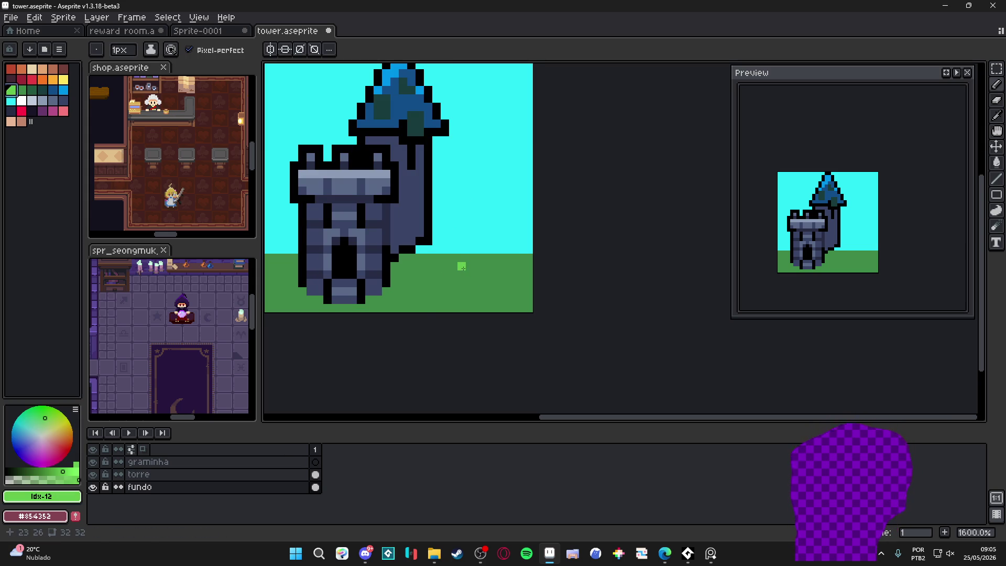
pyautogui.moveTo(461, 267); pyautogui.dragTo(455, 282)
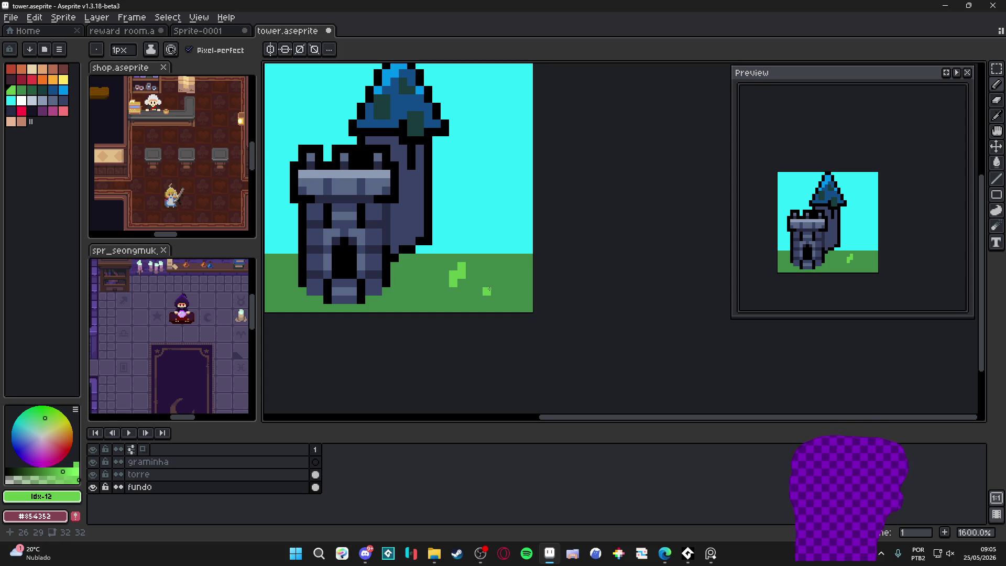
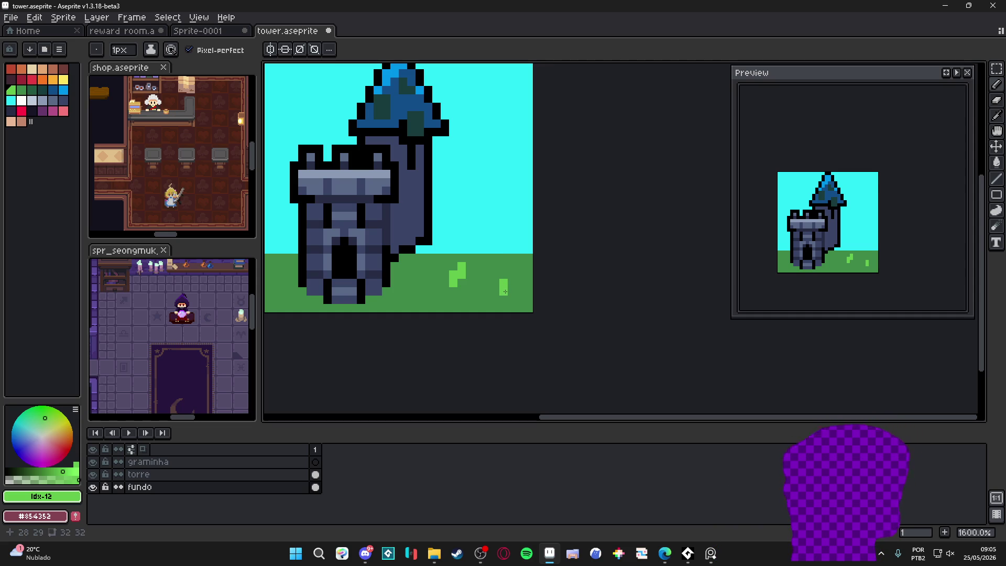
# Undo the stray grass pixels and paint the central light-green tufts dark green.
pyautogui.hotkey('ctrl', 'z')
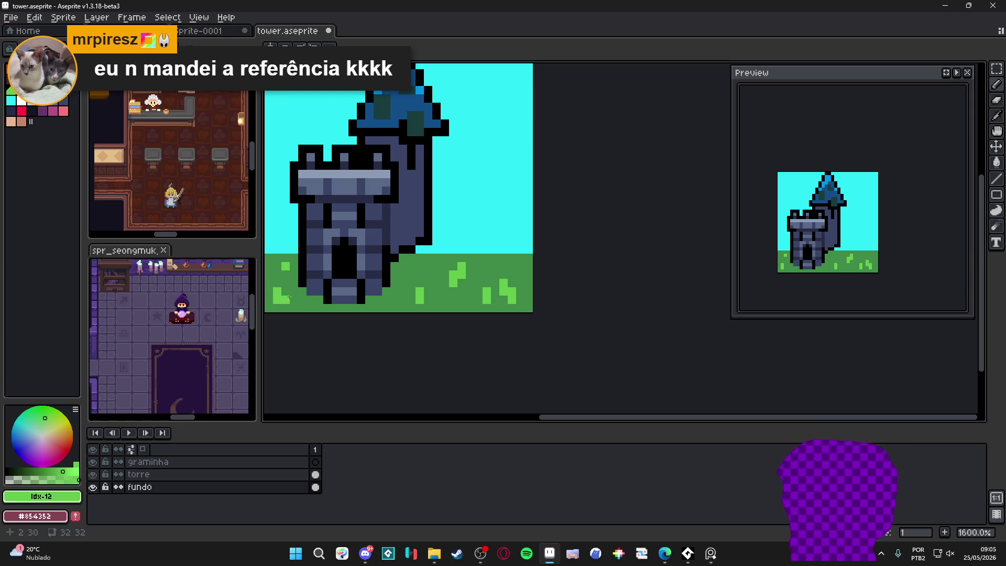
pyautogui.hotkey('ctrl', 'z')
pyautogui.hotkey('ctrl', 'z')
pyautogui.hotkey('ctrl', 'z')
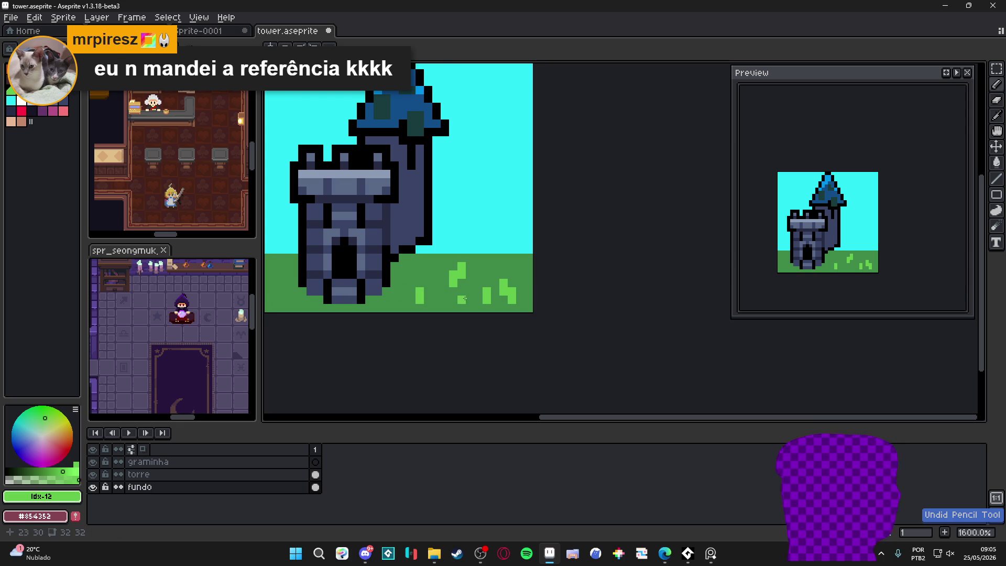
pyautogui.click(478, 292)
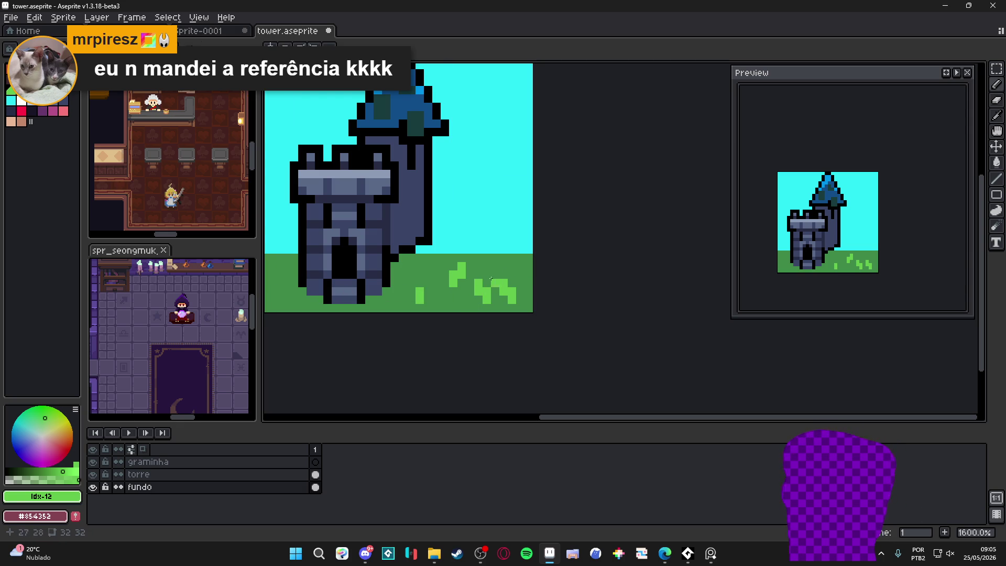
pyautogui.keyDown('alt'); pyautogui.click(491, 279); pyautogui.keyUp('alt')
pyautogui.moveTo(477, 285); pyautogui.dragTo(481, 303)
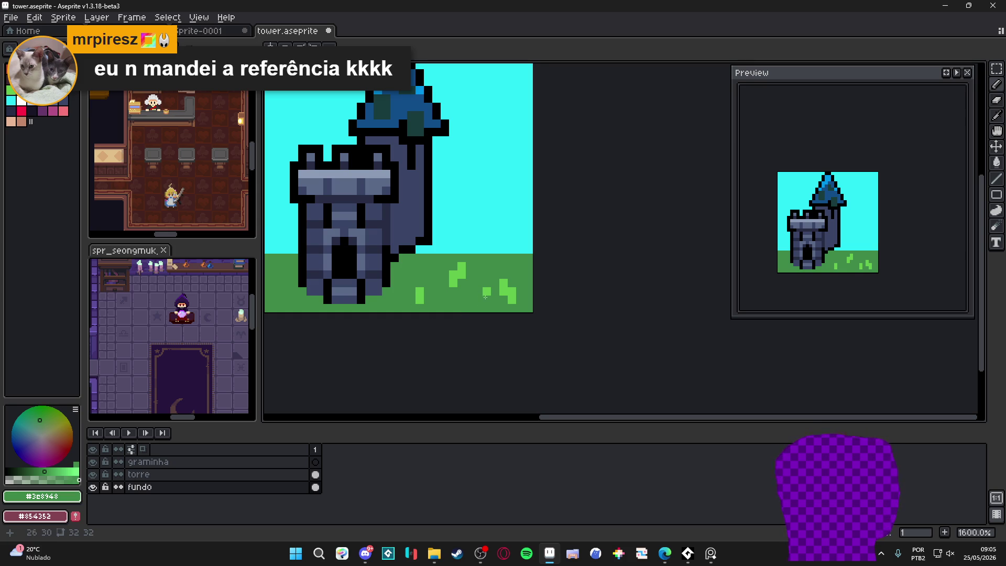
pyautogui.scroll(1, 396, 274)
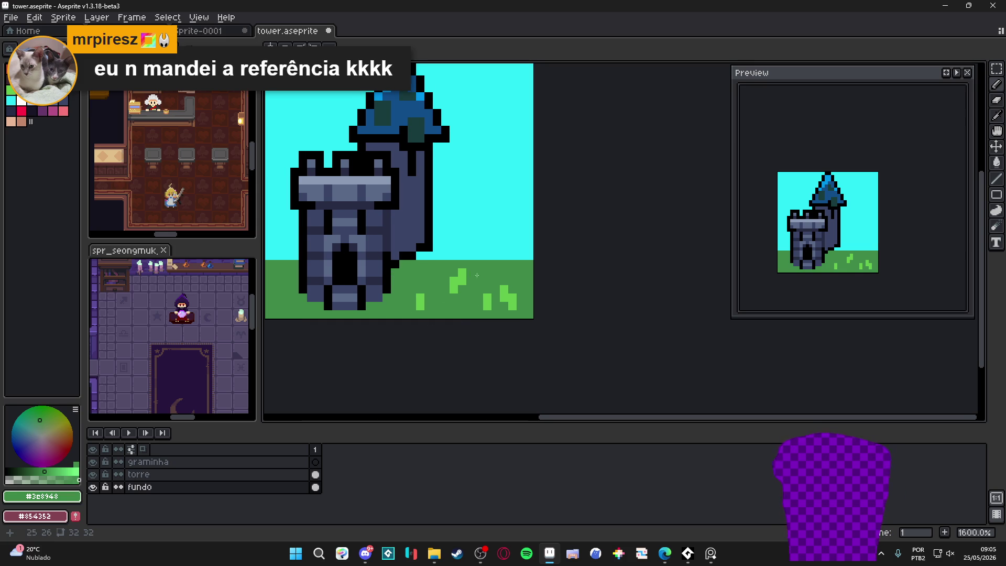
pyautogui.click(478, 257)
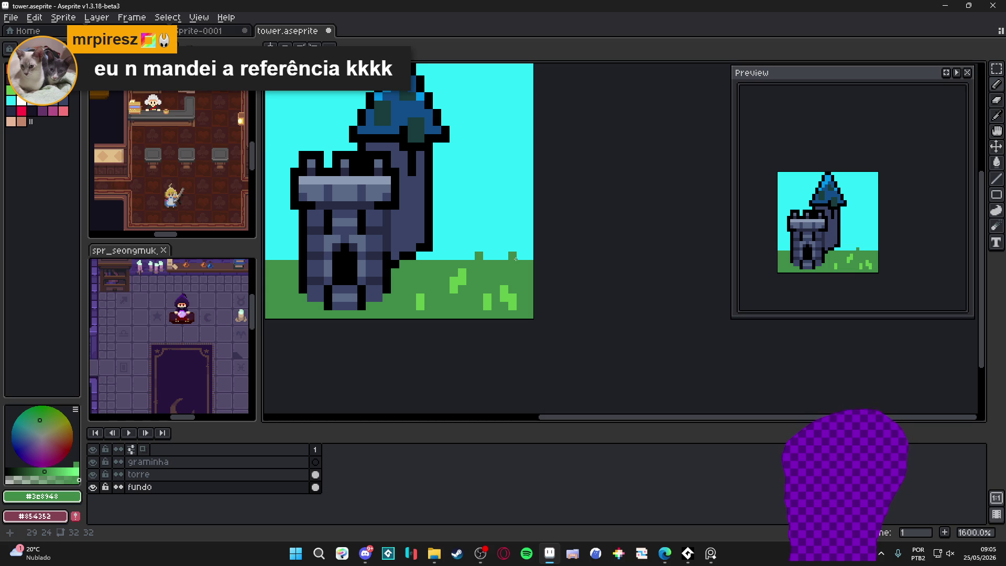
# Try a few light-green grass pixels, undoing the ones at the bottom-left.
pyautogui.keyDown('alt'); pyautogui.click(504, 289); pyautogui.keyUp('alt')
pyautogui.click(513, 257)
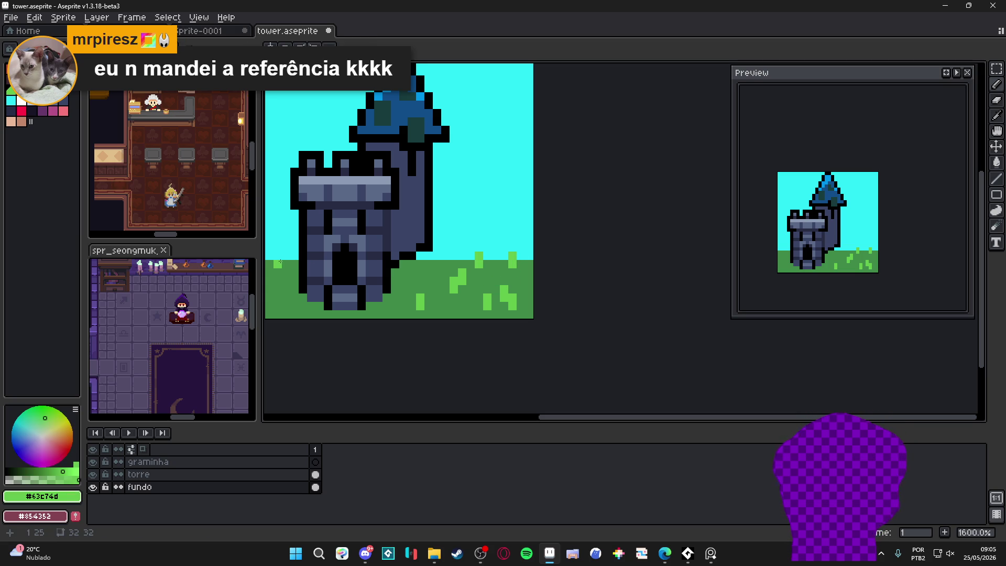
pyautogui.scroll(-1, 340, 301)
pyautogui.hscroll(-2, 340, 301)
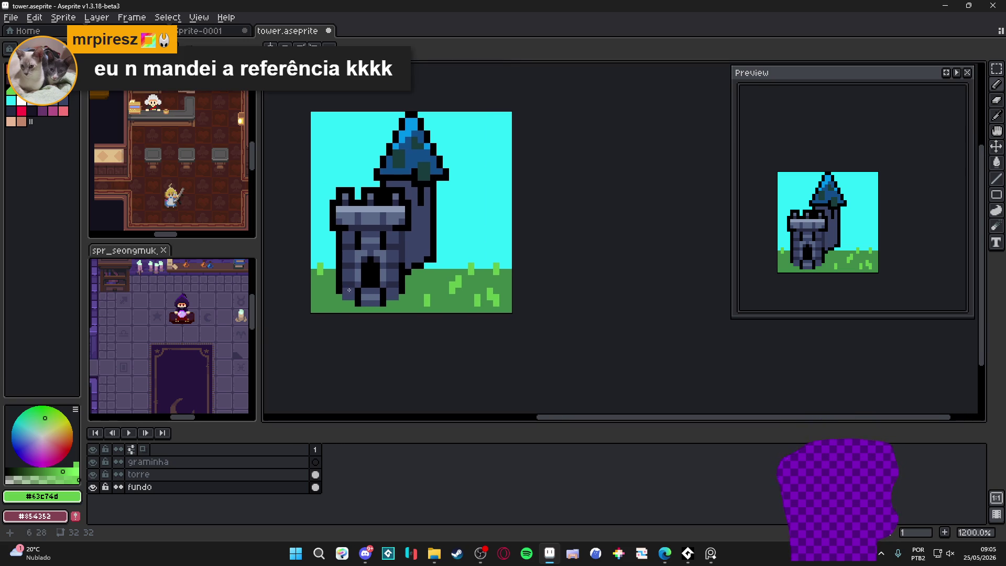
pyautogui.click(326, 303)
pyautogui.scroll(1, 326, 303)
pyautogui.click(324, 311)
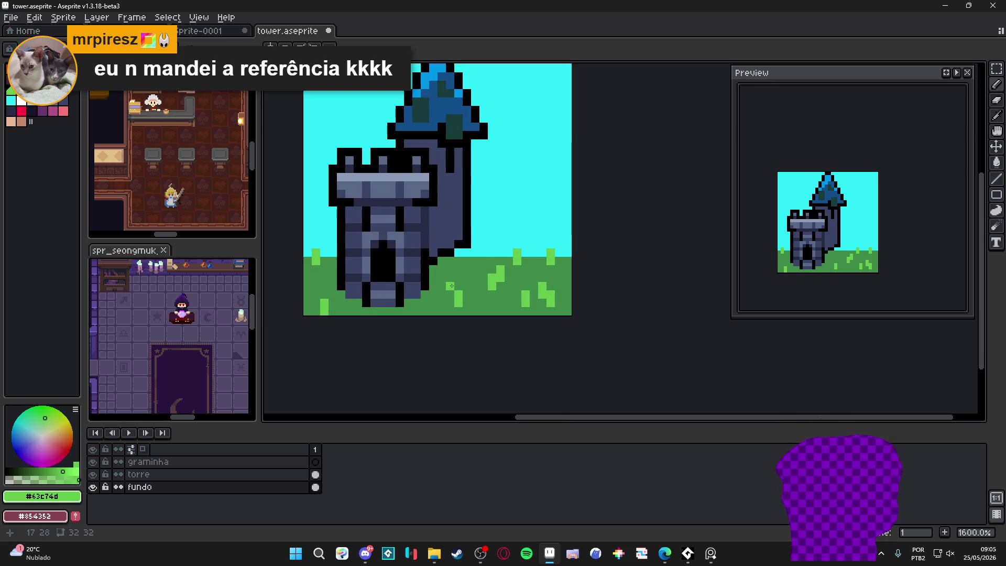
pyautogui.hotkey('ctrl', 'z')
pyautogui.hotkey('ctrl', 'z')
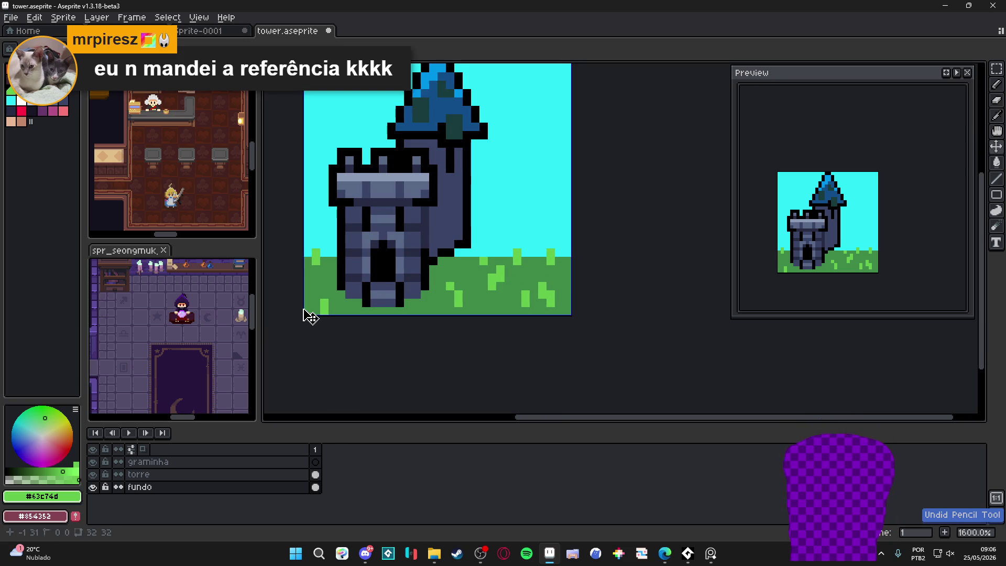
pyautogui.scroll(-3, 434, 289)
pyautogui.scroll(5, 492, 293)
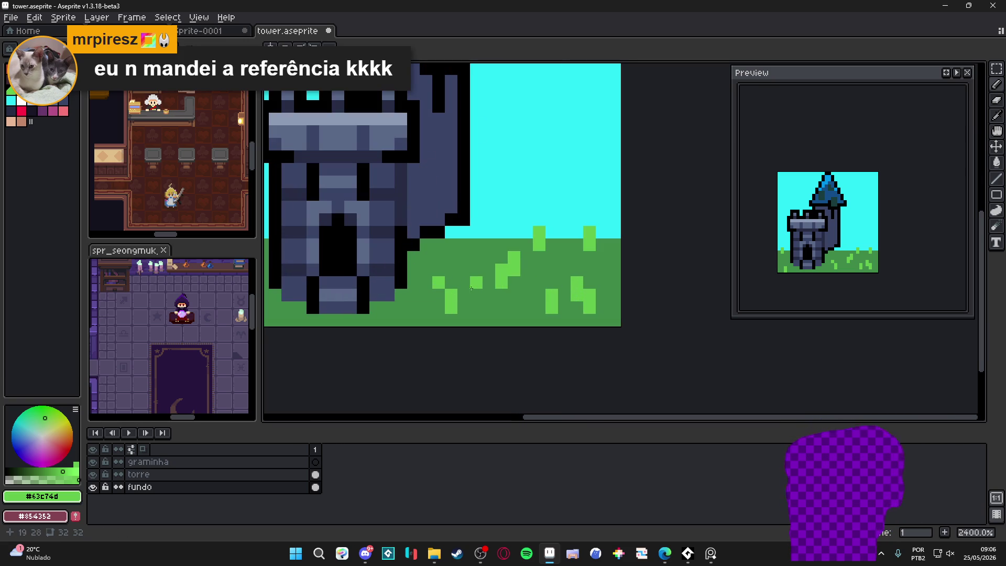
# Cover the left and right light-green tufts with dark grass green.
pyautogui.keyDown('alt'); pyautogui.click(492, 293); pyautogui.keyUp('alt')
pyautogui.moveTo(451, 308); pyautogui.dragTo(439, 282)
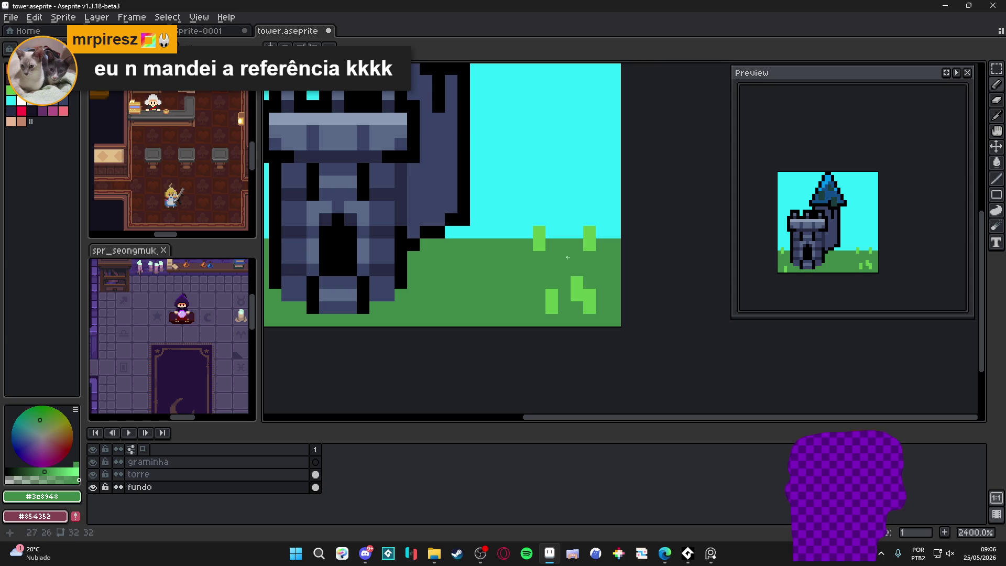
pyautogui.hotkey('ctrl', 'z')
pyautogui.keyDown('alt'); pyautogui.click(540, 234); pyautogui.keyUp('alt')
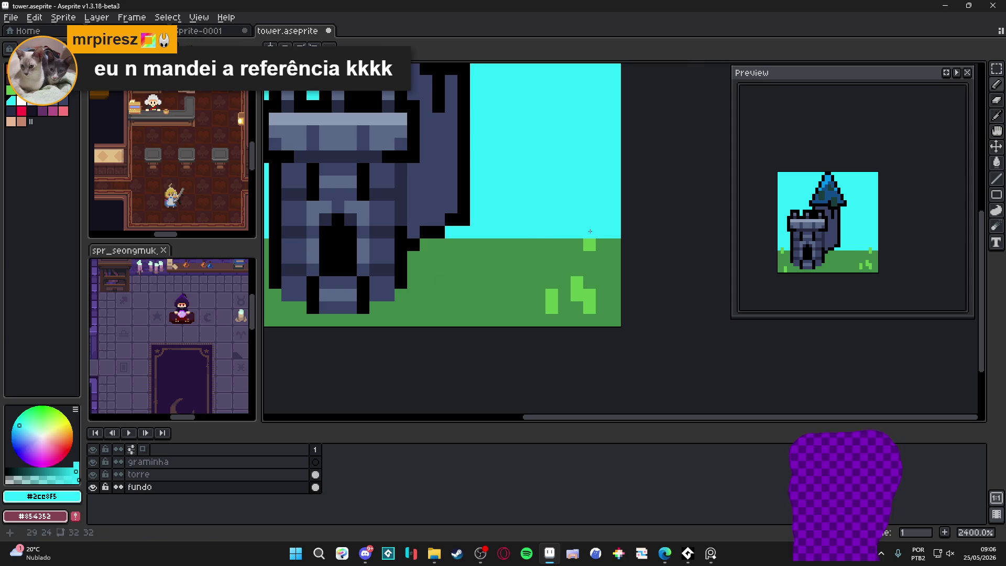
pyautogui.keyDown('alt'); pyautogui.click(589, 245); pyautogui.keyUp('alt')
pyautogui.keyDown('alt'); pyautogui.click(589, 231); pyautogui.keyUp('alt')
pyautogui.keyDown('alt'); pyautogui.click(587, 247); pyautogui.keyUp('alt')
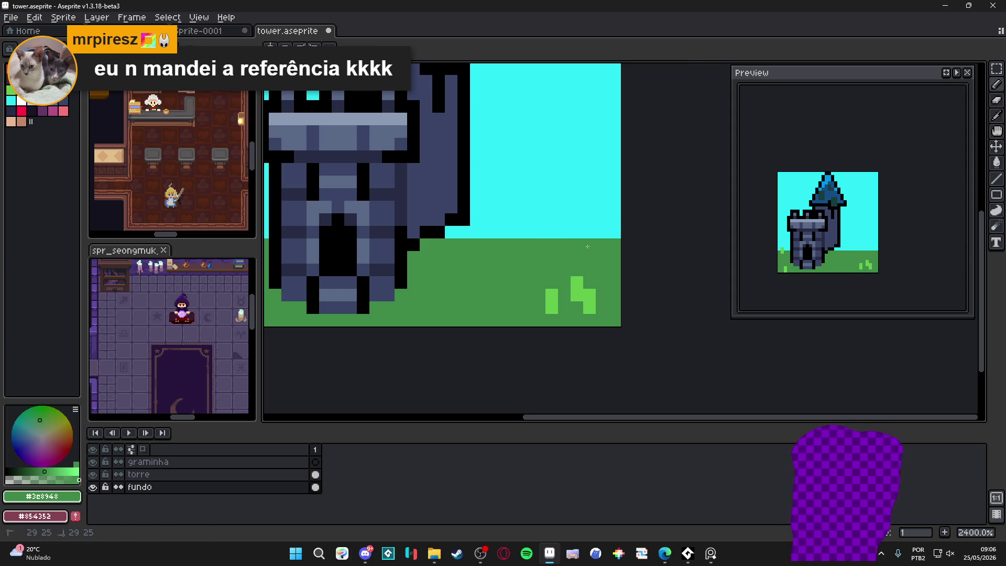
pyautogui.moveTo(577, 300); pyautogui.dragTo(578, 314)
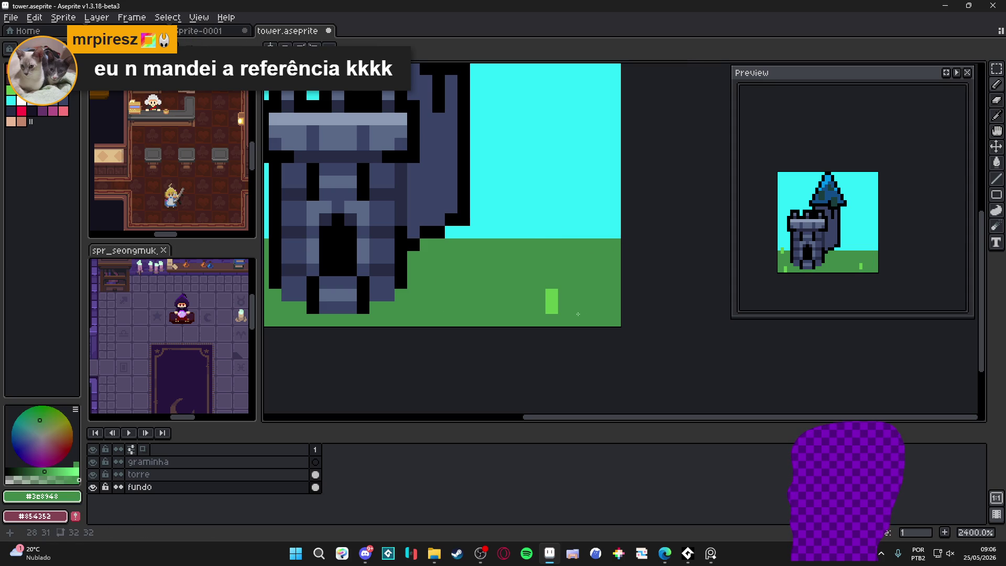
# Add a few light-green pixels to keep one small tuft at the right.
pyautogui.keyDown('alt'); pyautogui.click(551, 308); pyautogui.keyUp('alt')
pyautogui.click(551, 294)
pyautogui.click(578, 295)
pyautogui.scroll(-2, 577, 296)
pyautogui.scroll(2, 577, 299)
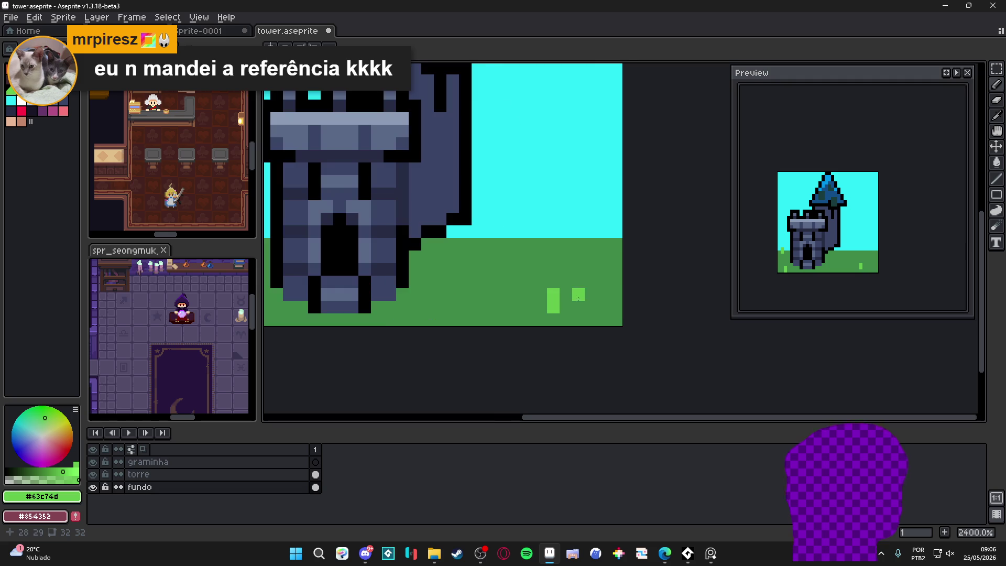
# Paint a trial dark-green bush on the grass, then undo it.
pyautogui.press('0')
pyautogui.press('0')
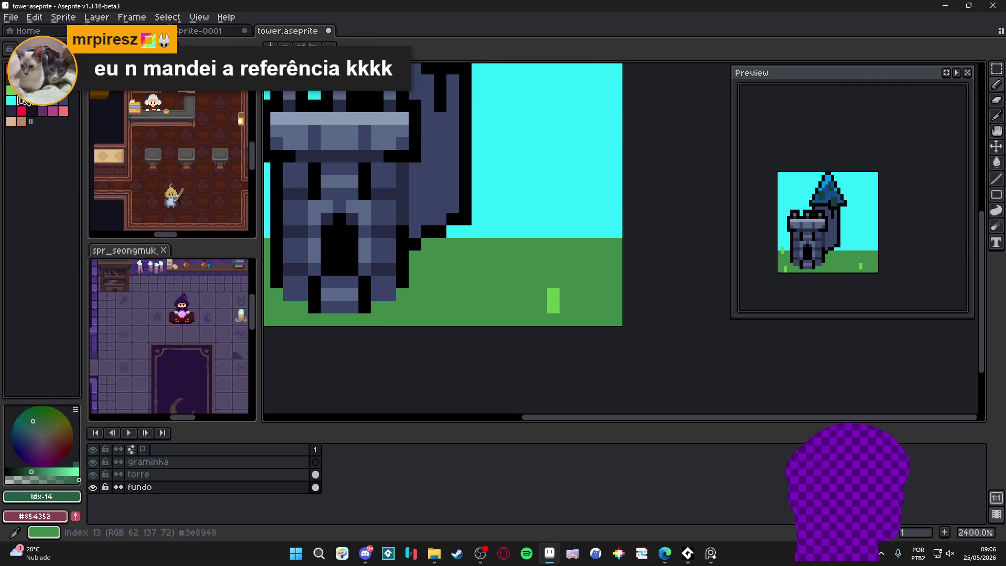
pyautogui.moveTo(490, 269)
pyautogui.mouseDown()
pyautogui.moveTo(491, 283)
pyautogui.moveTo(512, 296)
pyautogui.moveTo(472, 314)
pyautogui.mouseUp()
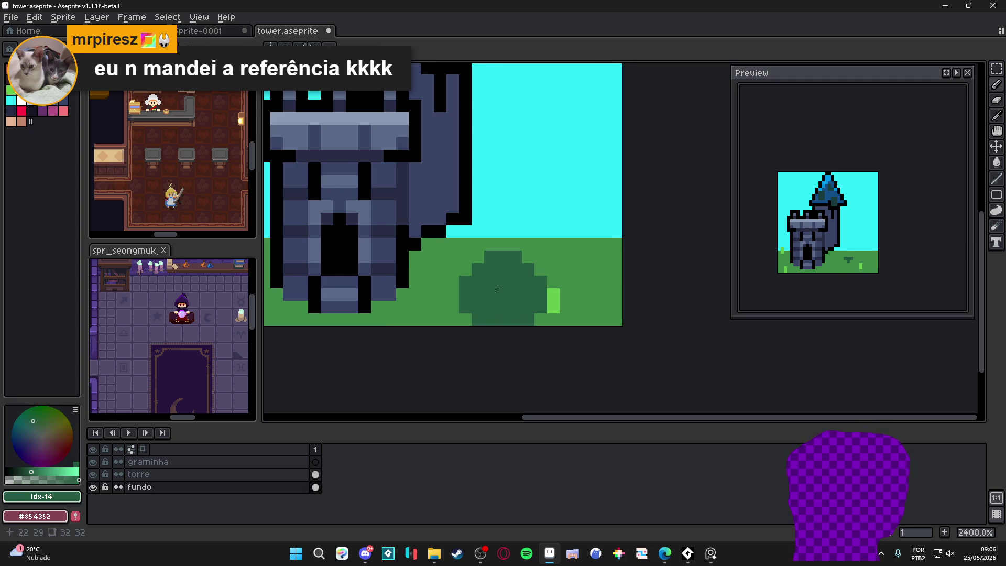
pyautogui.keyDown('alt'); pyautogui.click(456, 291); pyautogui.keyUp('alt')
pyautogui.scroll(-2, 474, 292)
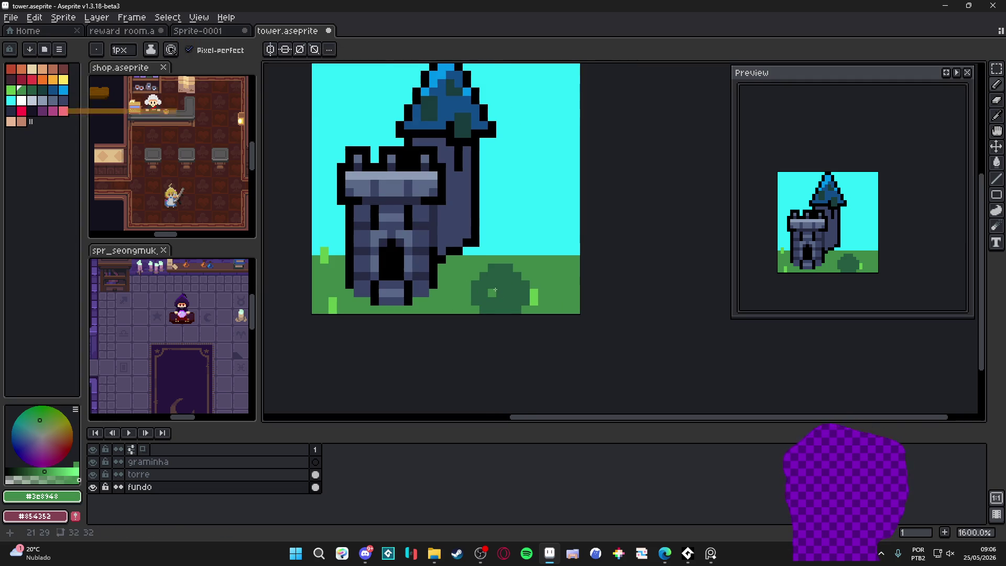
pyautogui.scroll(-4, 495, 298)
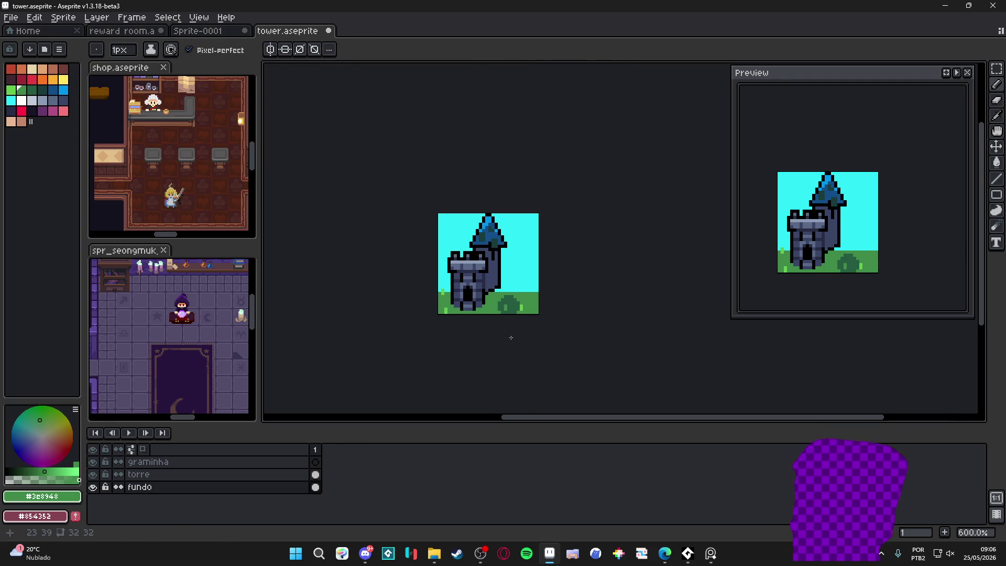
pyautogui.scroll(5, 511, 337)
pyautogui.scroll(-5, 487, 372)
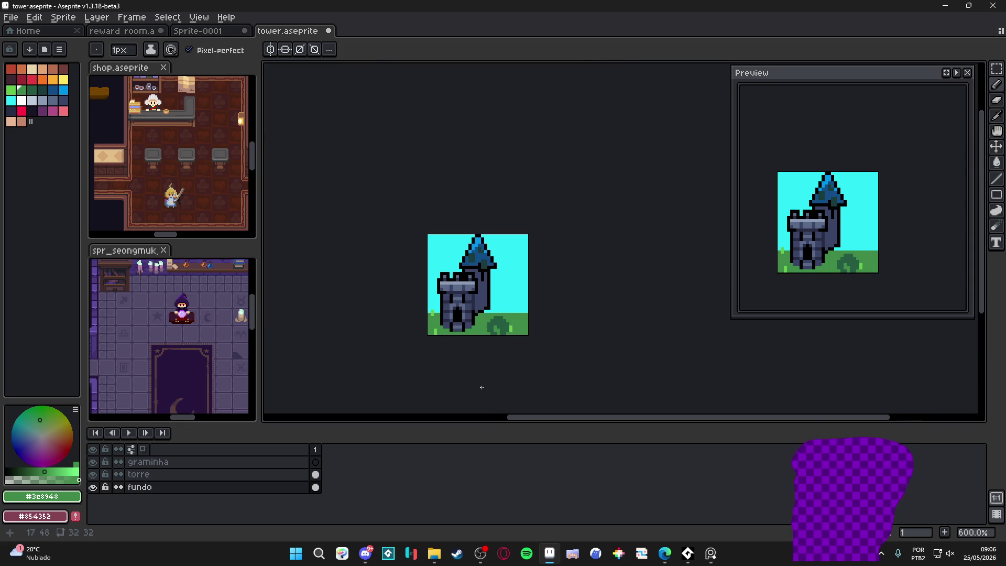
pyautogui.hotkey('ctrl', 'z')
pyautogui.hotkey('ctrl', 'z')
pyautogui.scroll(1, 486, 321)
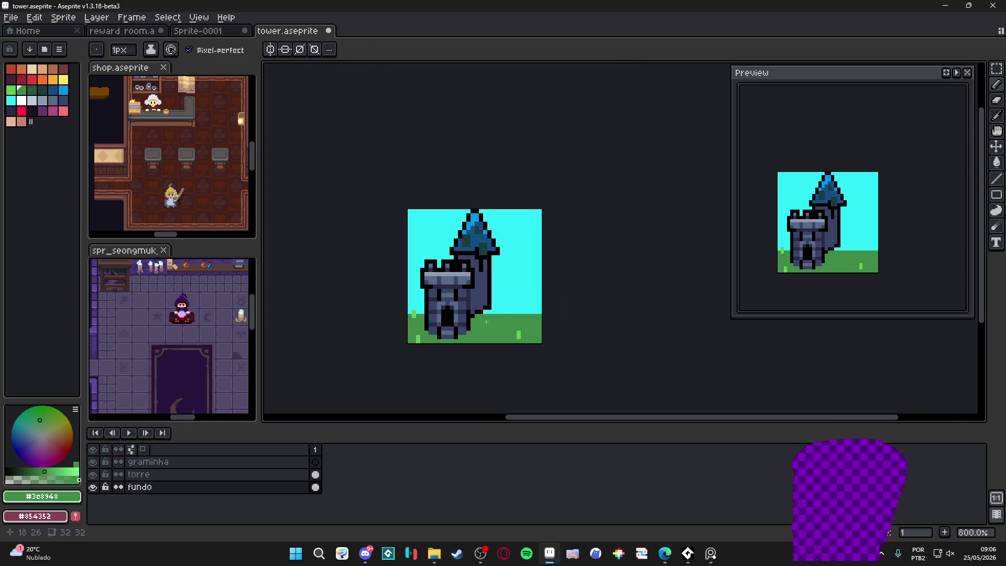
# Cover stray cyan and light-green pixels with grass green and restore sky pixels to cyan.
pyautogui.keyDown('alt'); pyautogui.click(503, 293); pyautogui.keyUp('alt')
pyautogui.scroll(4, 492, 319)
pyautogui.click(550, 332)
pyautogui.click(513, 325)
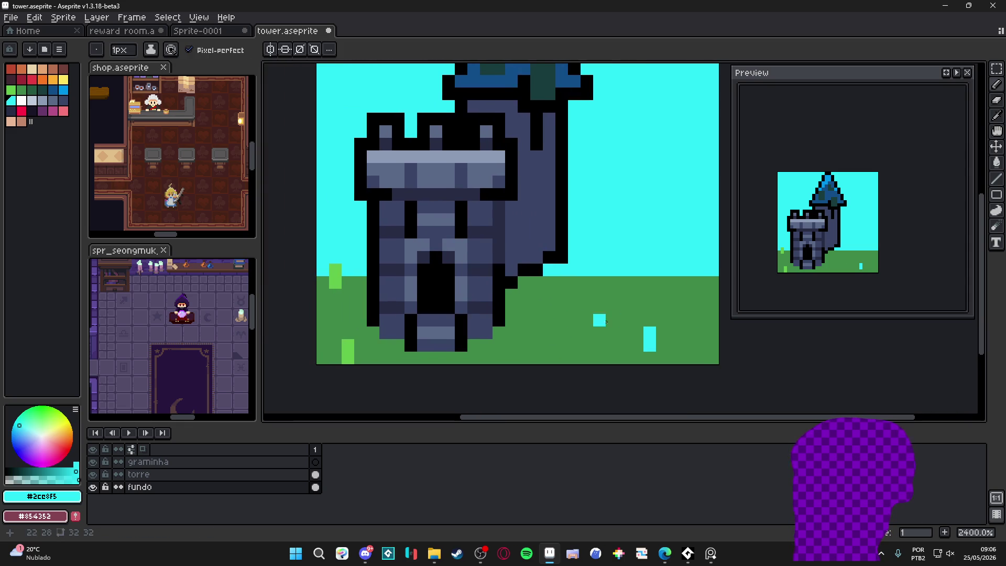
pyautogui.keyDown('alt'); pyautogui.click(606, 321); pyautogui.keyUp('alt')
pyautogui.moveTo(606, 321); pyautogui.dragTo(652, 343)
pyautogui.moveTo(348, 358); pyautogui.dragTo(348, 344)
pyautogui.click(335, 281)
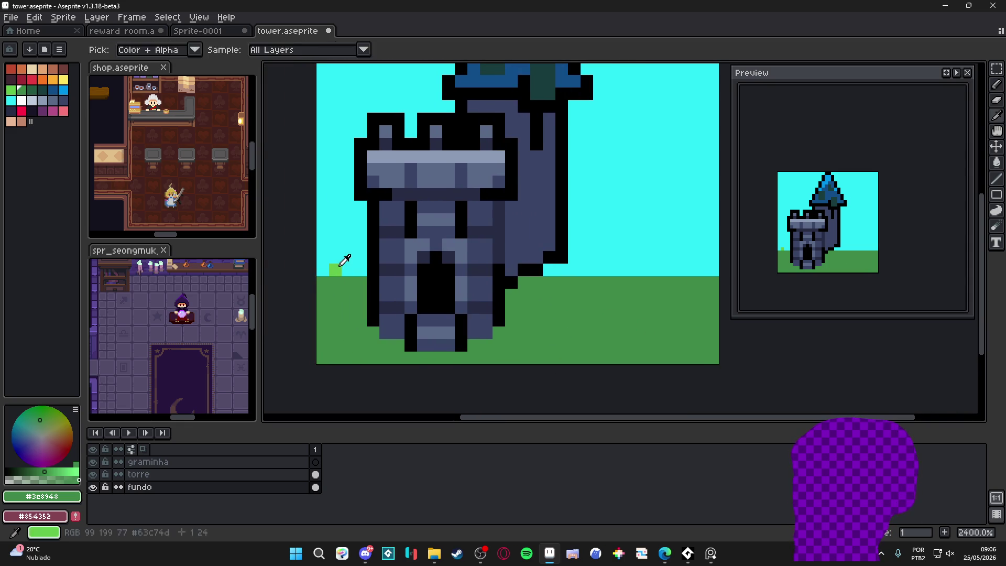
pyautogui.keyDown('alt'); pyautogui.click(337, 256); pyautogui.keyUp('alt')
pyautogui.click(335, 269)
pyautogui.scroll(-3, 375, 288)
pyautogui.scroll(1, 498, 282)
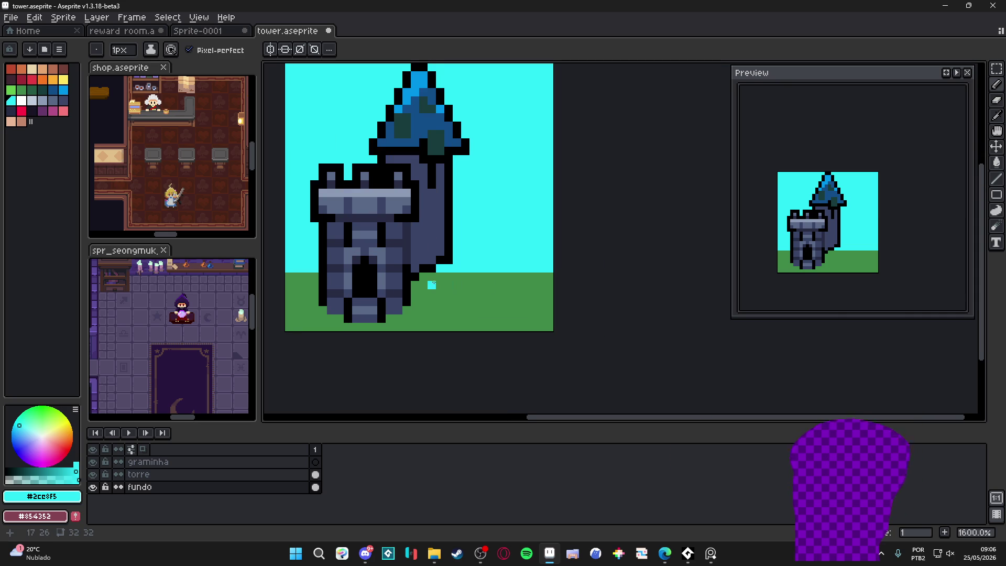
# Draw a stepped light-green edge line across the ground beside the tower.
pyautogui.keyDown('alt'); pyautogui.click(471, 293); pyautogui.keyUp('alt')
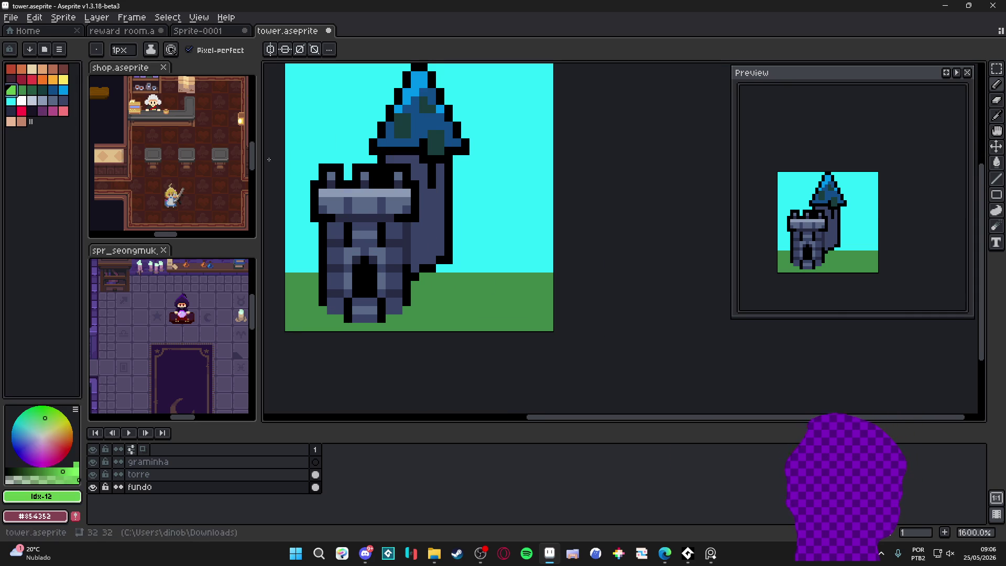
pyautogui.click(415, 287)
pyautogui.moveTo(415, 288); pyautogui.dragTo(533, 295)
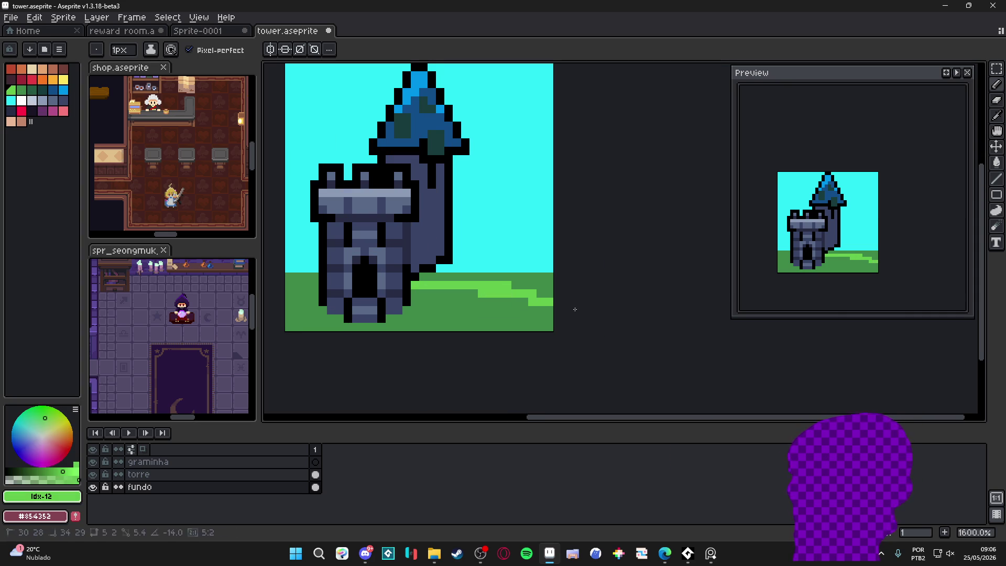
# Flood-fill the upper grass strip above the stepped line with light green.
pyautogui.press('g')
pyautogui.click(524, 306)
pyautogui.hotkey('ctrl', 'z')
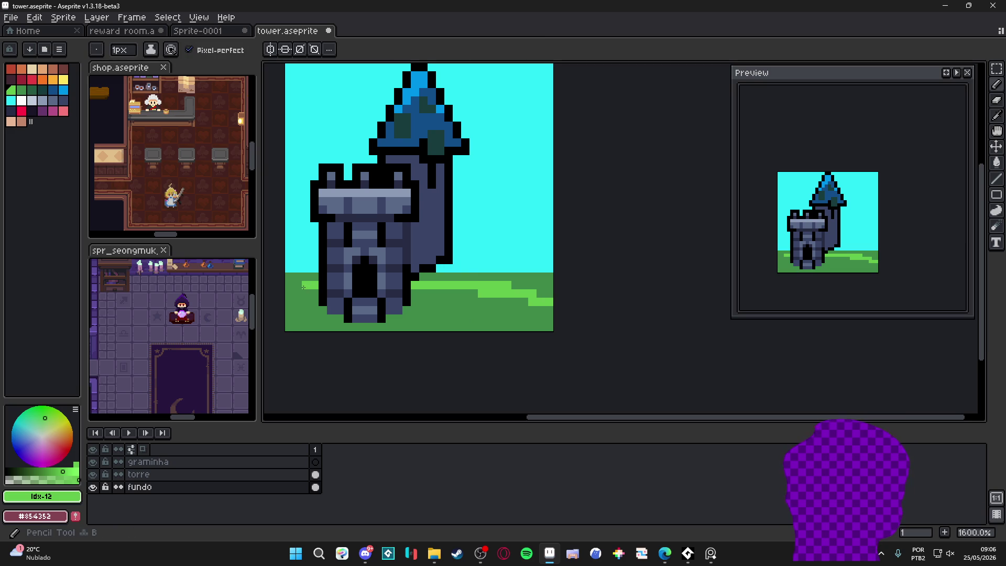
pyautogui.click(306, 281)
pyautogui.hotkey('ctrl', 'z')
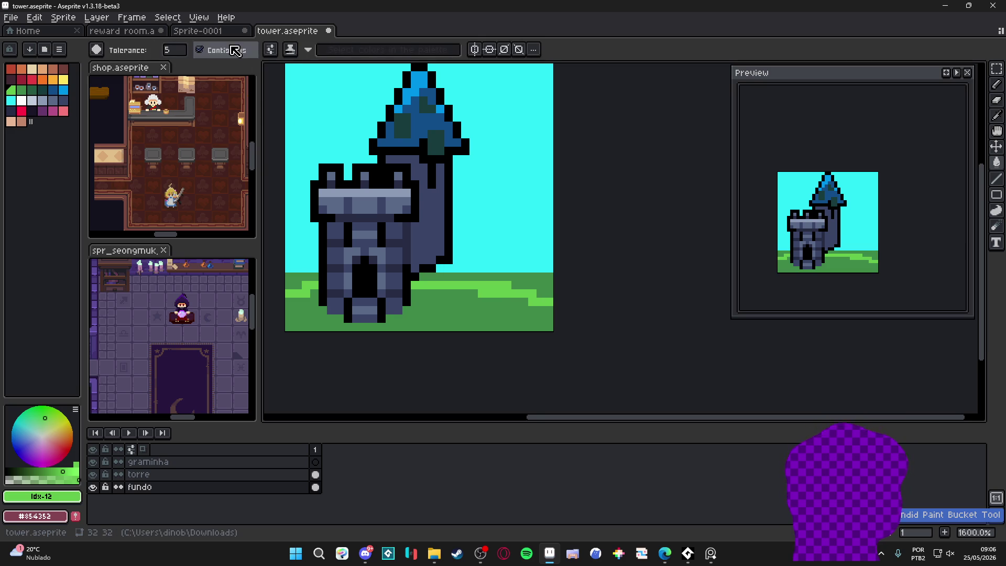
pyautogui.press('b')
pyautogui.press('g')
pyautogui.click(313, 281)
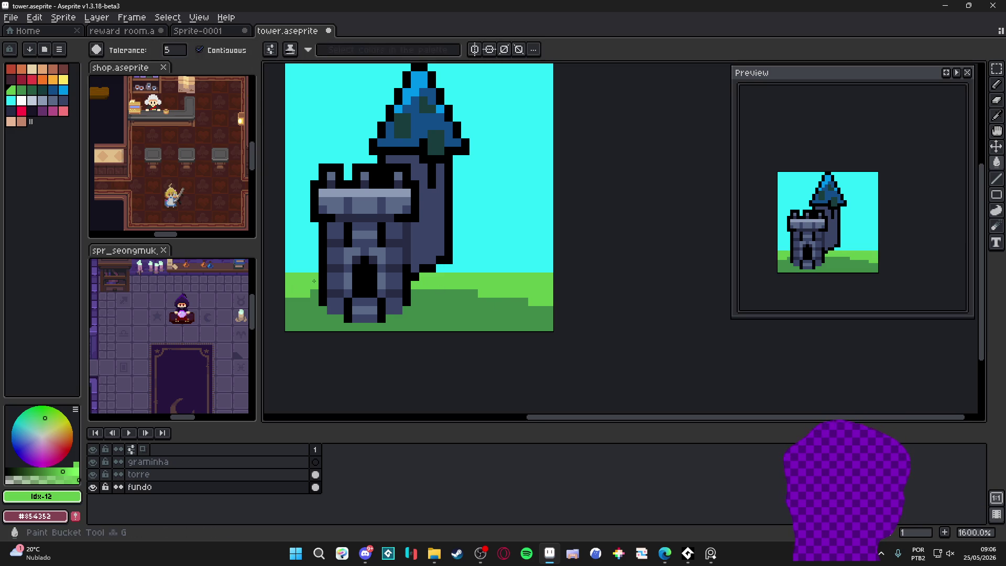
pyautogui.press('b')
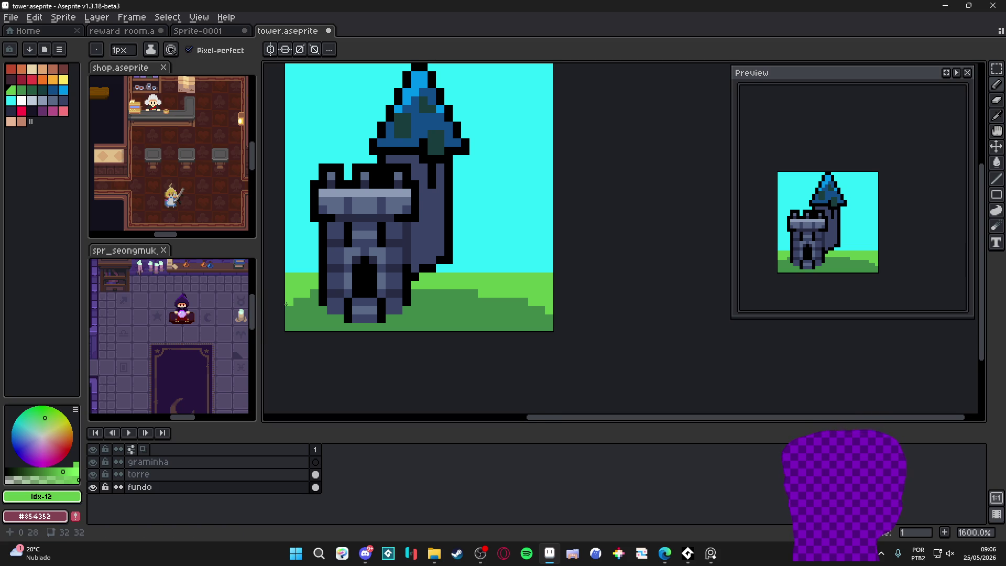
# Add dark-green bumps and pixels along the light grass edge.
pyautogui.keyDown('alt'); pyautogui.click(310, 289); pyautogui.keyUp('alt')
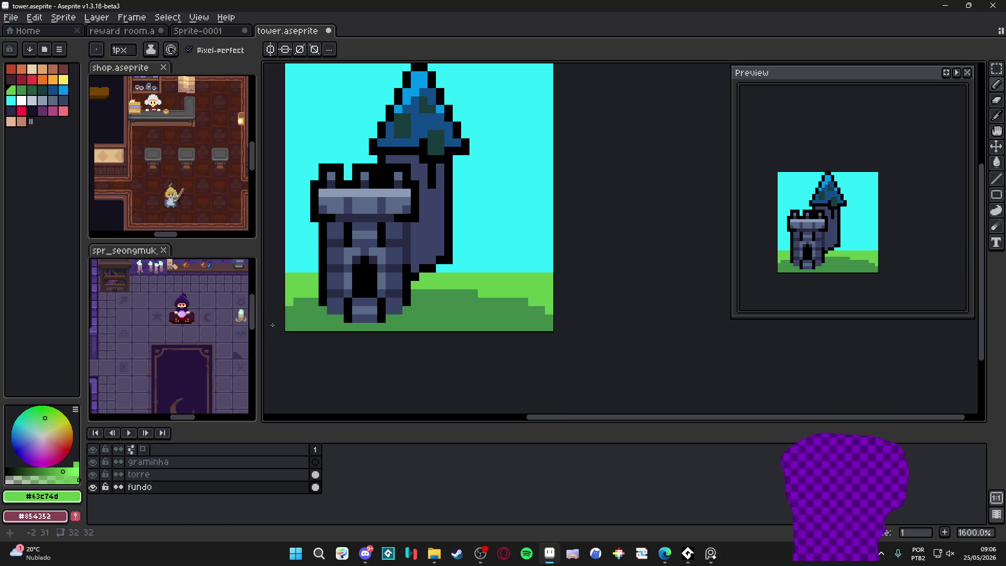
pyautogui.keyDown('alt'); pyautogui.click(498, 310); pyautogui.keyUp('alt')
pyautogui.scroll(2, 492, 296)
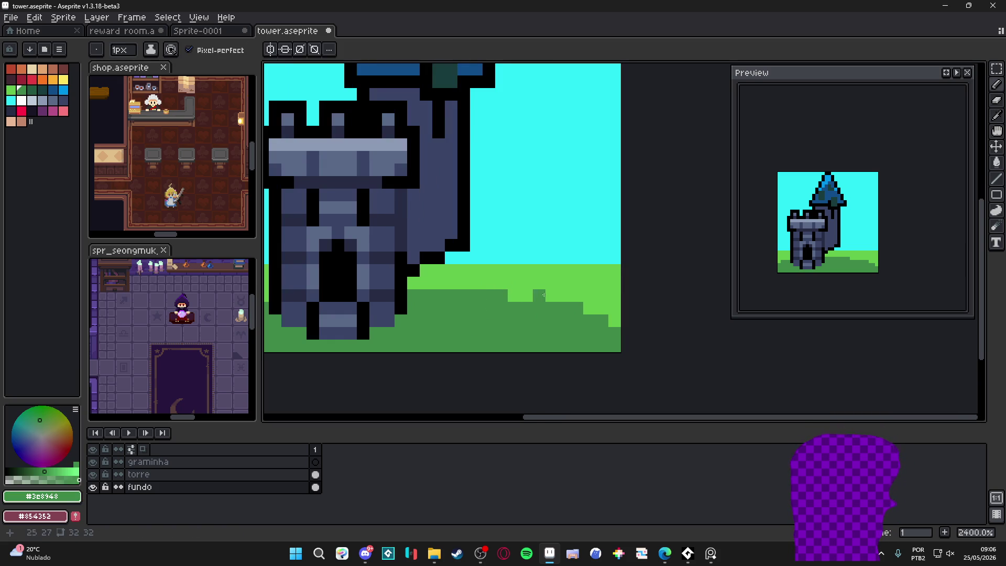
pyautogui.click(602, 297)
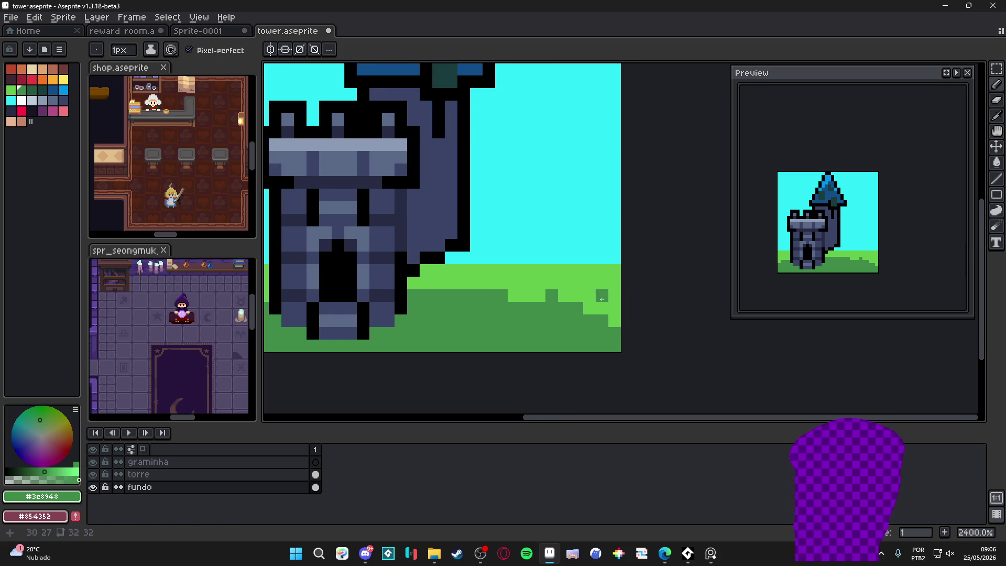
pyautogui.click(584, 301)
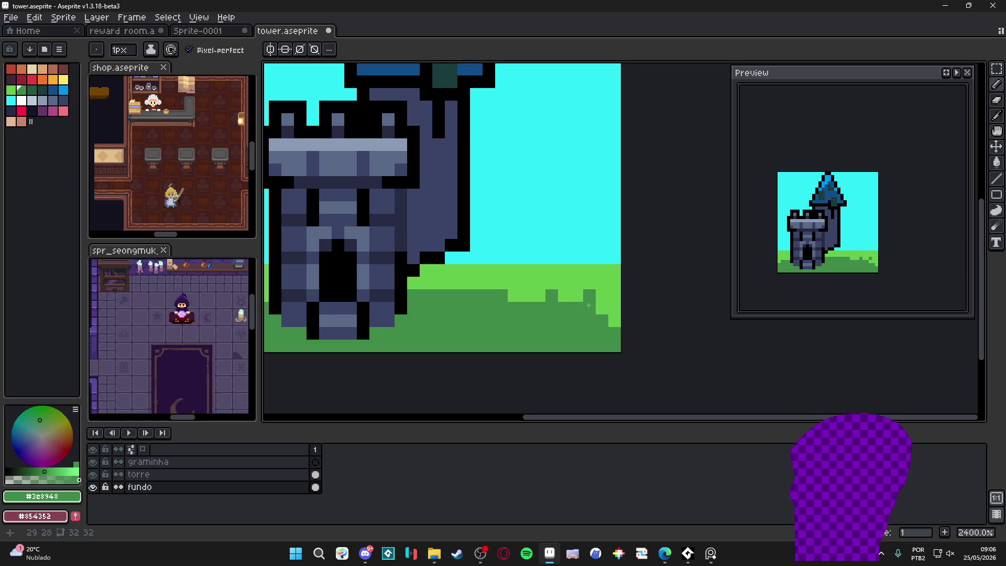
pyautogui.click(463, 283)
# Sprinkle light-green specks into the dark-green soil.
pyautogui.keyDown('alt'); pyautogui.click(512, 272); pyautogui.keyUp('alt')
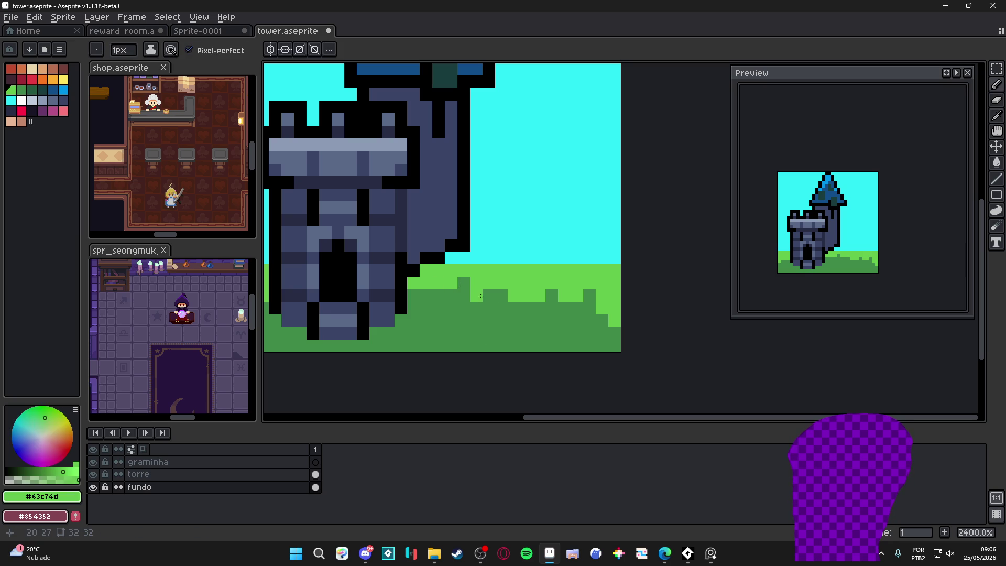
pyautogui.click(462, 346)
pyautogui.click(451, 308)
pyautogui.click(451, 321)
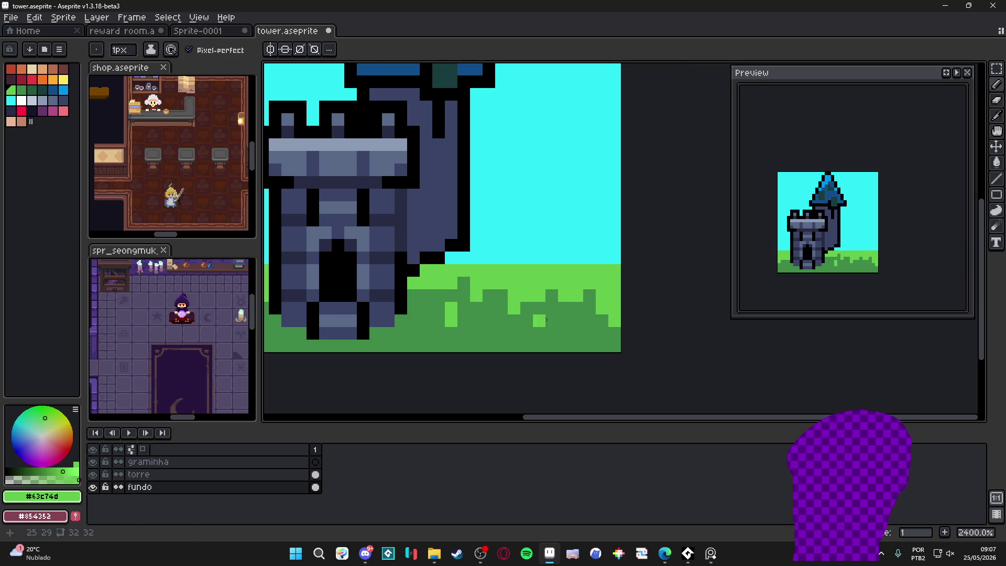
# Sample the dark green, light green and sky cyan colours while reviewing the grass.
pyautogui.hscroll(-4, 485, 316)
pyautogui.keyDown('alt'); pyautogui.click(309, 297); pyautogui.keyUp('alt')
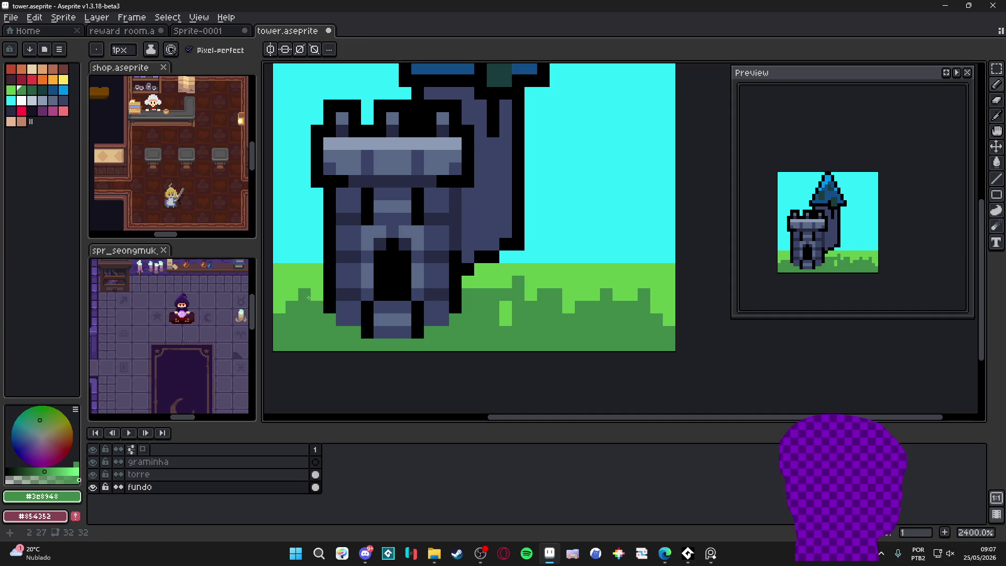
pyautogui.keyDown('alt'); pyautogui.click(297, 320); pyautogui.keyUp('alt')
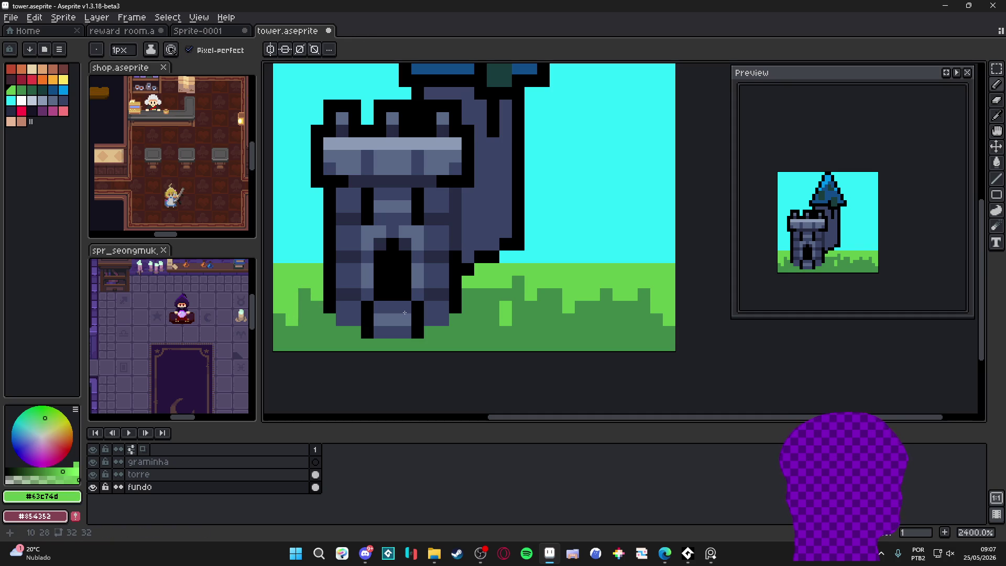
pyautogui.scroll(-5, 484, 294)
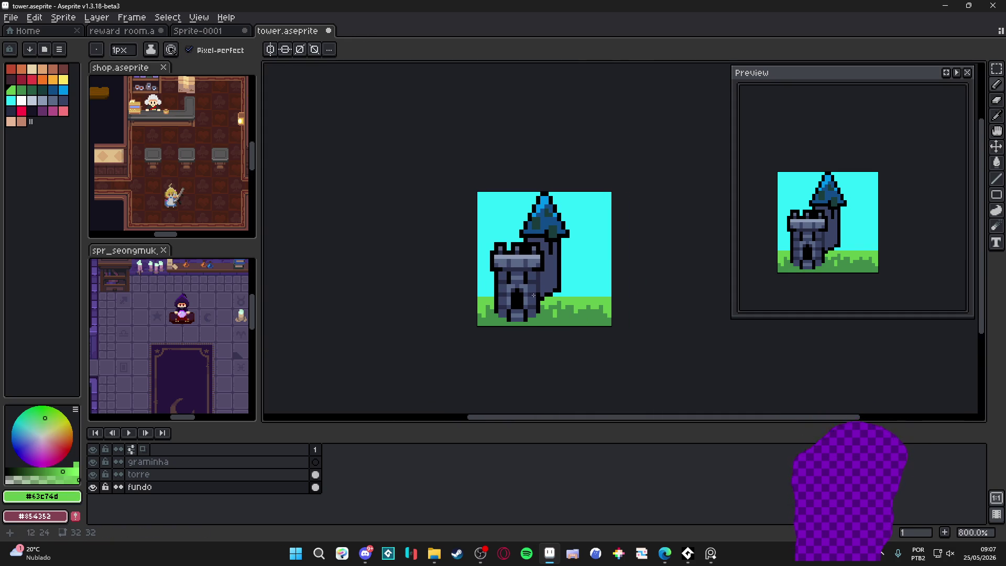
pyautogui.scroll(3, 566, 294)
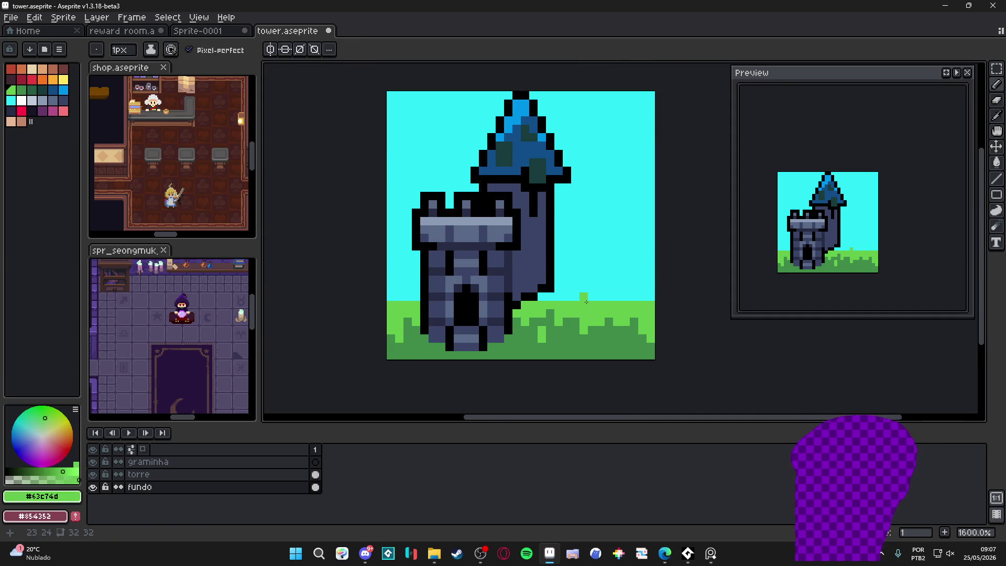
pyautogui.scroll(-3, 586, 301)
pyautogui.scroll(3, 596, 314)
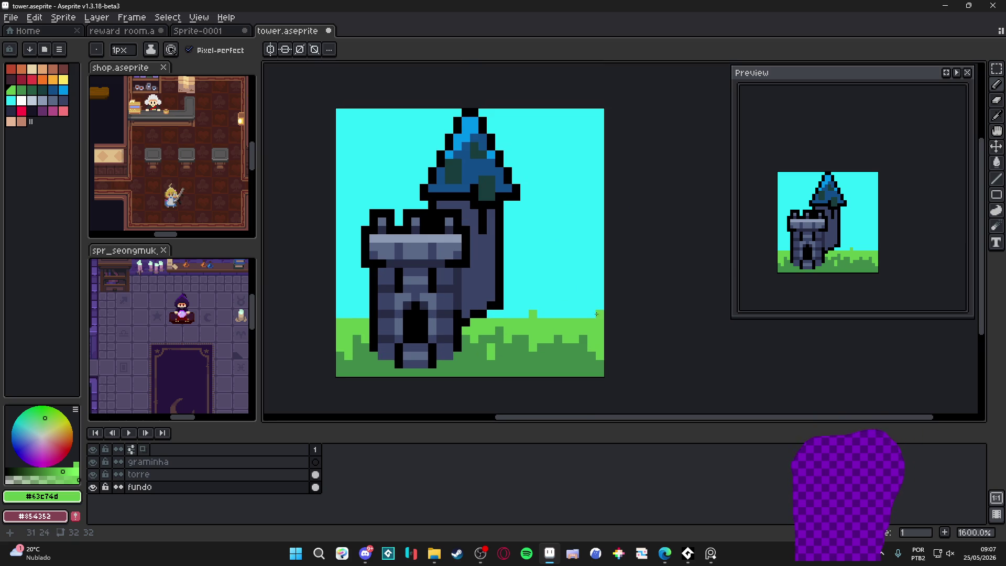
pyautogui.scroll(-2, 587, 314)
pyautogui.scroll(1, 552, 314)
pyautogui.keyDown('alt'); pyautogui.click(552, 314); pyautogui.keyUp('alt')
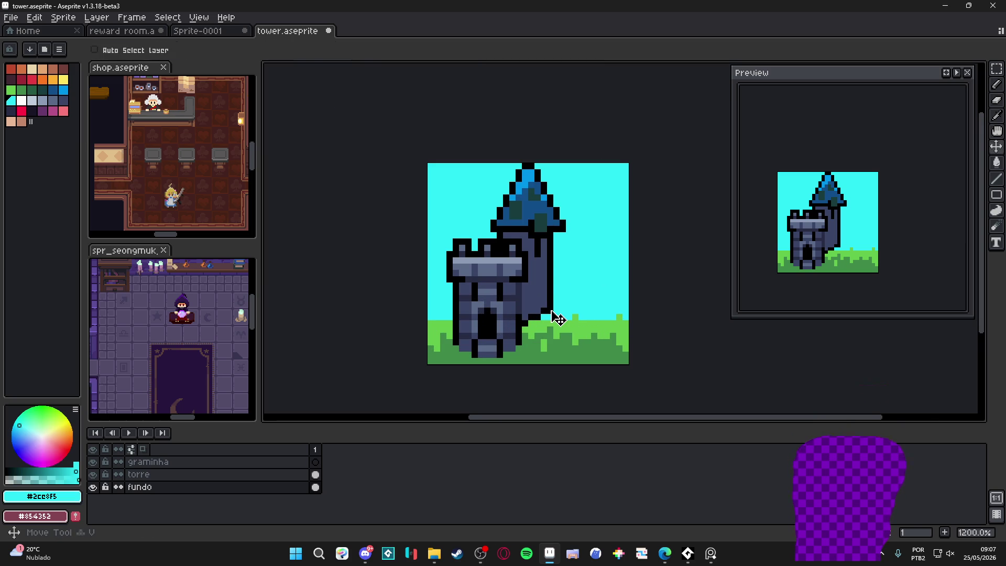
pyautogui.scroll(1, 550, 317)
# On the torre layer, pick the dark navy #262b44 and place a shading pixel on the tower.
pyautogui.keyDown('alt'); pyautogui.click(523, 303); pyautogui.keyUp('alt')
pyautogui.keyDown('ctrl'); pyautogui.click(530, 307); pyautogui.keyUp('ctrl')
pyautogui.click(531, 290)
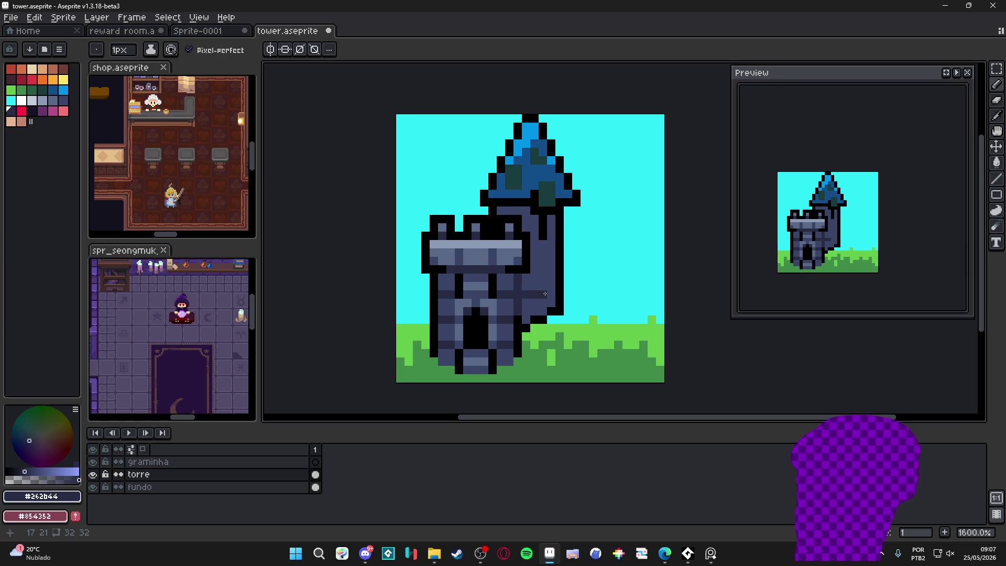
pyautogui.hotkey('ctrl', 'z')
pyautogui.click(544, 286)
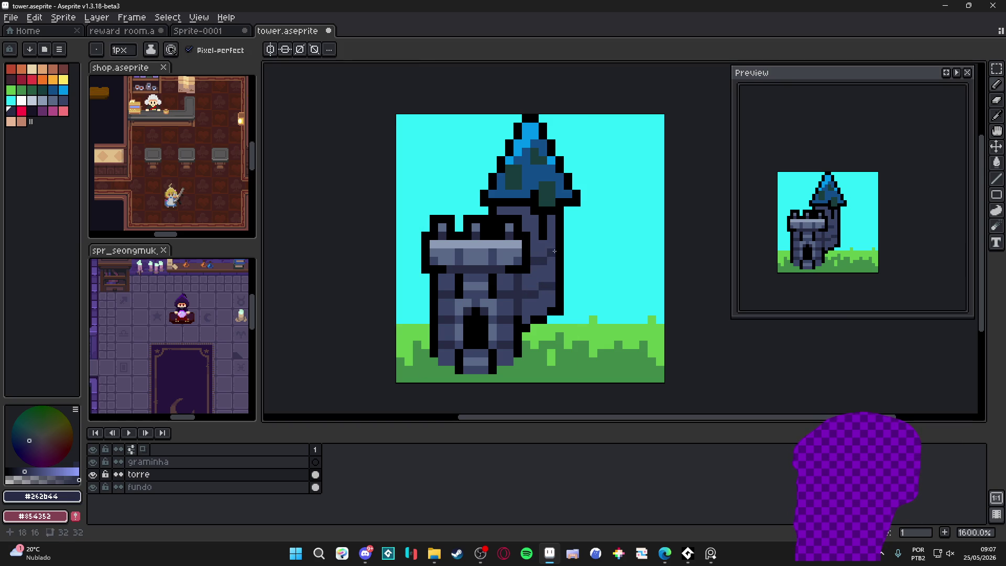
pyautogui.keyDown('alt'); pyautogui.click(545, 262); pyautogui.keyUp('alt')
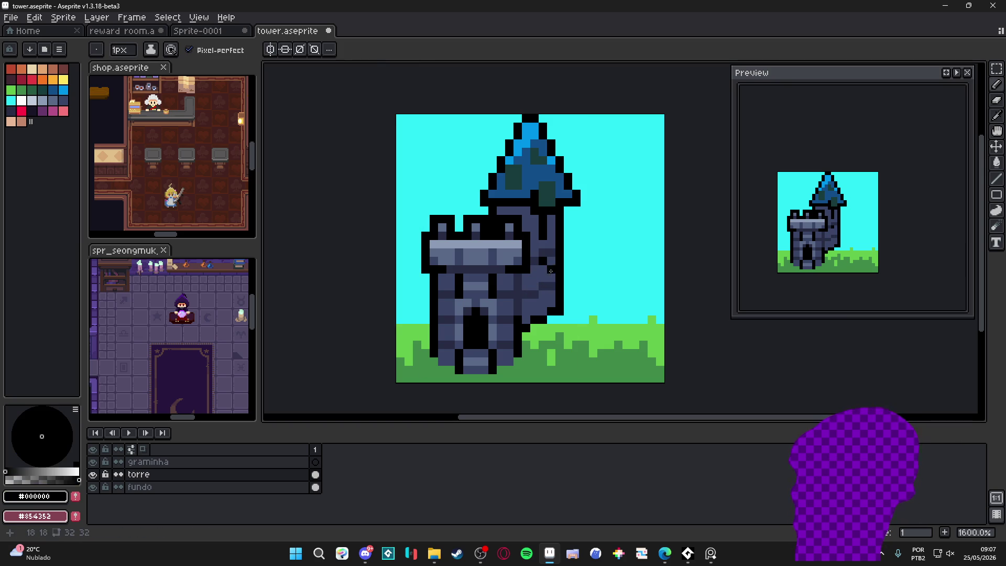
pyautogui.keyDown('alt'); pyautogui.click(551, 271); pyautogui.keyUp('alt')
# Shade the tower's lower-right wall and right edge with dark navy pixels.
pyautogui.scroll(3, 550, 271)
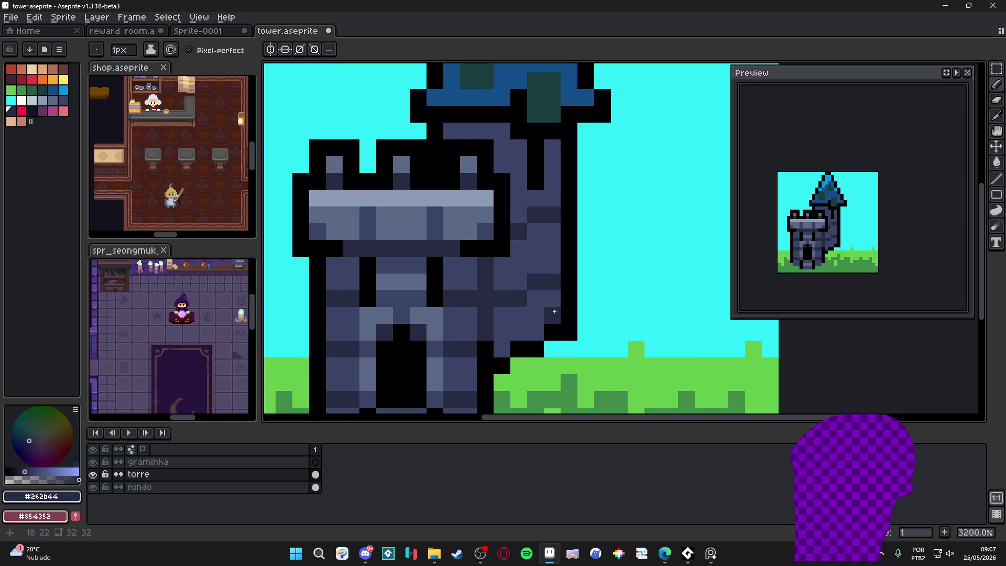
pyautogui.moveTo(554, 311); pyautogui.dragTo(500, 332)
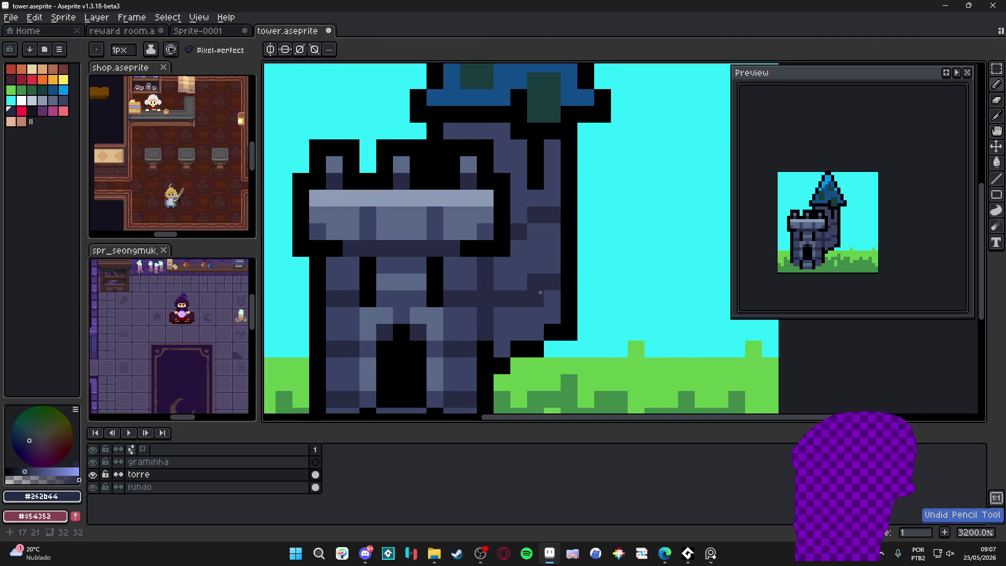
pyautogui.moveTo(519, 265); pyautogui.dragTo(532, 298)
pyautogui.click(532, 197)
pyautogui.click(563, 187)
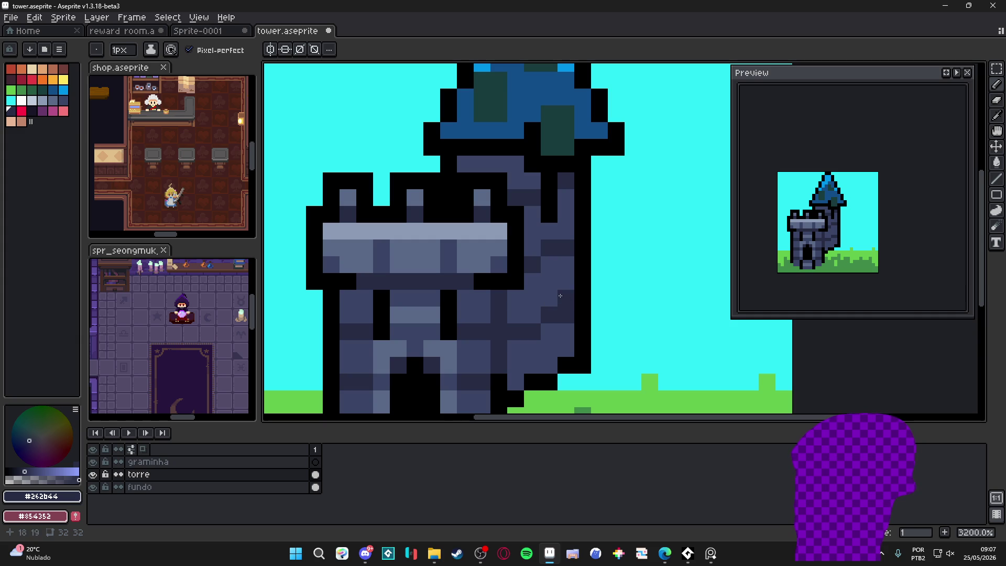
pyautogui.moveTo(542, 315); pyautogui.dragTo(543, 267)
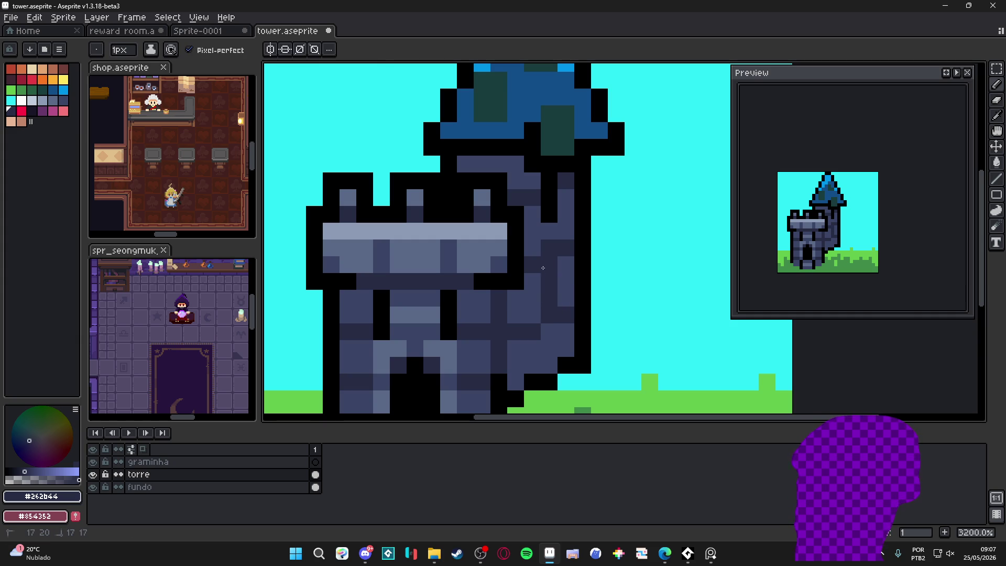
pyautogui.scroll(-3, 573, 244)
pyautogui.scroll(2, 540, 285)
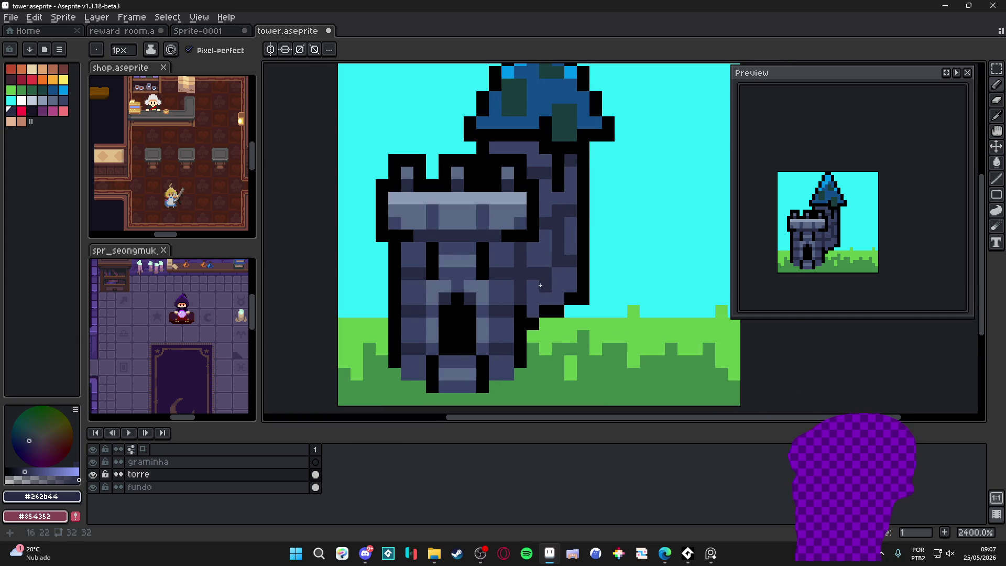
pyautogui.scroll(-1, 540, 288)
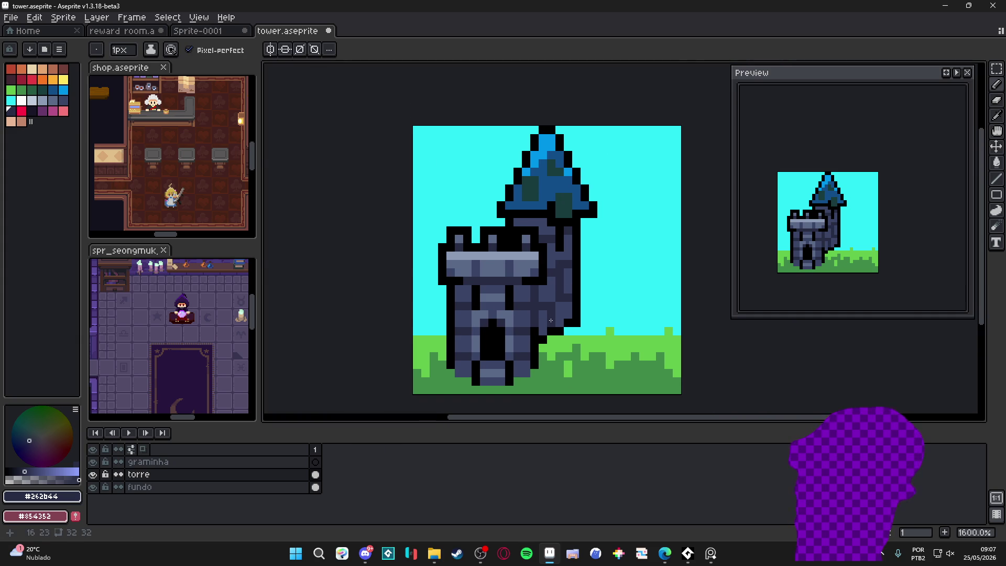
pyautogui.moveTo(539, 311); pyautogui.dragTo(543, 325)
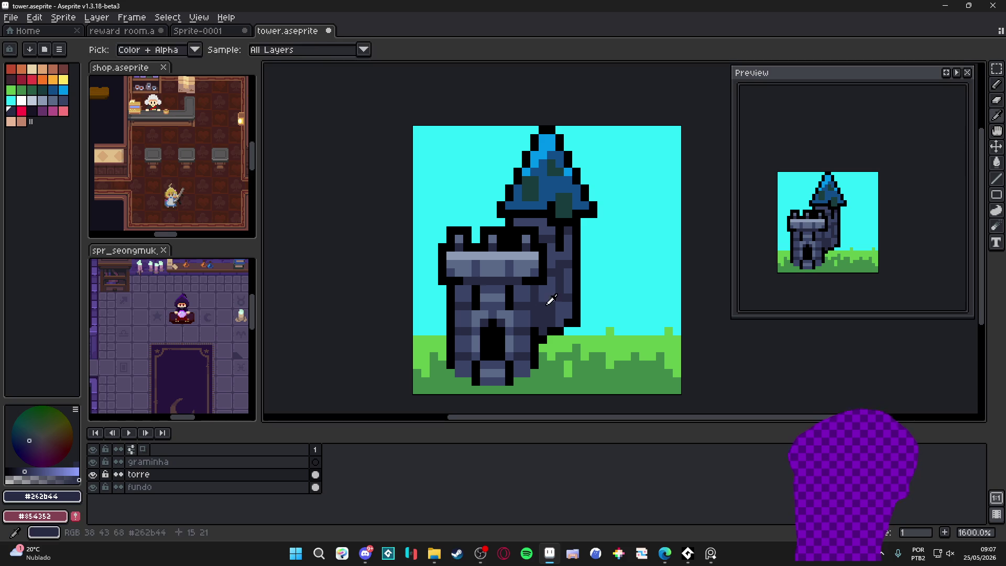
# Test two black pixels on the tower wall, then undo them.
pyautogui.click(15, 117)
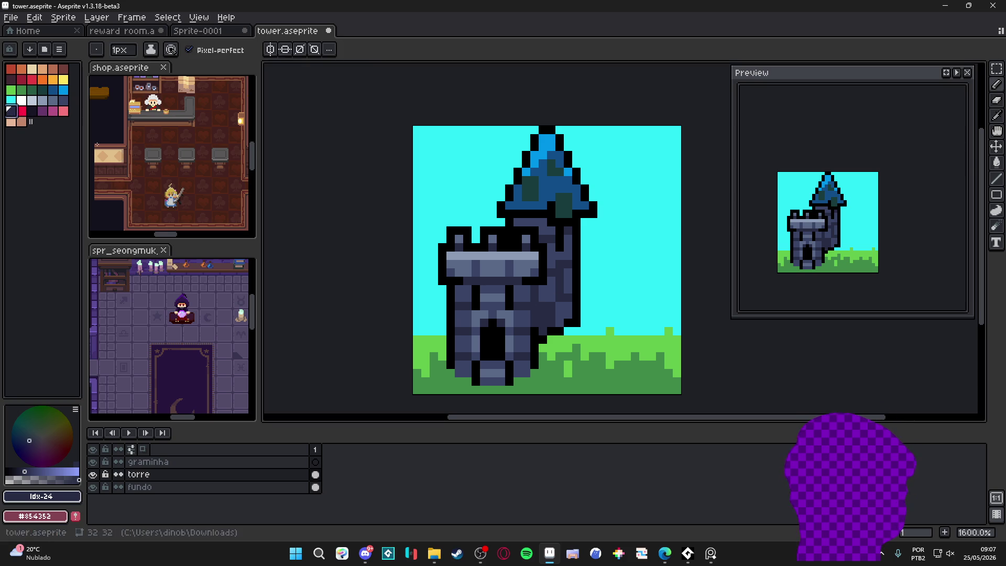
pyautogui.press('alt')
pyautogui.click(543, 331)
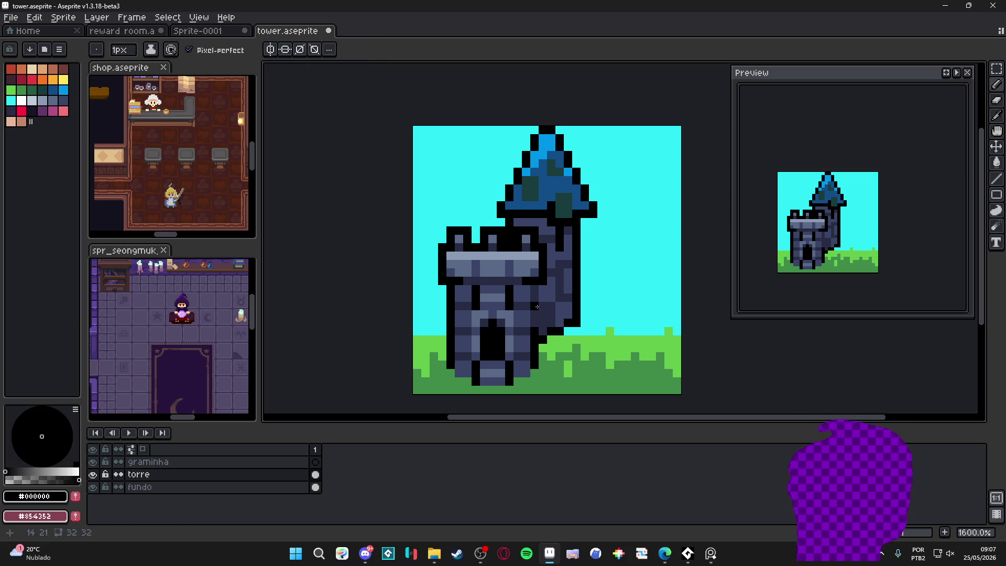
pyautogui.moveTo(534, 306); pyautogui.dragTo(545, 305)
pyautogui.hotkey('ctrl', 'z')
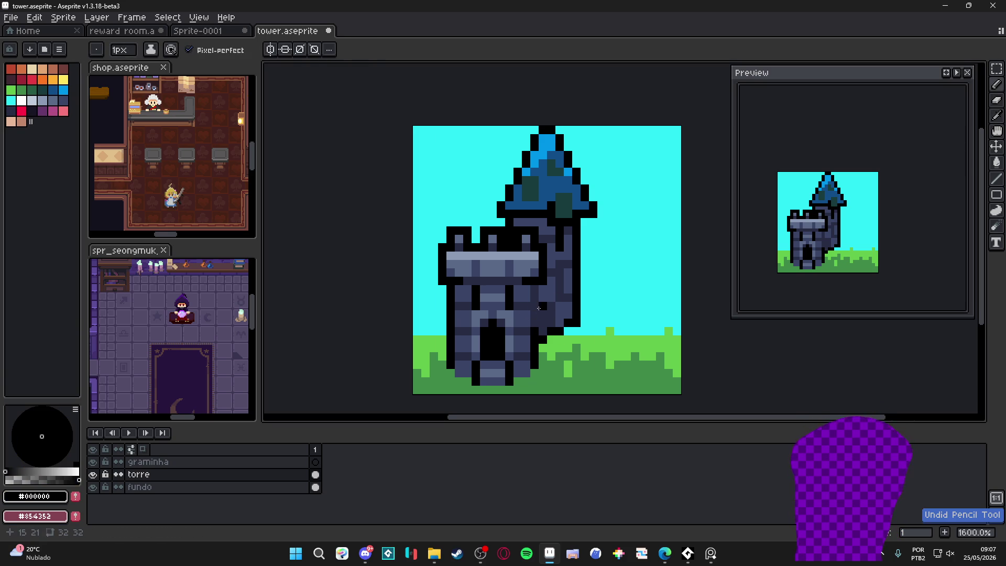
pyautogui.scroll(-4, 550, 314)
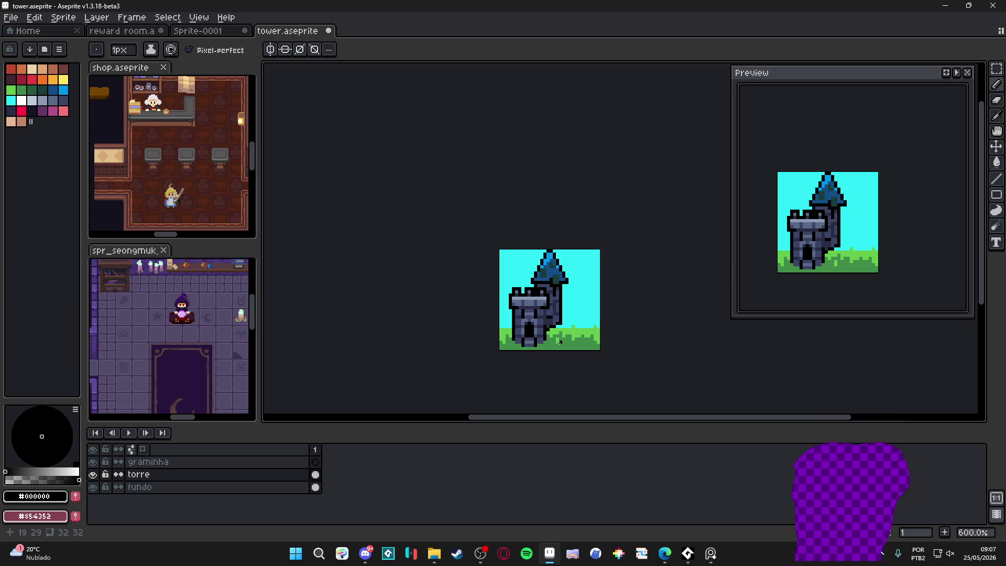
pyautogui.scroll(-1, 557, 333)
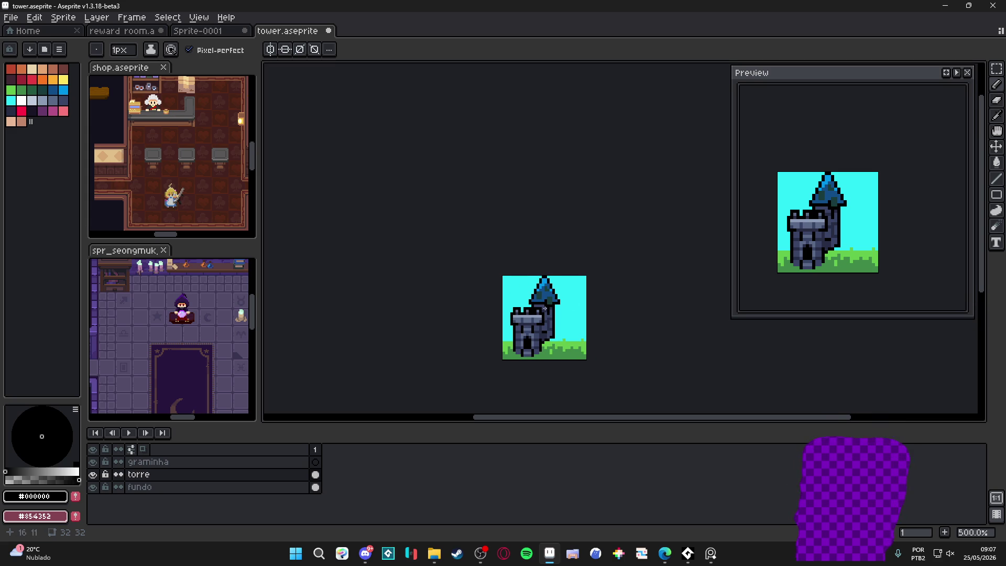
pyautogui.scroll(1, 545, 308)
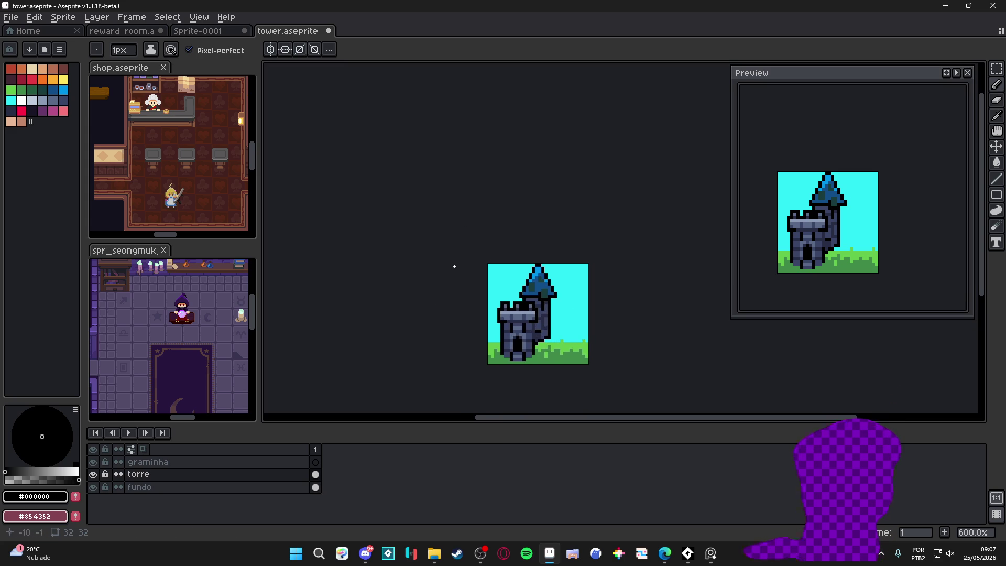
pyautogui.moveTo(531, 257); pyautogui.dragTo(495, 242)
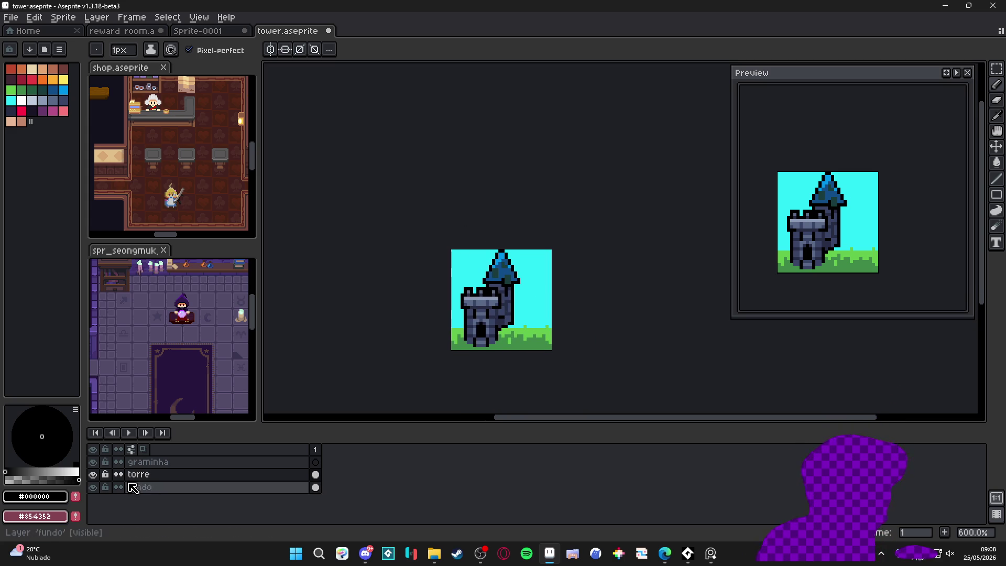
# Save the tower drawing as a copy named tower2.aseprite.
pyautogui.rightClick(197, 475)
pyautogui.click(466, 476)
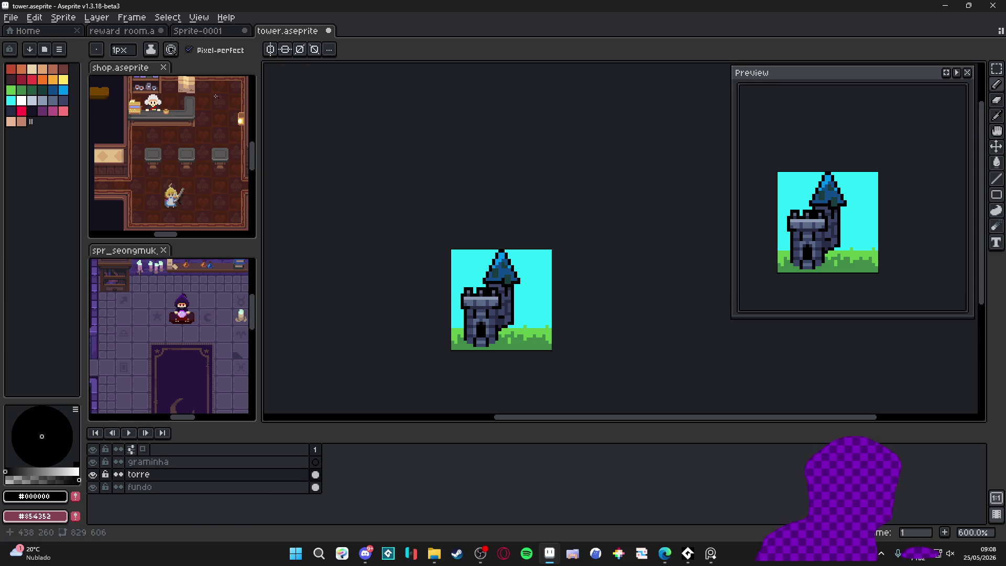
pyautogui.click(16, 19)
pyautogui.click(31, 81)
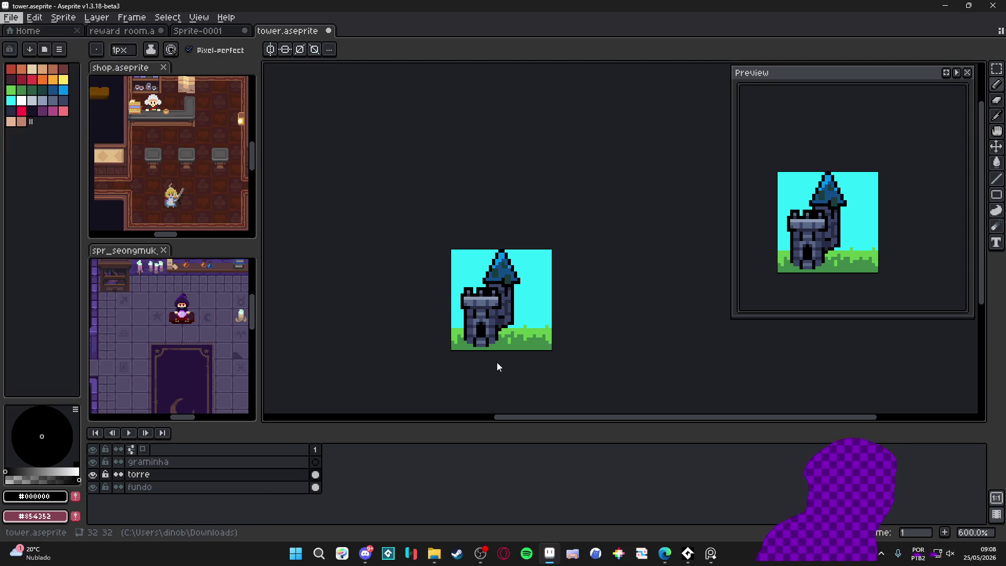
pyautogui.write('2')
pyautogui.press('Return')
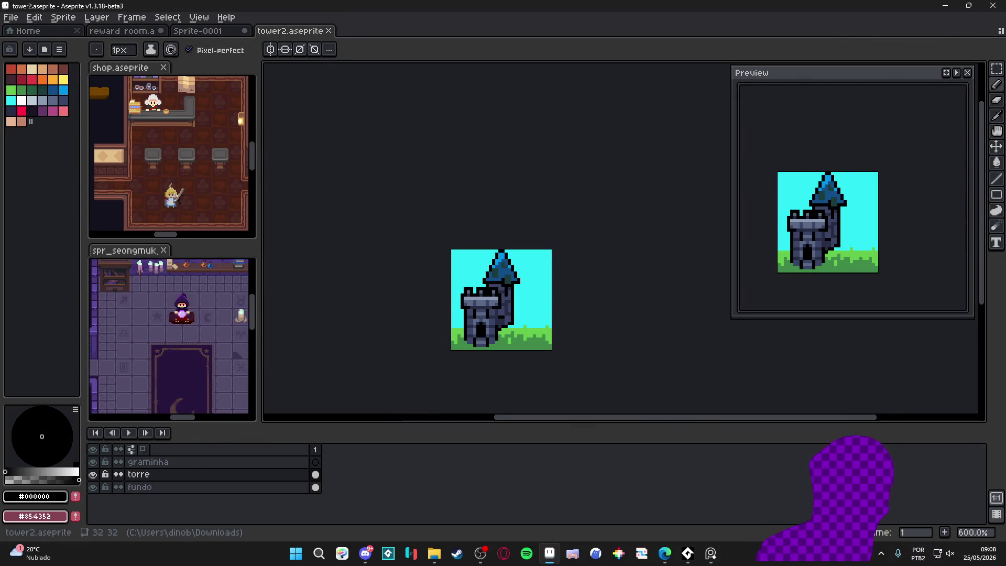
pyautogui.hotkey('alt', 'Tab')
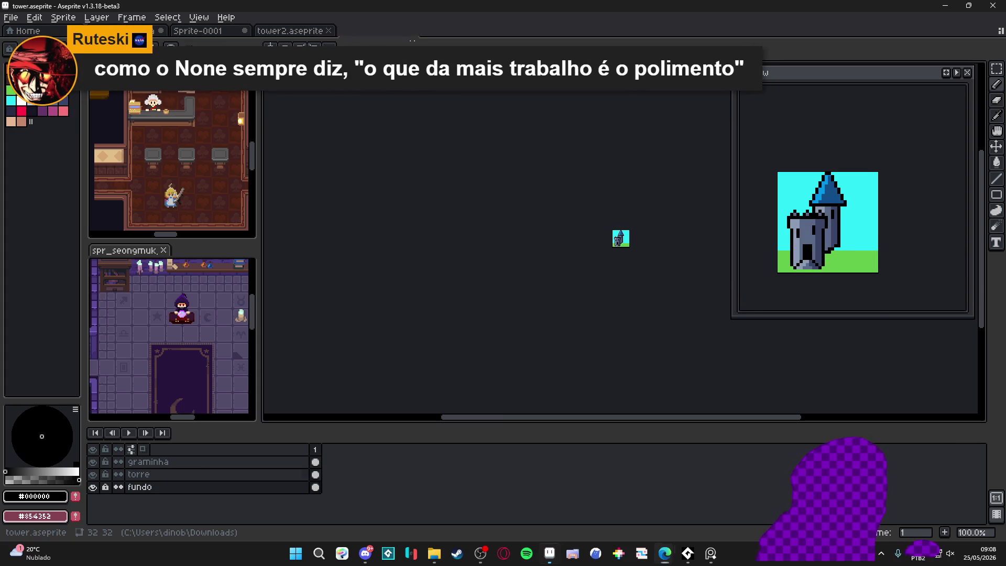
# Merge graminha and torre down into fundo in tower.aseprite and tower2.aseprite.
pyautogui.scroll(5, 400, 139)
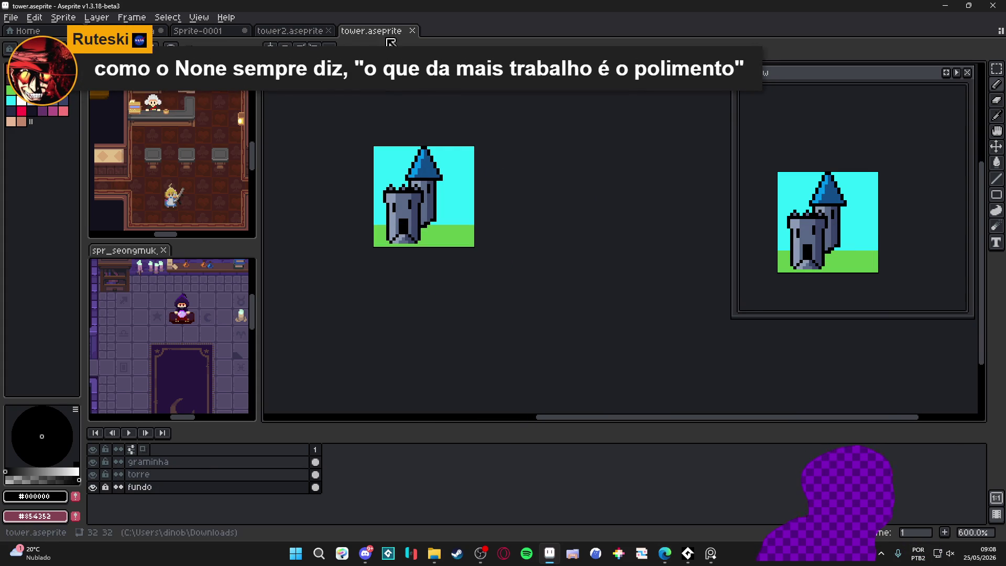
pyautogui.moveTo(424, 180); pyautogui.dragTo(418, 212)
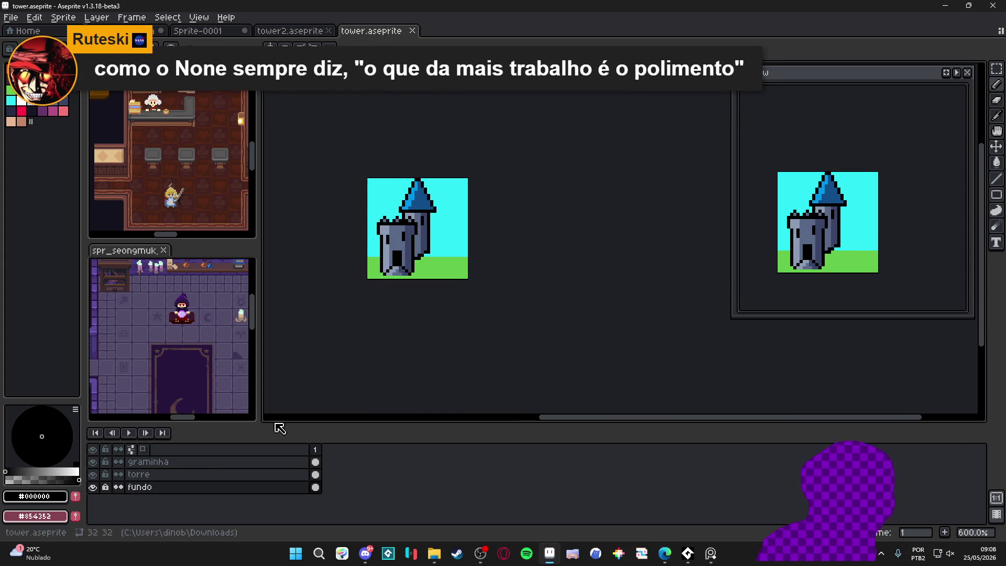
pyautogui.rightClick(242, 466)
pyautogui.click(278, 508)
pyautogui.rightClick(235, 464)
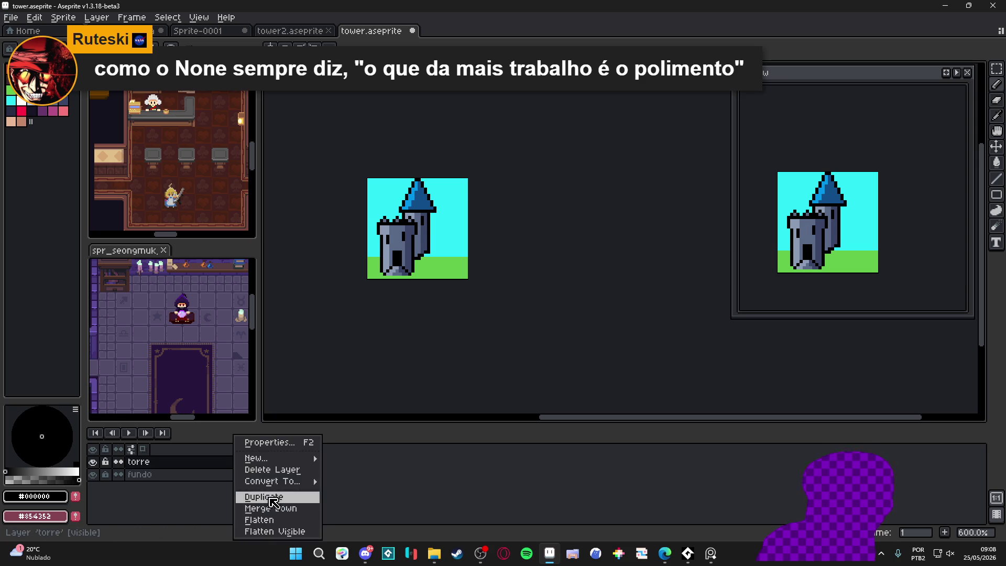
pyautogui.click(272, 506)
pyautogui.click(290, 31)
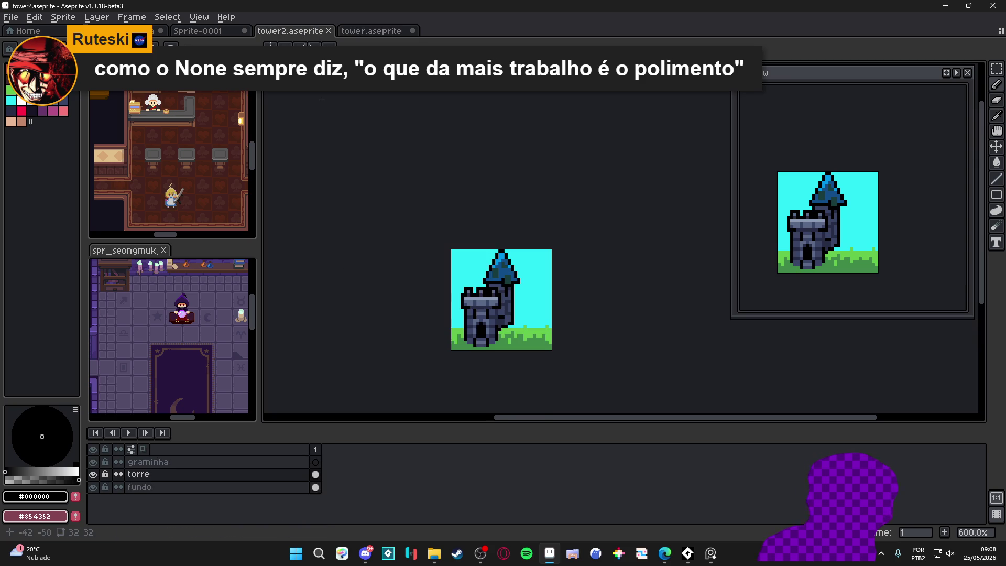
pyautogui.rightClick(275, 475)
pyautogui.click(306, 509)
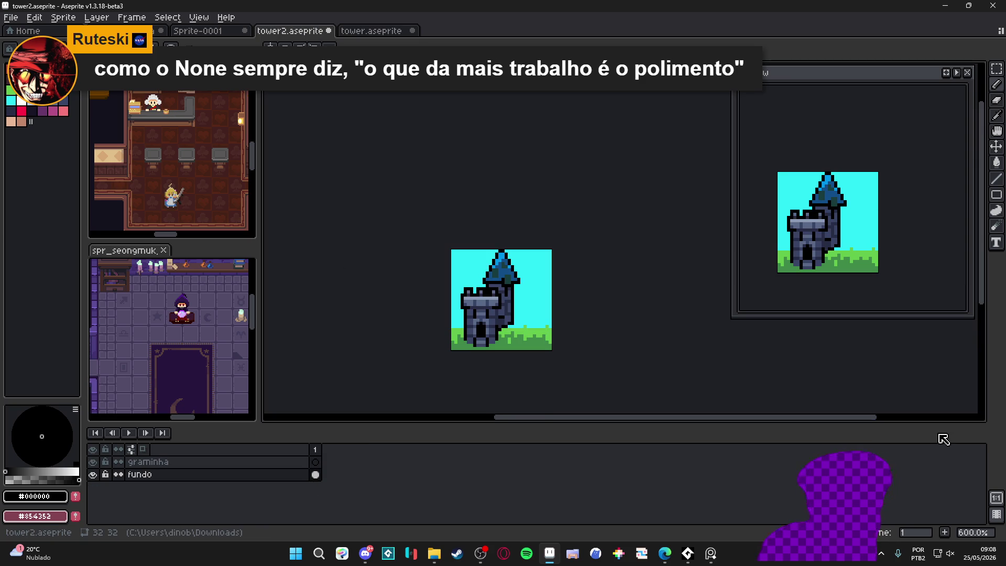
# Add a second frame in tower2 and paste the whole tower.aseprite canvas into it.
pyautogui.click(945, 533)
pyautogui.press('m')
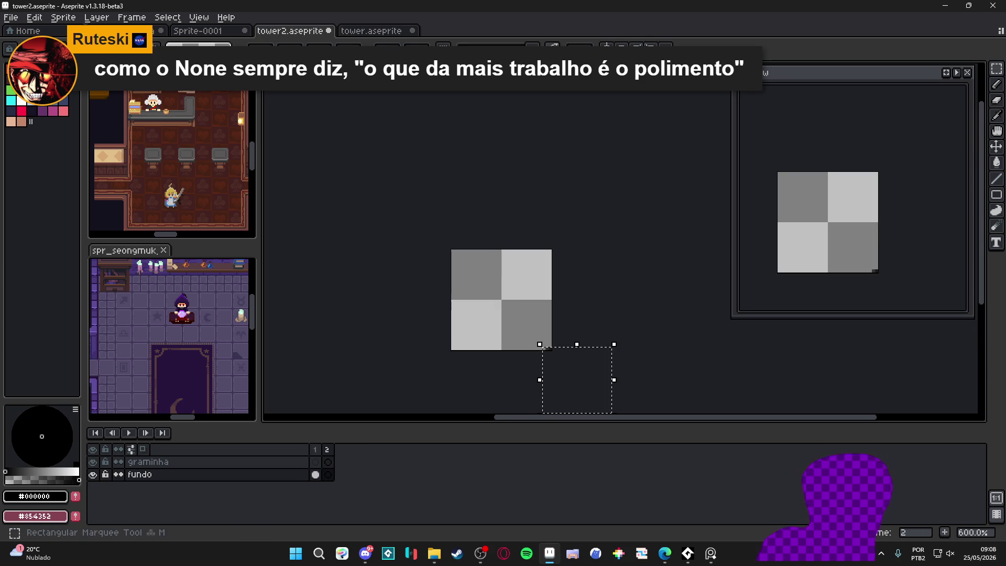
pyautogui.hotkey('ctrl', 'v')
pyautogui.hotkey('ctrl', 'x')
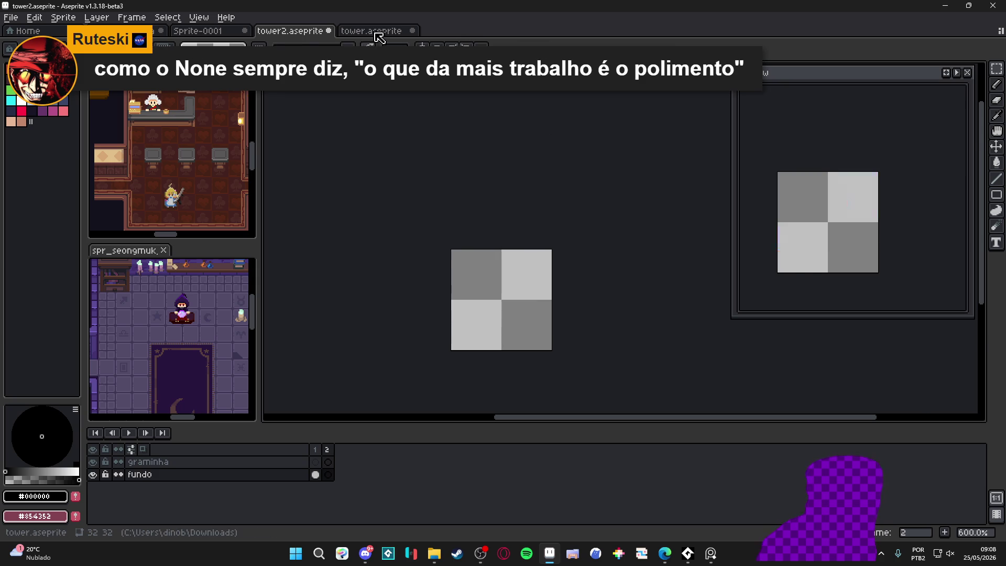
pyautogui.click(371, 30)
pyautogui.hotkey('ctrl', 'a')
pyautogui.hotkey('ctrl', 'c')
pyautogui.click(290, 30)
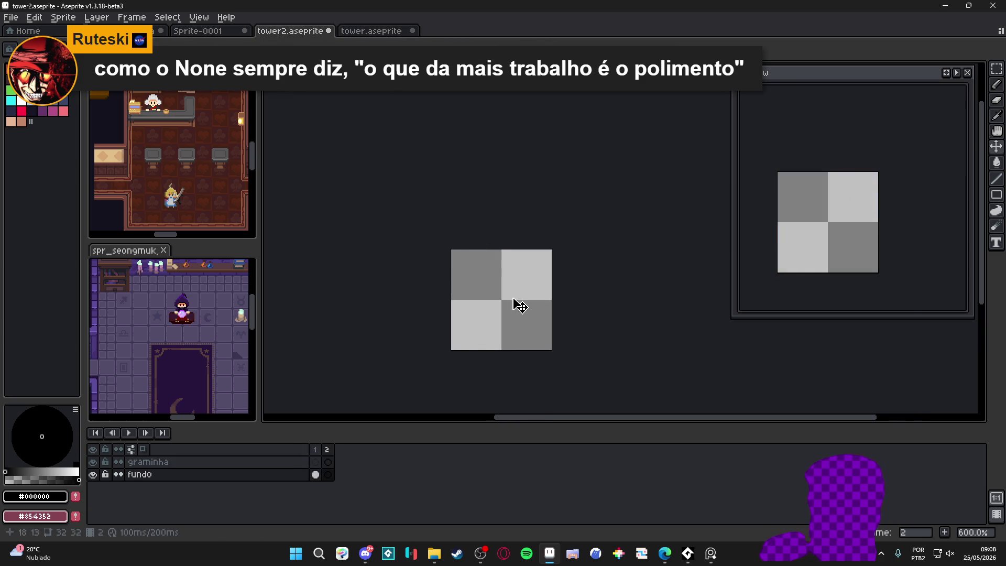
pyautogui.hotkey('ctrl', 'v')
pyautogui.press('Return')
# Zoom out and toggle between tower2's frame 1 and frame 2 to compare the towers.
pyautogui.scroll(3, 531, 331)
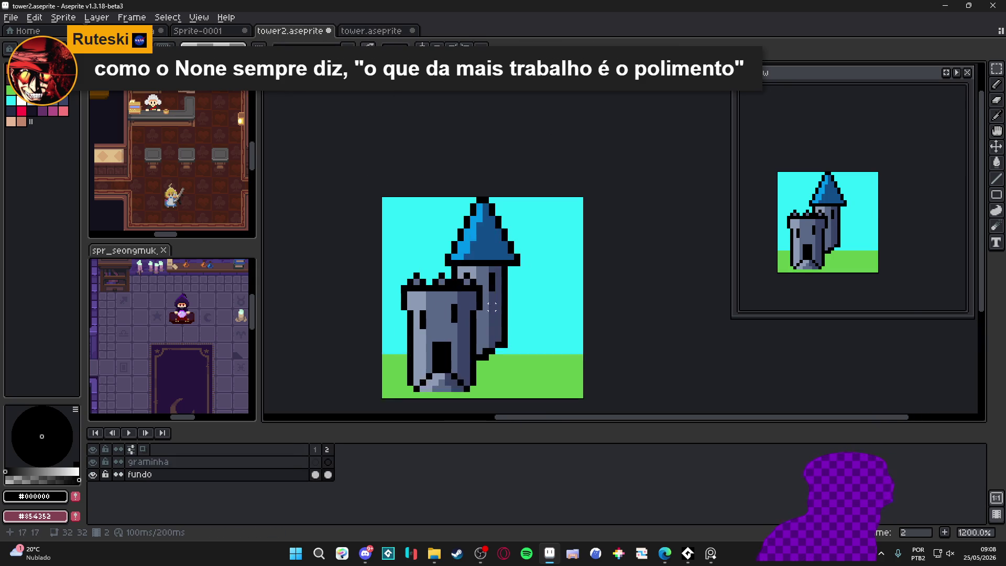
pyautogui.scroll(-1, 531, 331)
pyautogui.click(314, 449)
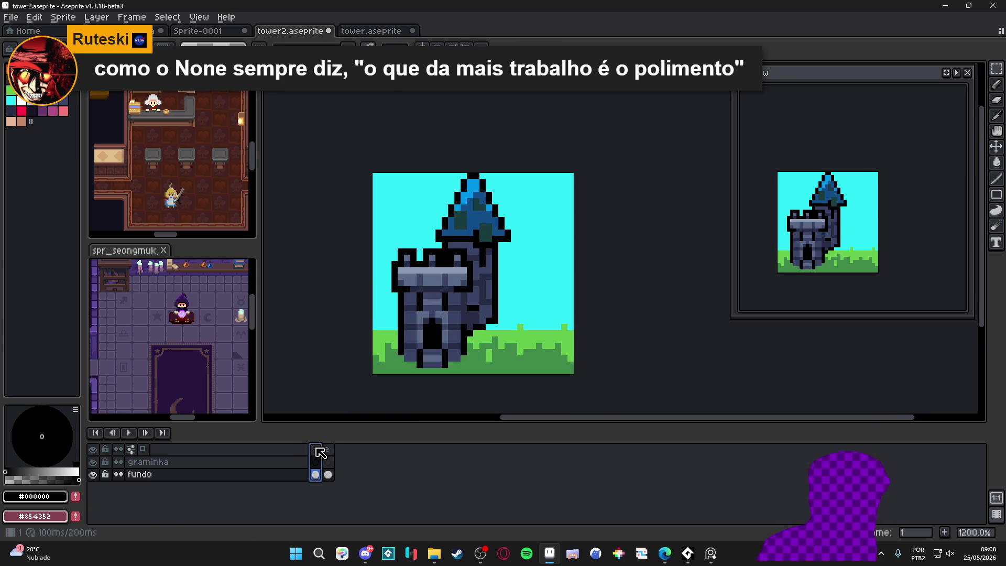
pyautogui.press('-')
pyautogui.click(329, 458)
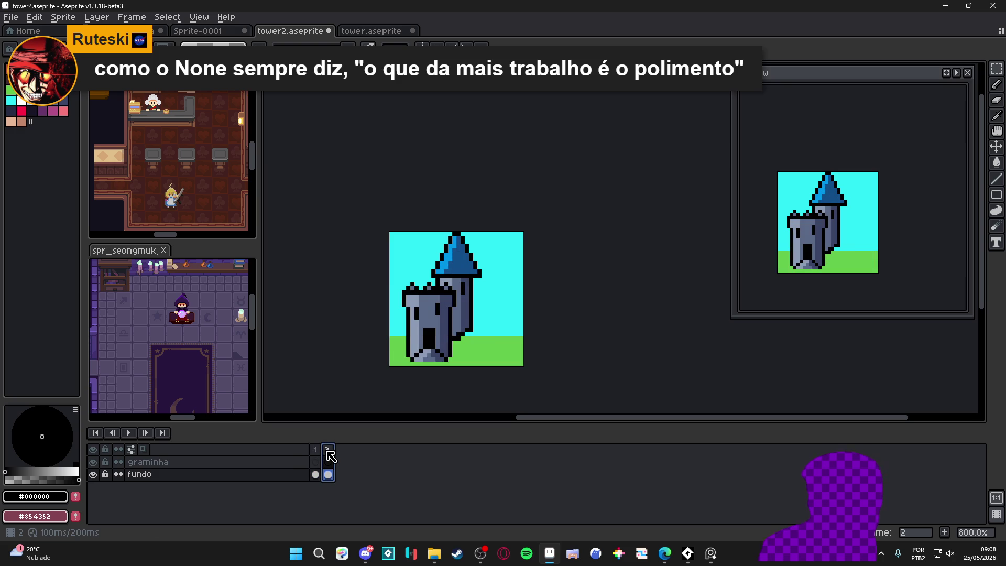
pyautogui.click(321, 451)
pyautogui.click(329, 459)
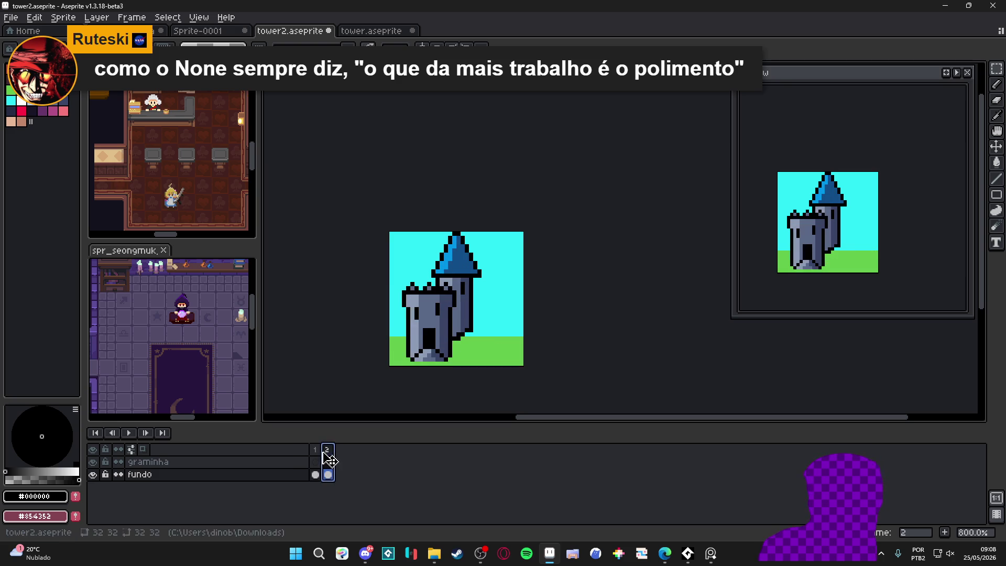
pyautogui.click(317, 451)
pyautogui.click(330, 459)
pyautogui.click(315, 449)
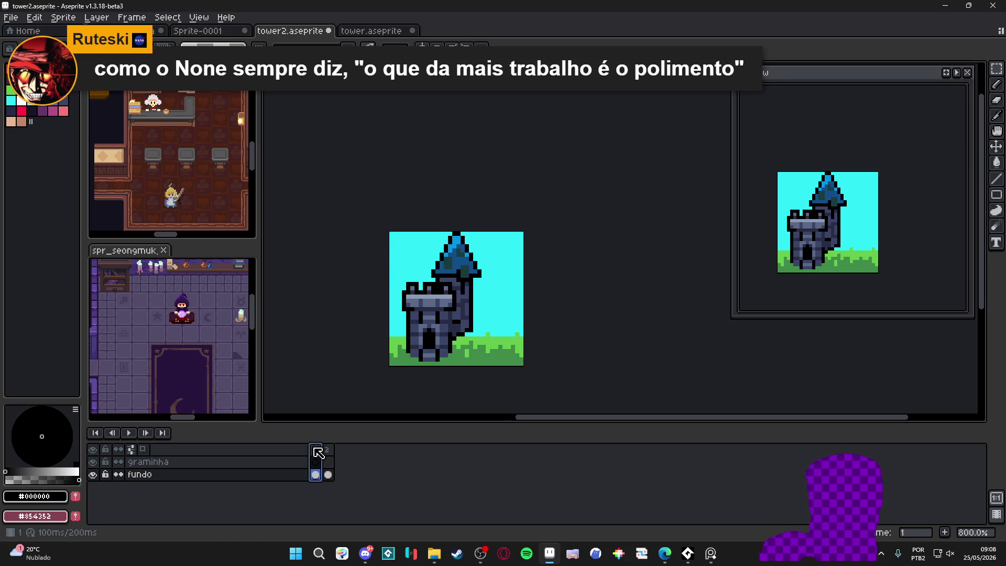
# Zoom out further and flip between frames again, ending on the detailed tower in frame 1.
pyautogui.press('-')
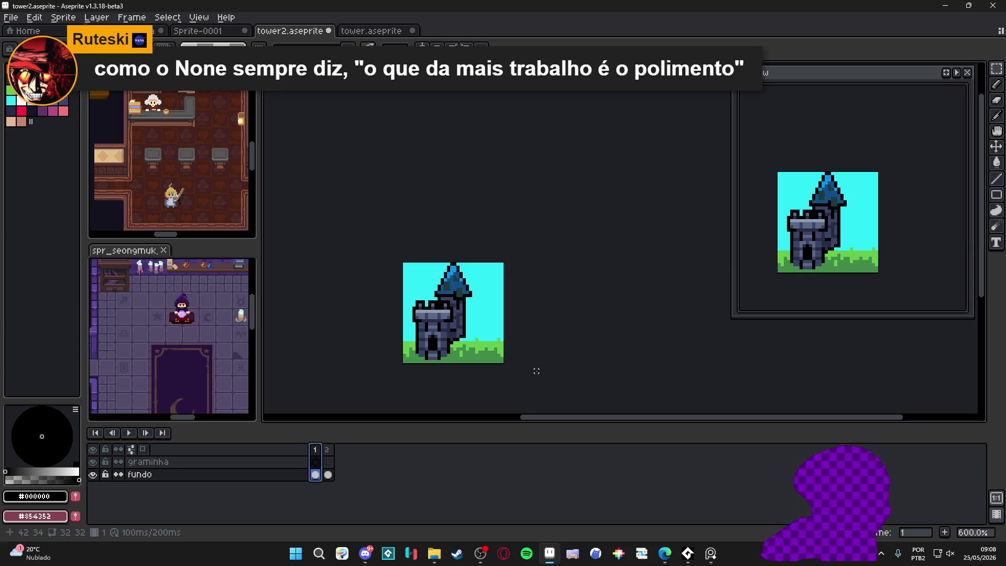
pyautogui.click(327, 449)
pyautogui.click(320, 449)
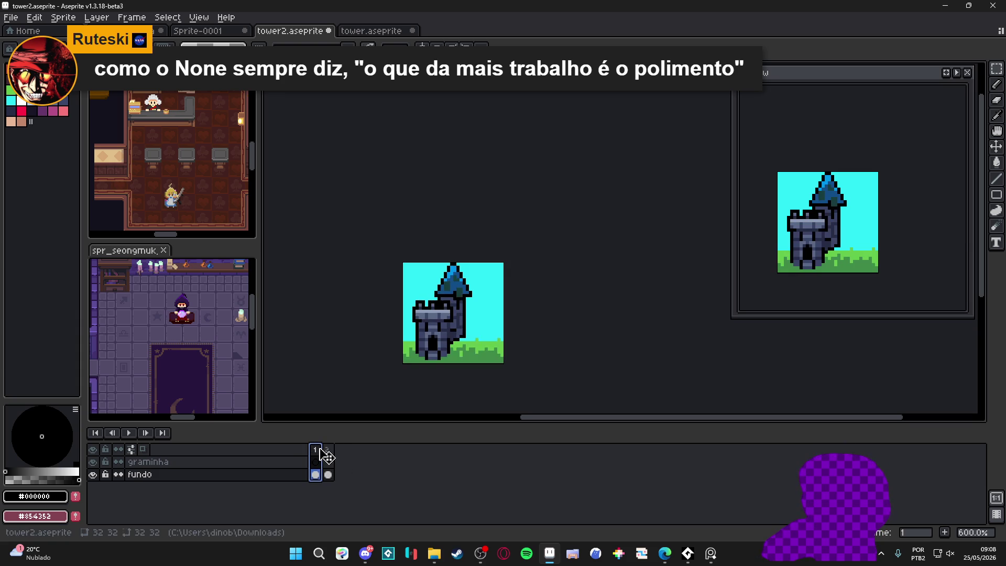
pyautogui.click(327, 449)
pyautogui.click(315, 449)
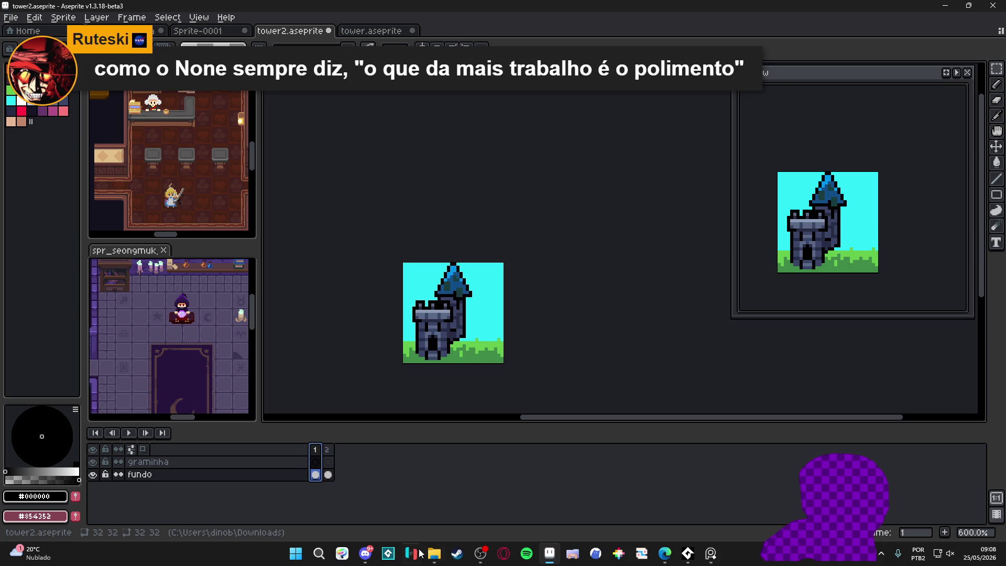
pyautogui.click(370, 561)
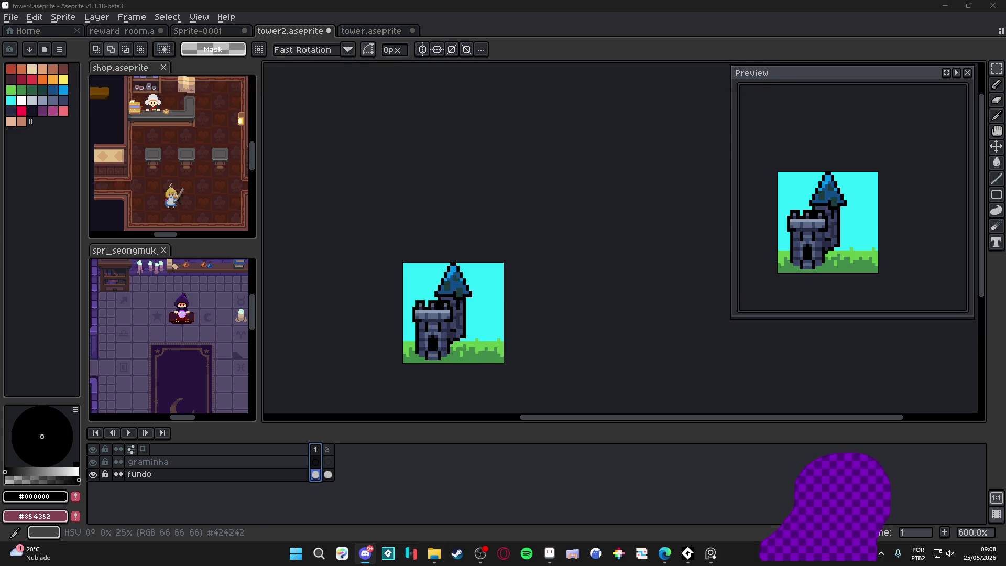
pyautogui.click(561, 214)
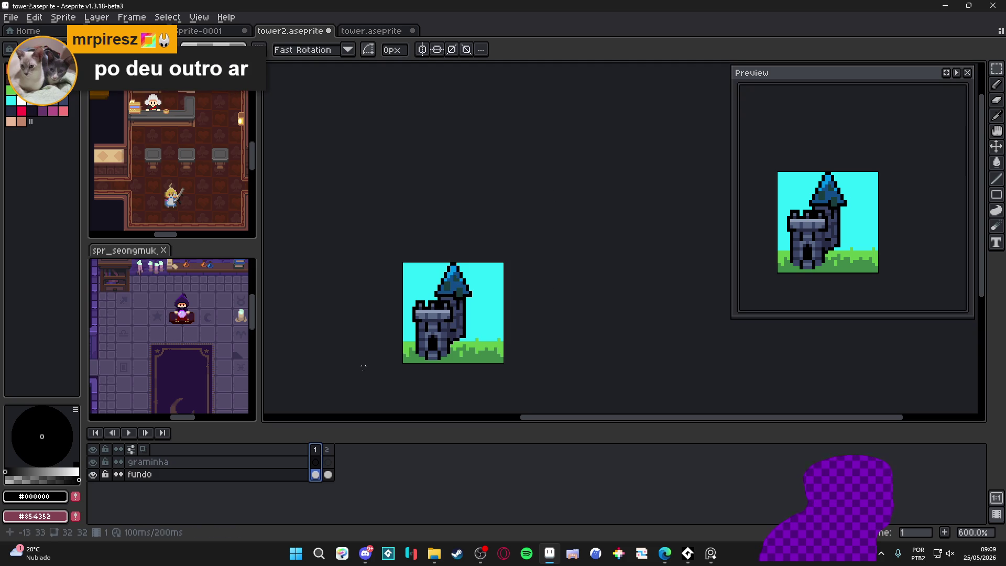
pyautogui.click(327, 451)
pyautogui.click(318, 449)
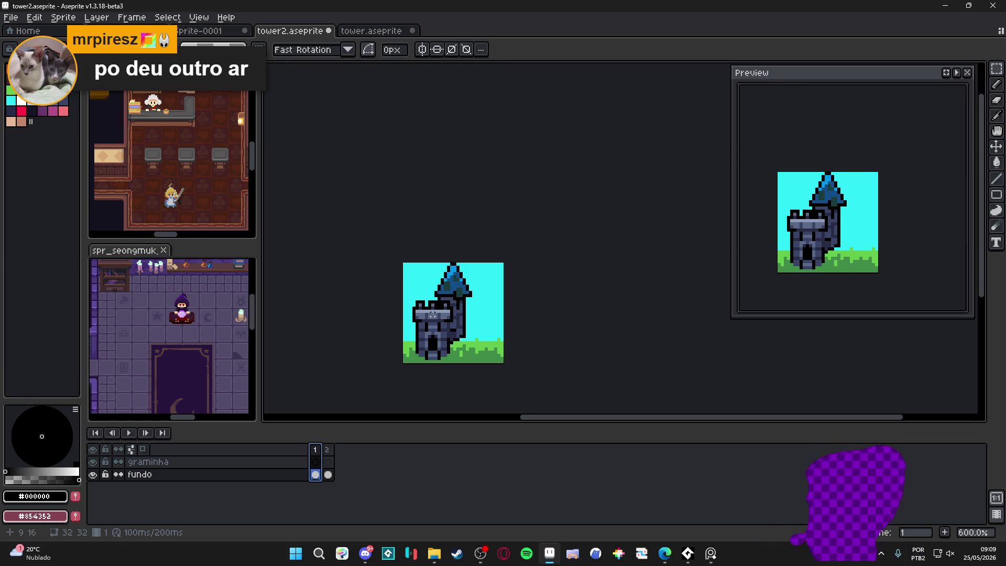
# Sample the tower's stone colour, switch to peach, and test a peach pixel beside the tower, then undo it.
pyautogui.scroll(4, 435, 314)
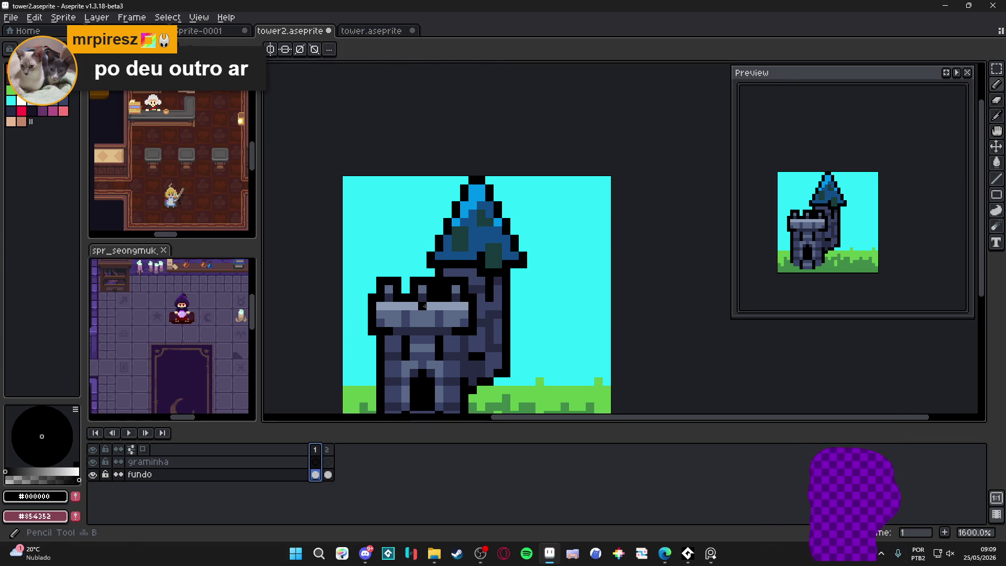
pyautogui.keyDown('alt'); pyautogui.click(412, 310); pyautogui.keyUp('alt')
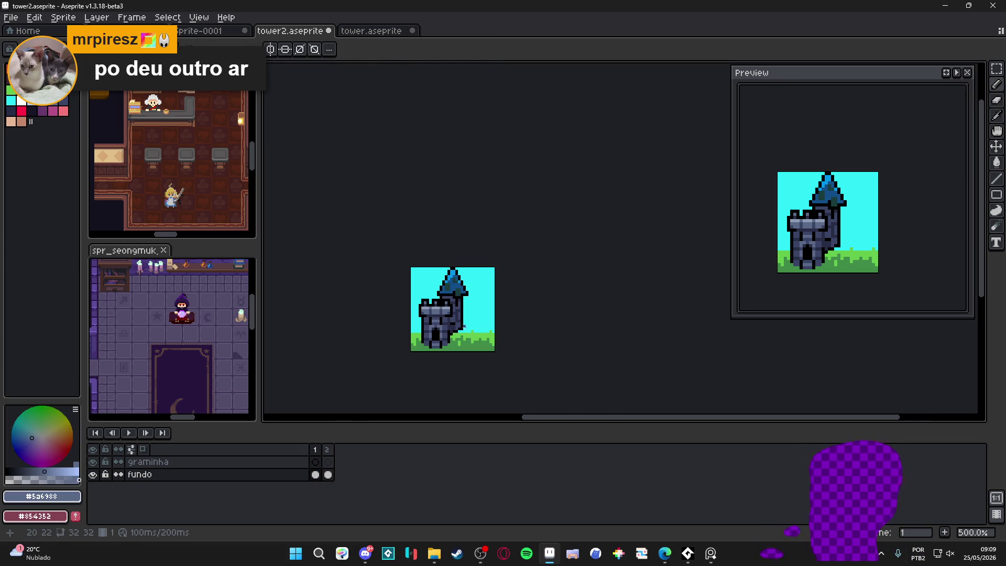
pyautogui.scroll(-5, 442, 310)
pyautogui.scroll(-1, 471, 341)
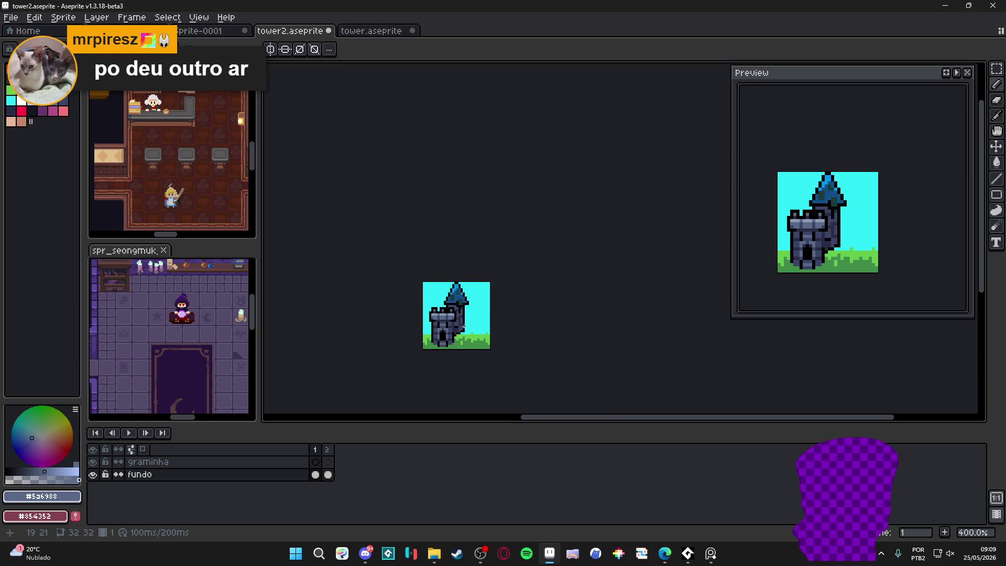
pyautogui.scroll(5, 467, 314)
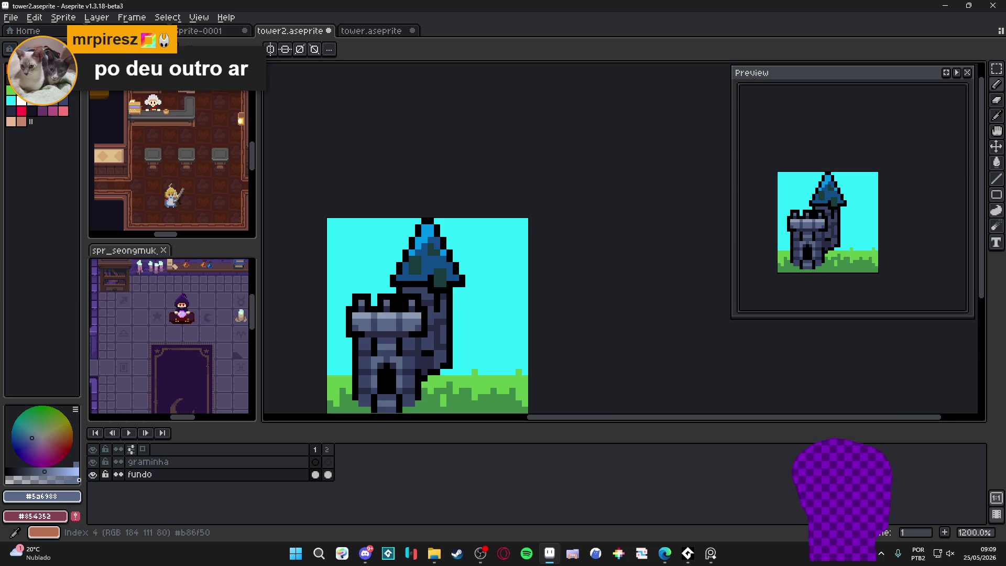
pyautogui.press(']')
pyautogui.scroll(1, 466, 307)
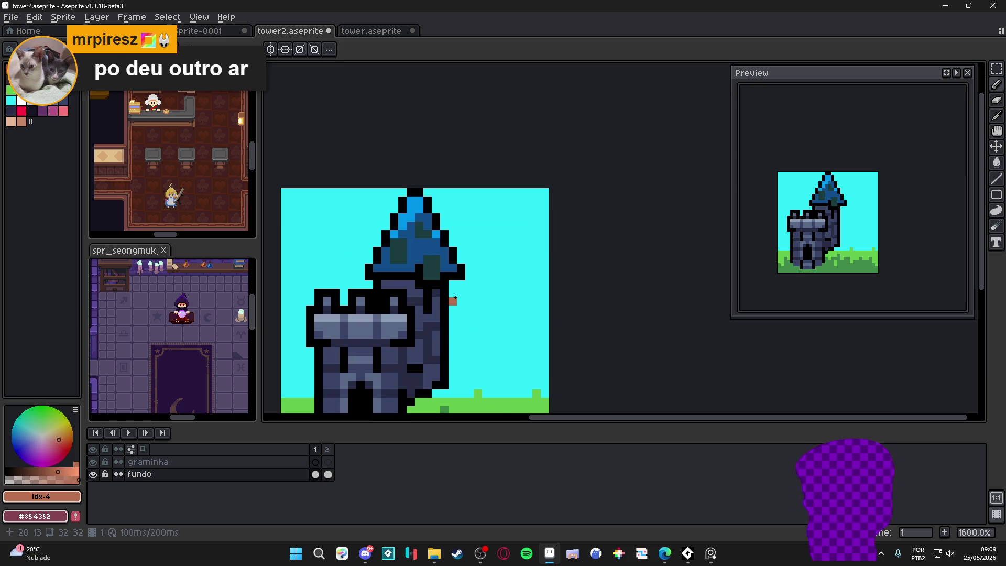
pyautogui.click(453, 309)
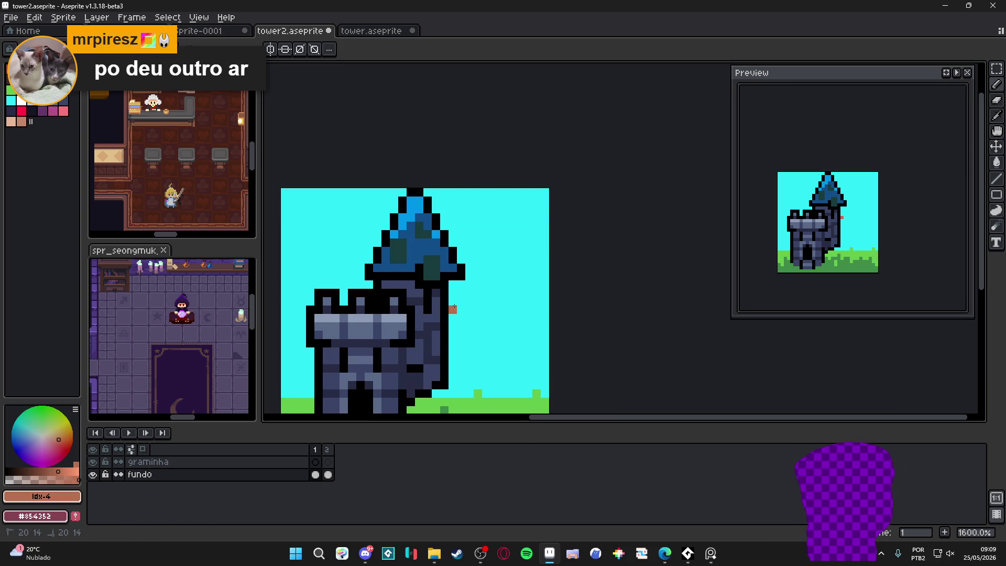
pyautogui.scroll(-3, 454, 306)
pyautogui.hotkey('ctrl', 'z')
pyautogui.scroll(6, 452, 309)
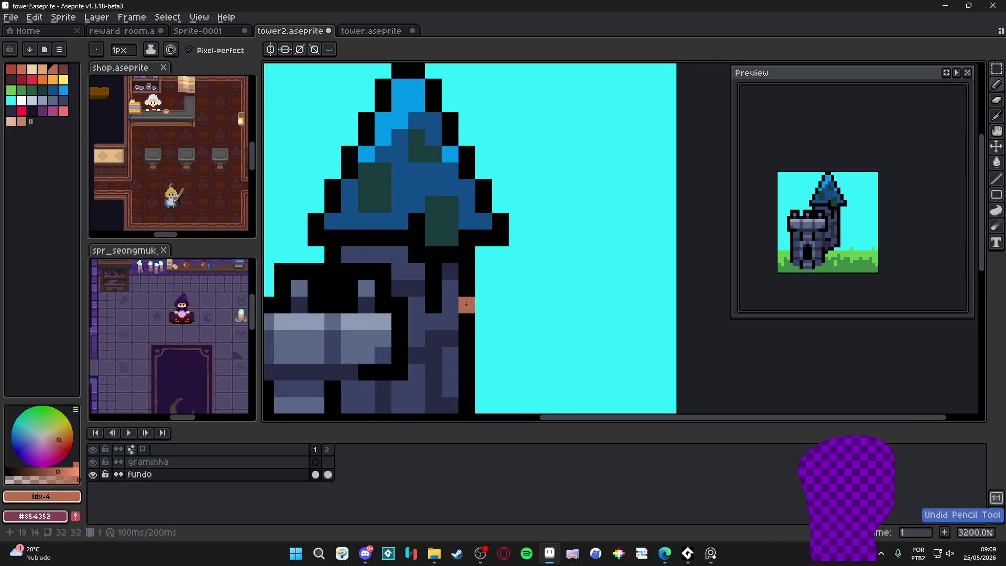
pyautogui.scroll(-1, 466, 317)
# Paint peach pixels at the tower's right edge, then pick black as the drawing colour.
pyautogui.click(463, 275)
pyautogui.keyDown('alt'); pyautogui.click(472, 256); pyautogui.keyUp('alt')
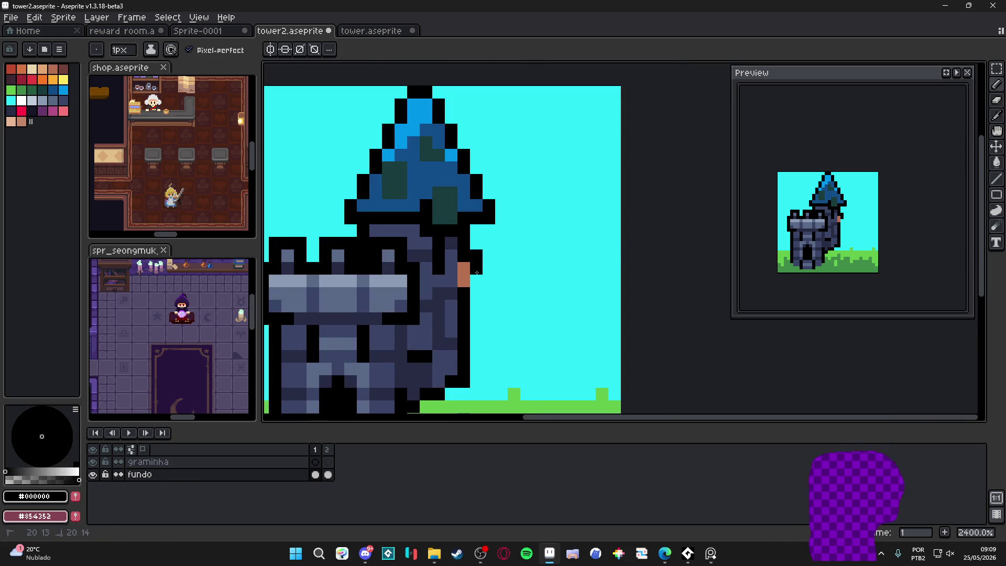
pyautogui.scroll(-8, 476, 272)
pyautogui.scroll(6, 478, 275)
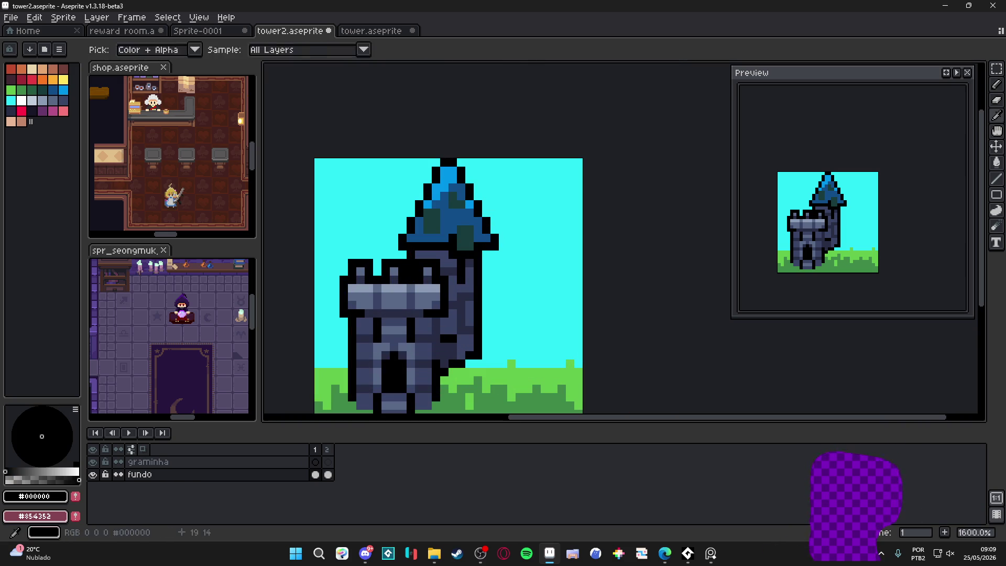
pyautogui.scroll(-3, 476, 280)
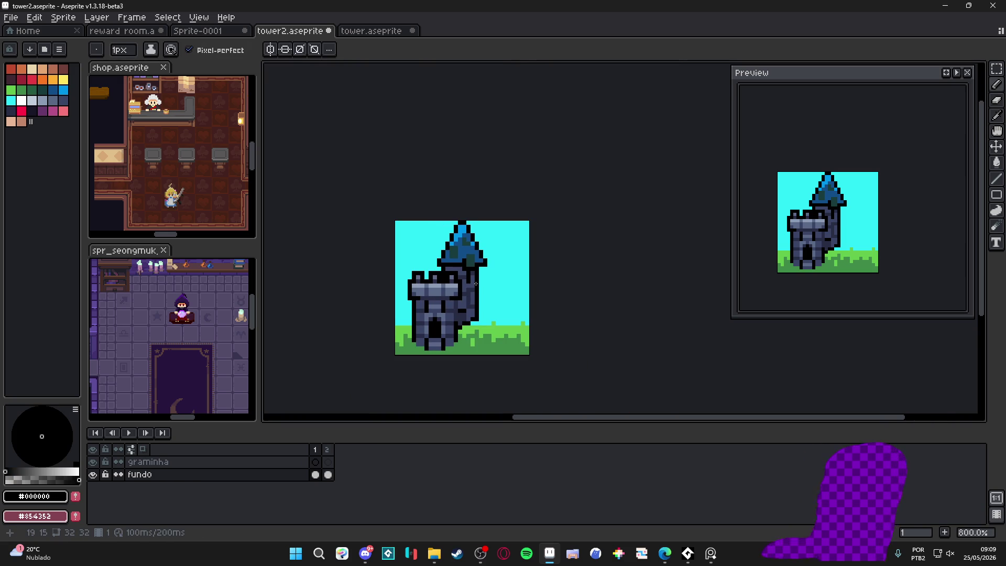
pyautogui.scroll(5, 474, 284)
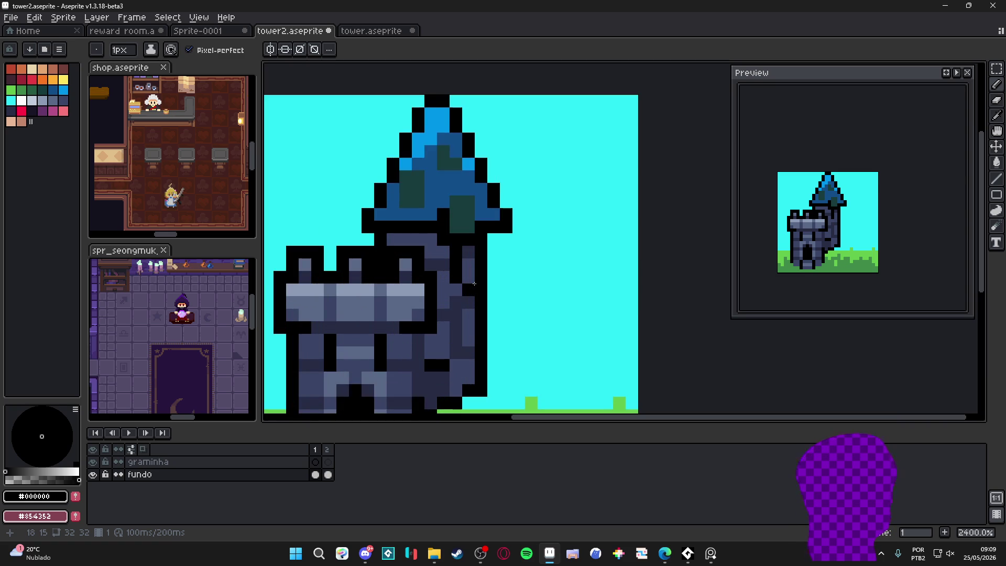
pyautogui.scroll(-2, 478, 269)
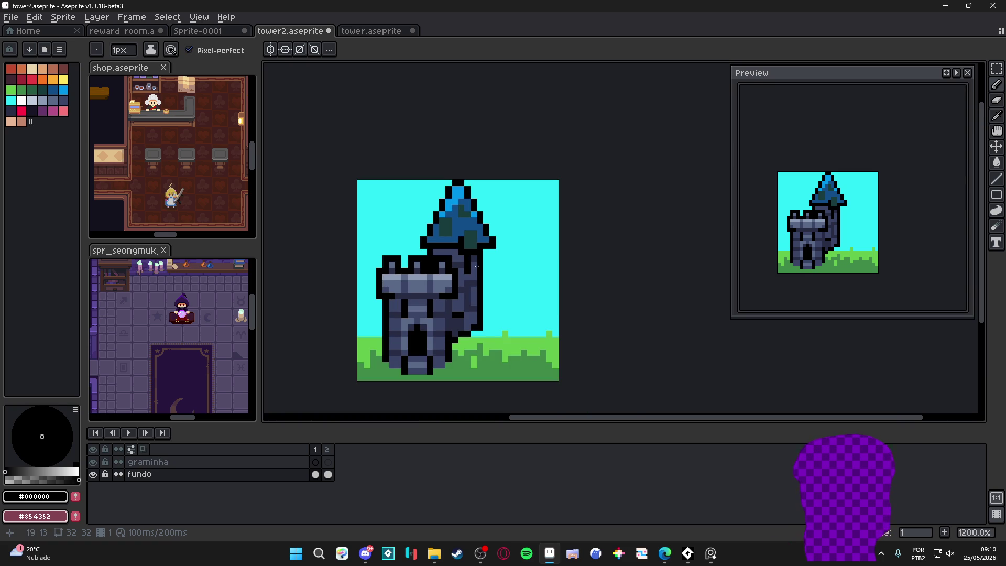
pyautogui.scroll(1, 474, 265)
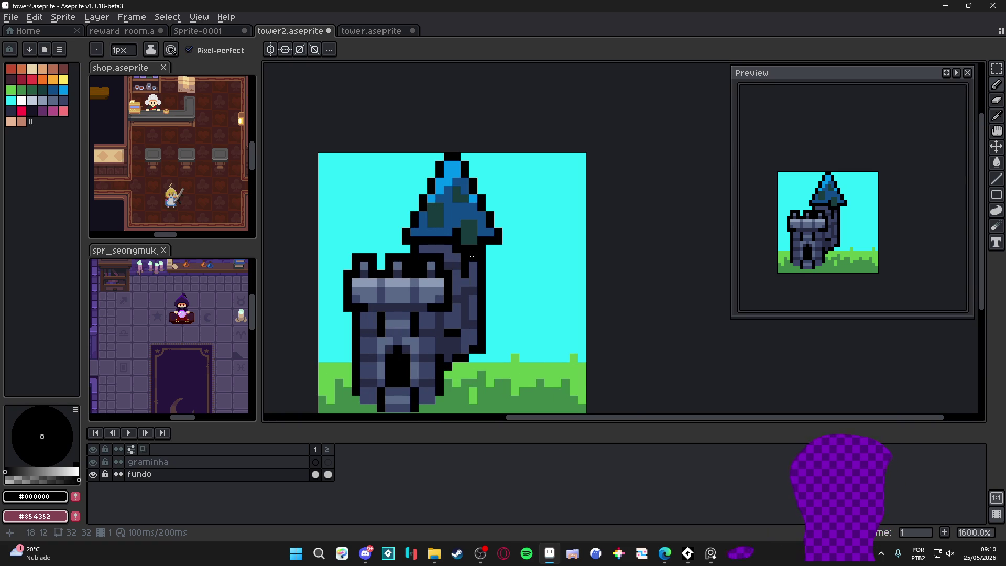
pyautogui.scroll(-2, 471, 256)
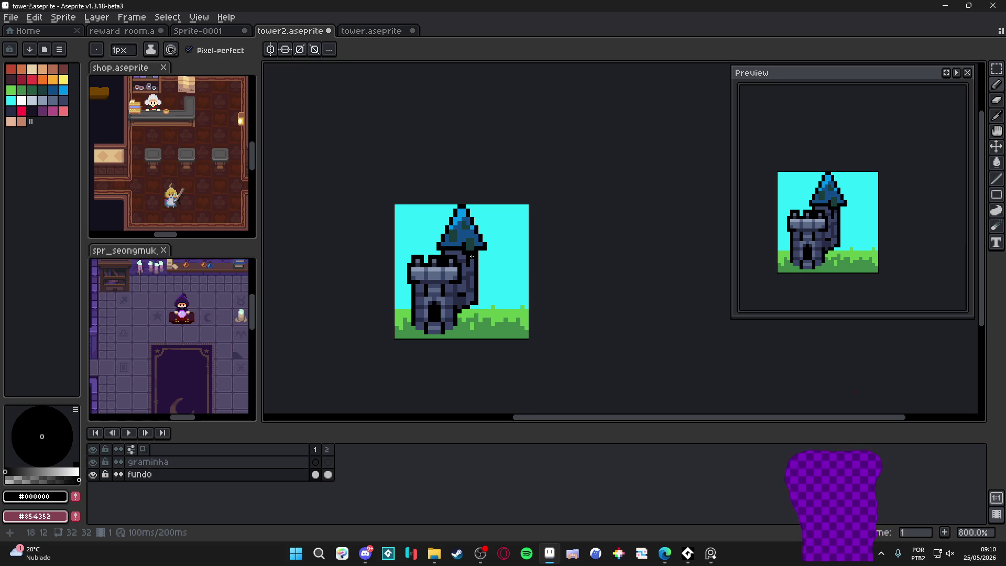
# Close tower2 and tower with Don't Save, then switch to the reward room.aseprite tab.
pyautogui.click(329, 31)
pyautogui.click(513, 299)
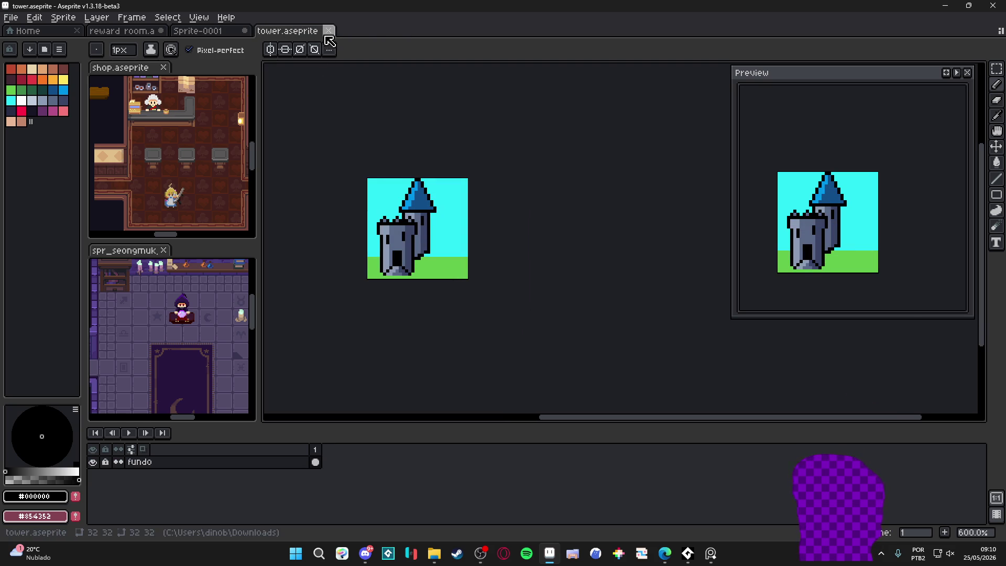
pyautogui.click(329, 30)
pyautogui.click(512, 302)
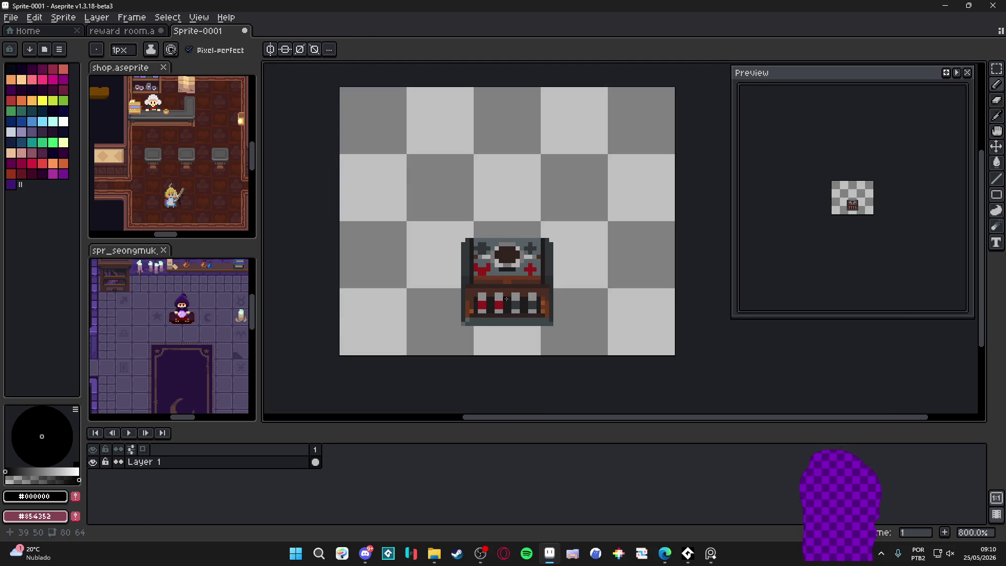
pyautogui.click(122, 31)
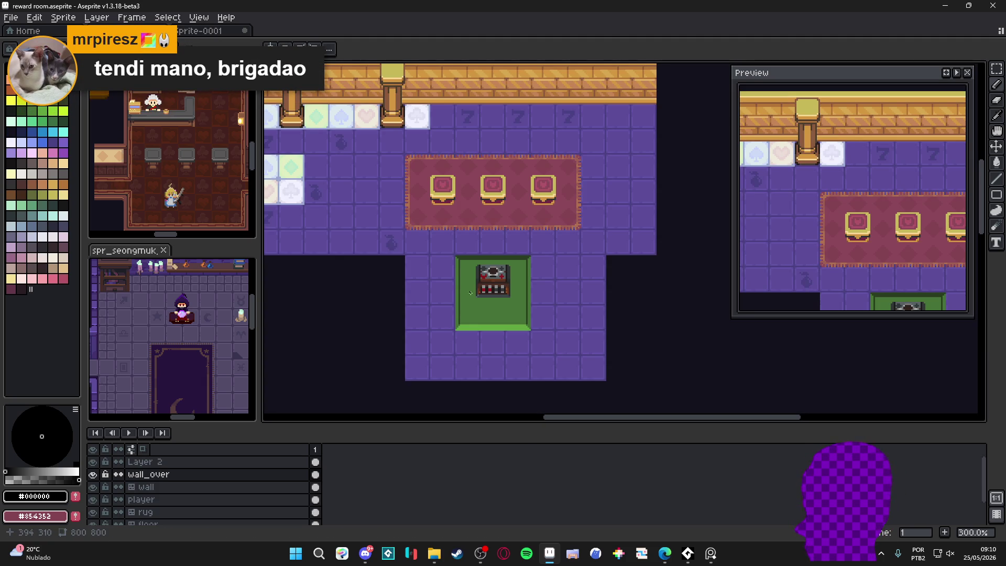
pyautogui.scroll(2, 460, 331)
# Hide the grid and line the mat's inner sides with dark green #293f21 and mid green #477238.
pyautogui.scroll(1, 464, 333)
pyautogui.keyDown('alt'); pyautogui.click(464, 330); pyautogui.keyUp('alt')
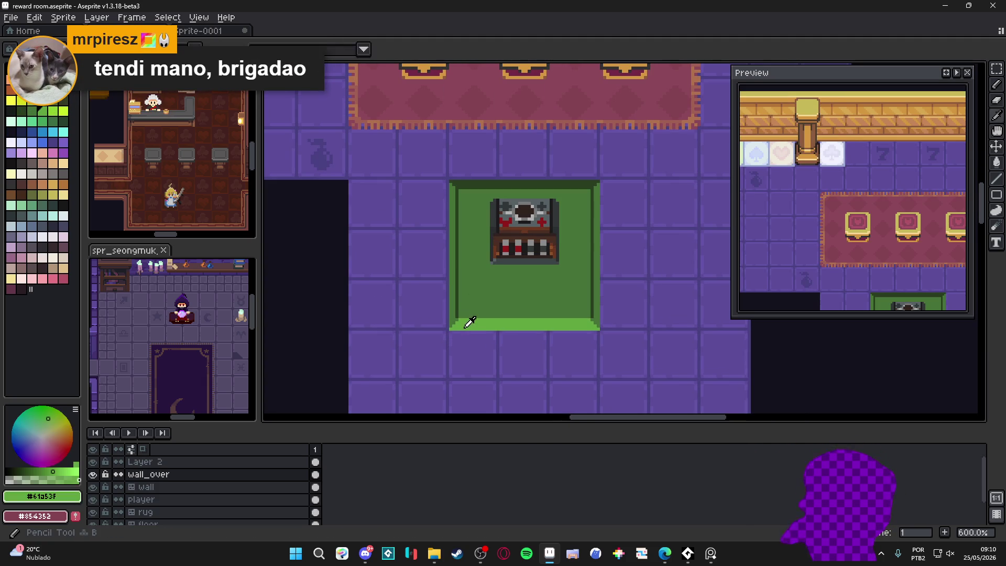
pyautogui.hotkey('ctrl', "'")
pyautogui.moveTo(464, 329); pyautogui.dragTo(442, 341)
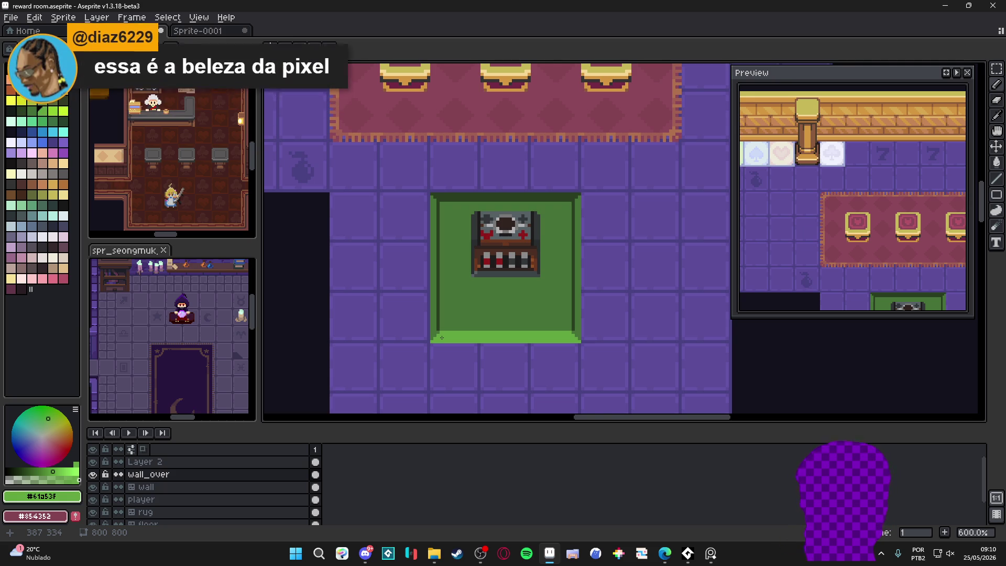
pyautogui.scroll(3, 571, 335)
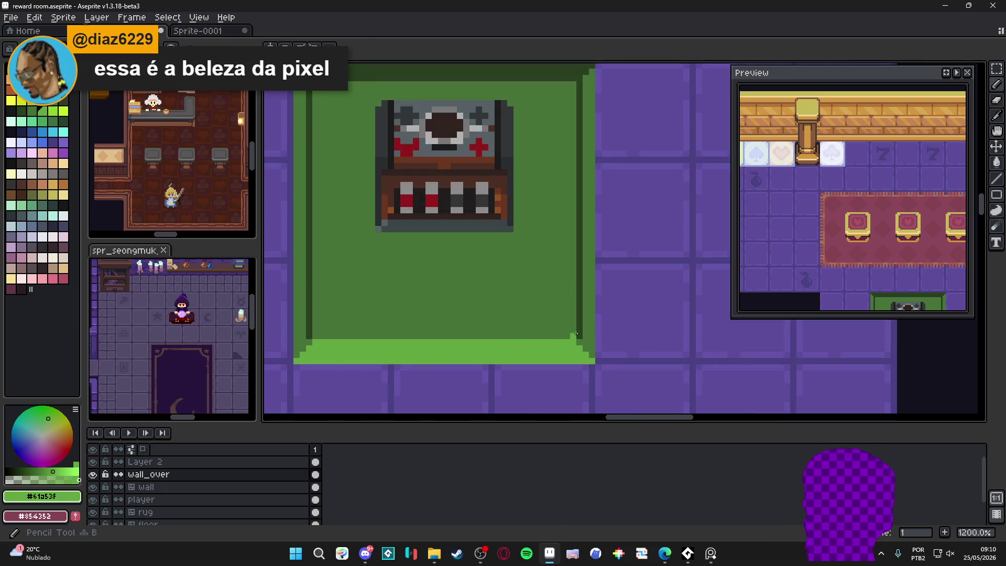
pyautogui.keyDown('alt'); pyautogui.click(572, 336); pyautogui.keyUp('alt')
pyautogui.scroll(2, 572, 336)
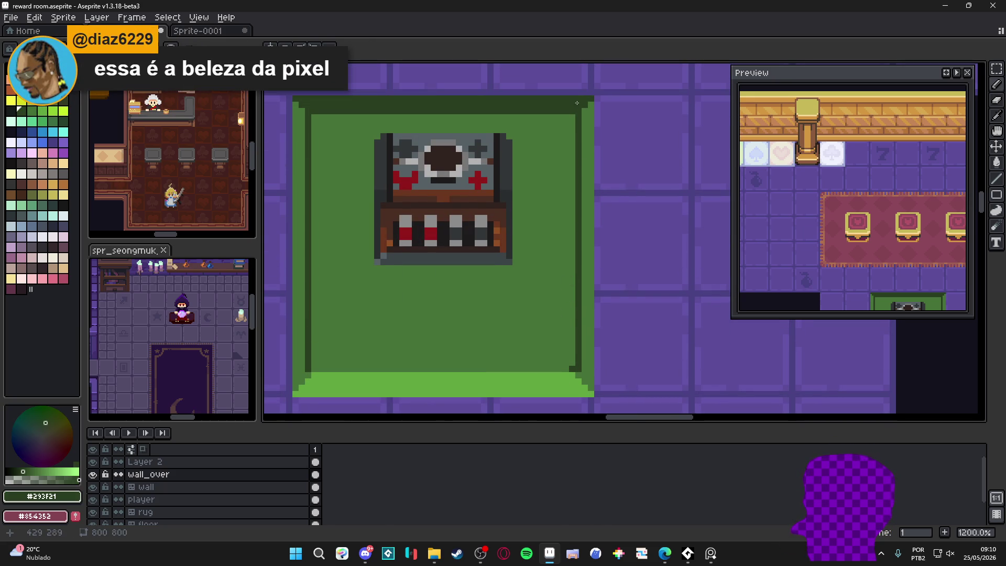
pyautogui.moveTo(572, 366); pyautogui.dragTo(571, 113)
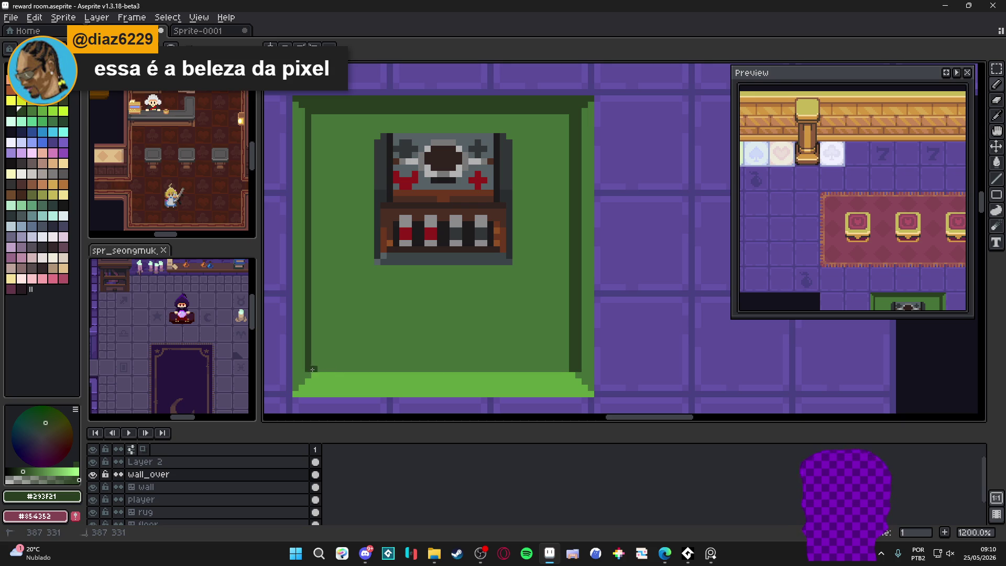
pyautogui.moveTo(314, 366)
pyautogui.mouseDown()
pyautogui.moveTo(315, 113)
pyautogui.moveTo(308, 370)
pyautogui.mouseUp()
pyautogui.keyDown('alt'); pyautogui.click(301, 118); pyautogui.keyUp('alt')
pyautogui.moveTo(578, 366); pyautogui.dragTo(580, 118)
# Choose a darker palette colour and draw a line across the mat's top band.
pyautogui.scroll(-3, 524, 225)
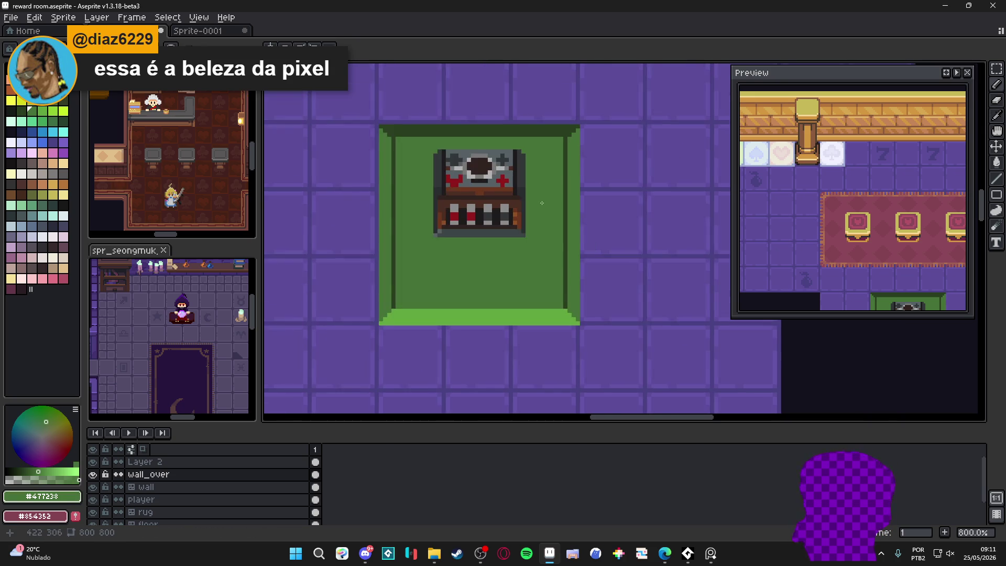
pyautogui.scroll(-3, 529, 222)
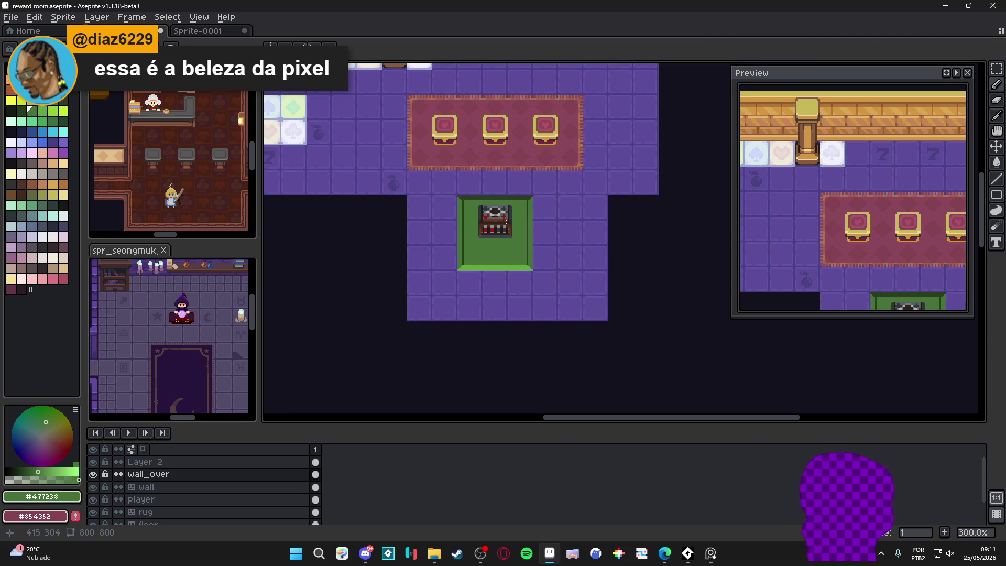
pyautogui.scroll(4, 519, 233)
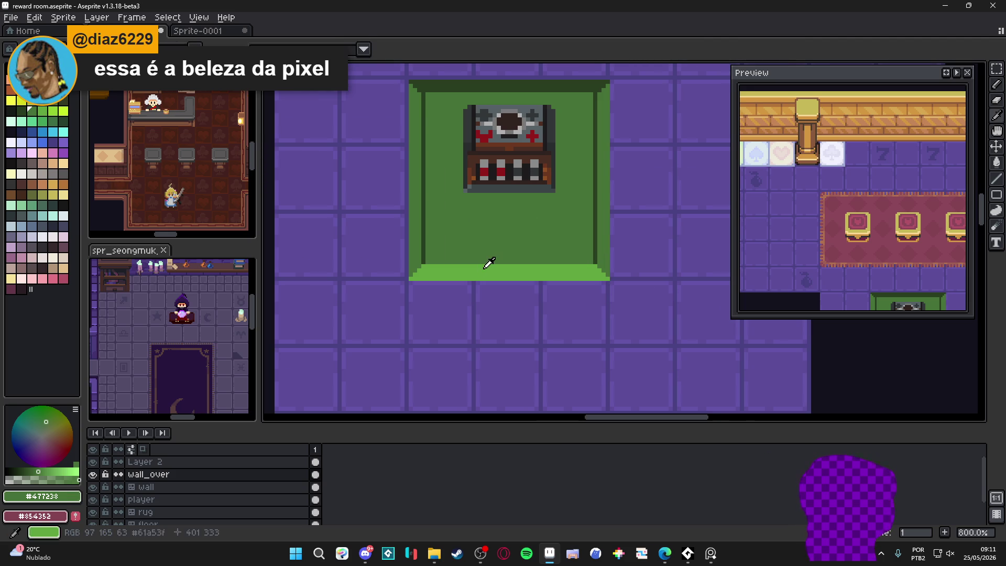
pyautogui.keyDown('alt'); pyautogui.click(482, 268); pyautogui.keyUp('alt')
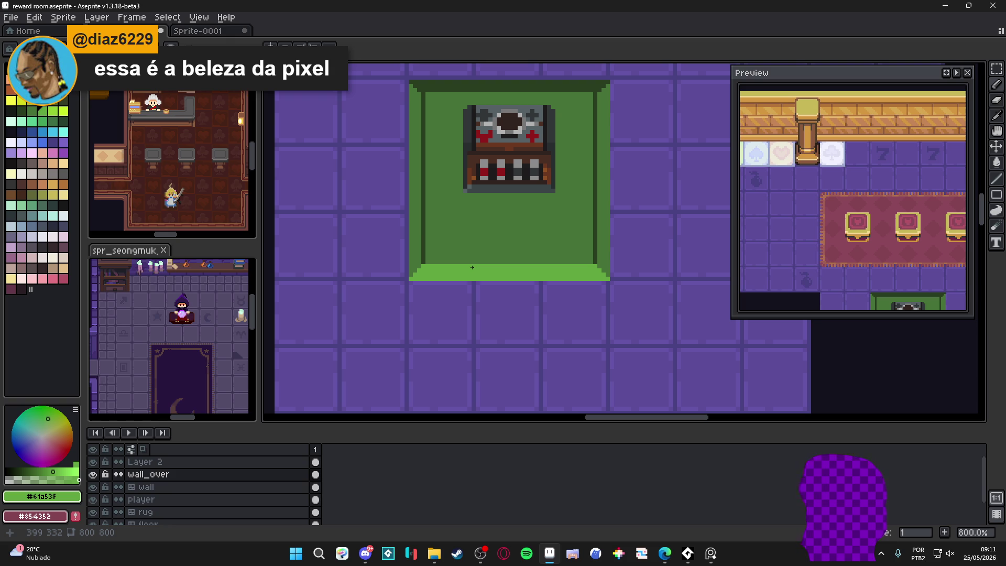
pyautogui.scroll(-2, 472, 267)
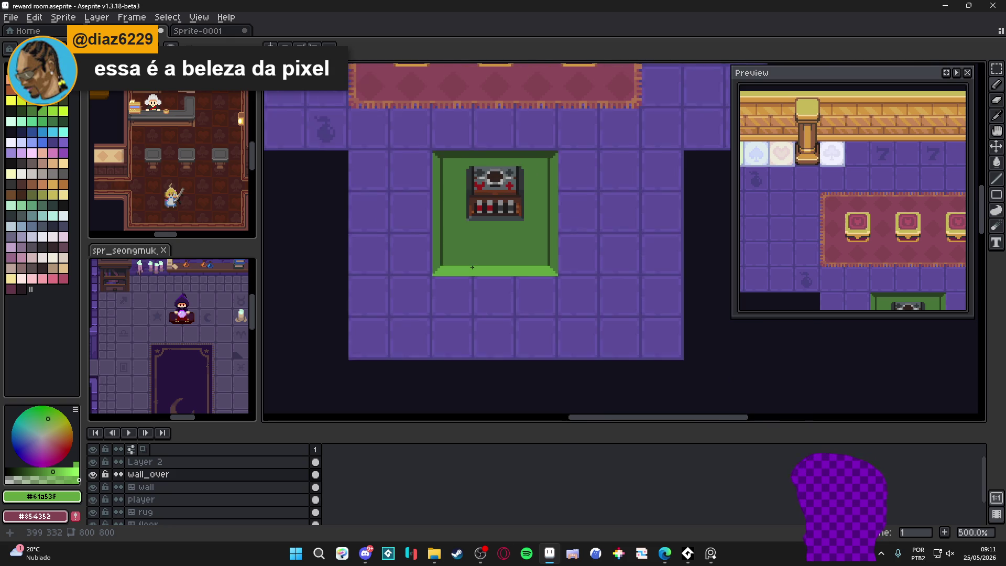
pyautogui.scroll(2, 437, 207)
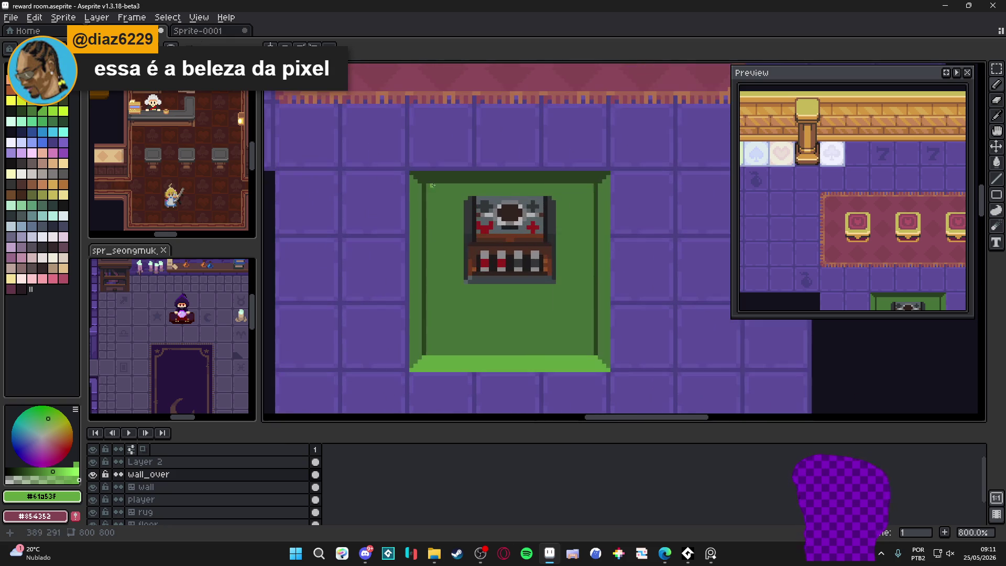
pyautogui.keyDown('alt'); pyautogui.click(422, 220); pyautogui.keyUp('alt')
pyautogui.click(15, 114)
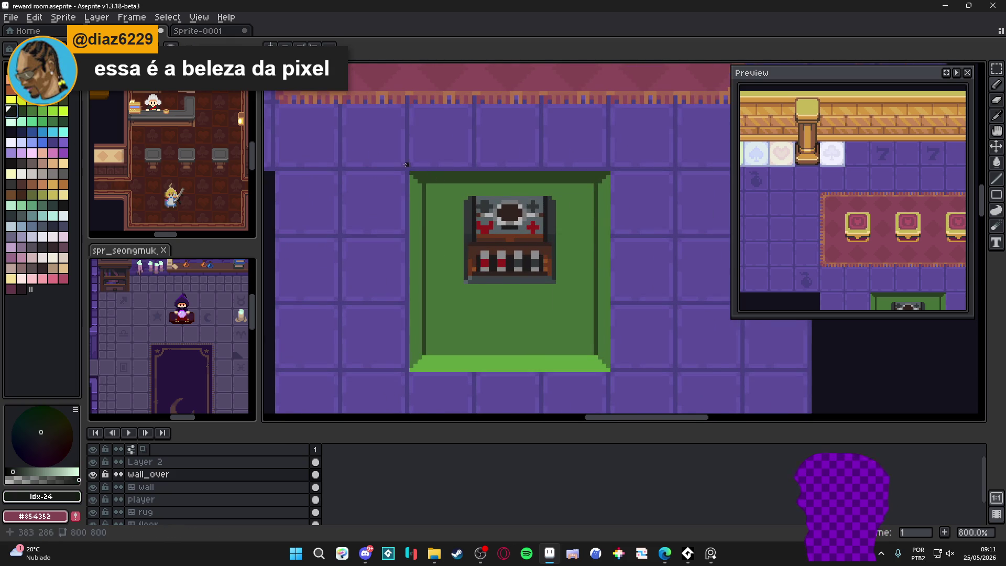
pyautogui.scroll(2, 434, 183)
pyautogui.keyDown('shift'); pyautogui.click(705, 189); pyautogui.keyUp('shift')
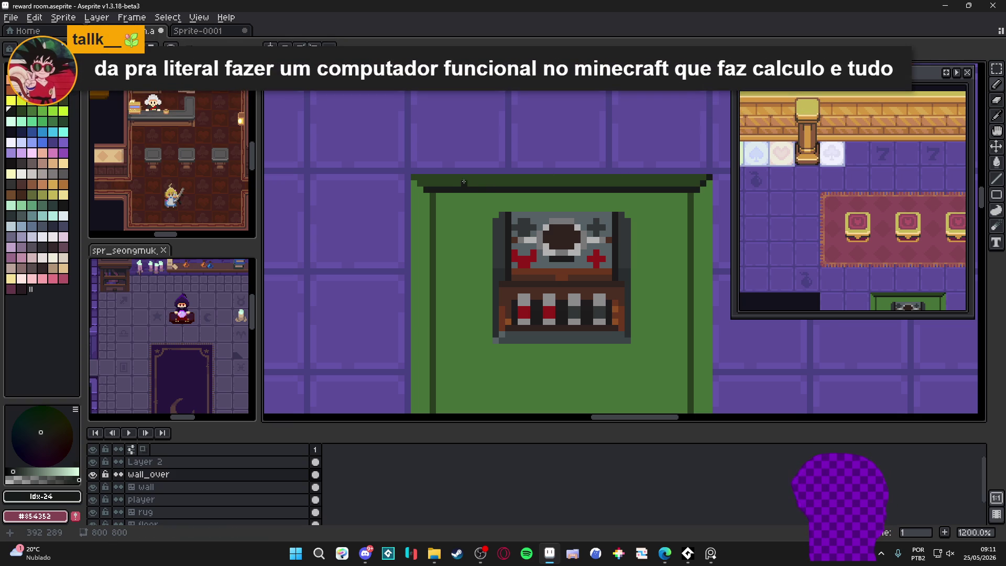
pyautogui.scroll(-3, 455, 183)
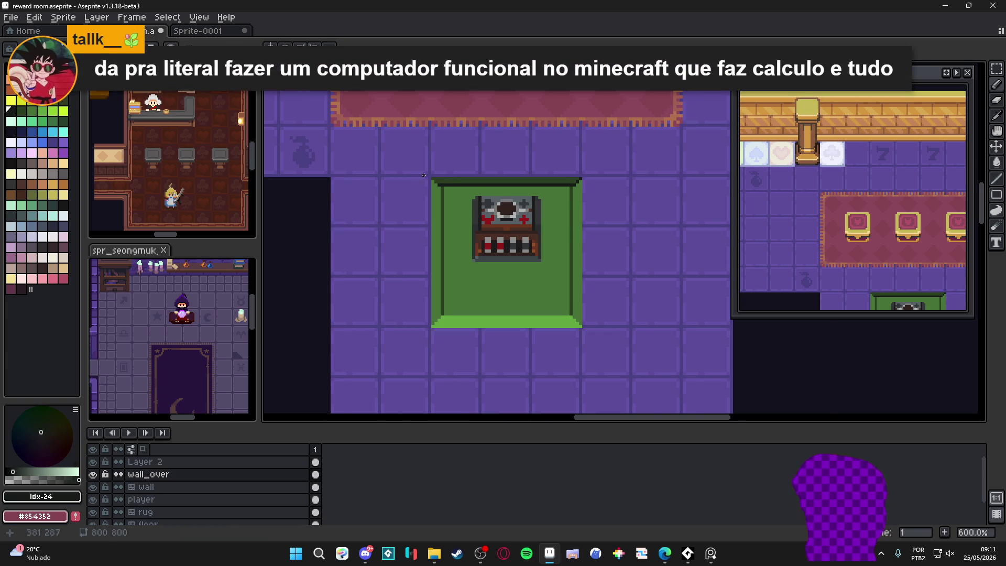
pyautogui.scroll(4, 424, 175)
# Bucket-fill the mat's top border row darker, then darken its left and right edge columns with #293F21.
pyautogui.press('g')
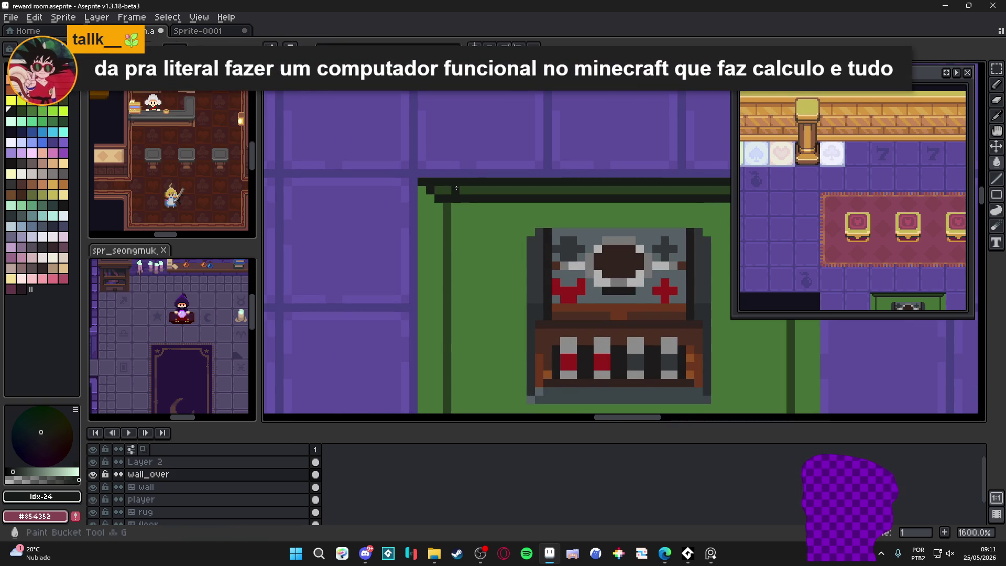
pyautogui.click(456, 187)
pyautogui.scroll(-4, 456, 187)
pyautogui.press('b')
pyautogui.scroll(3, 434, 190)
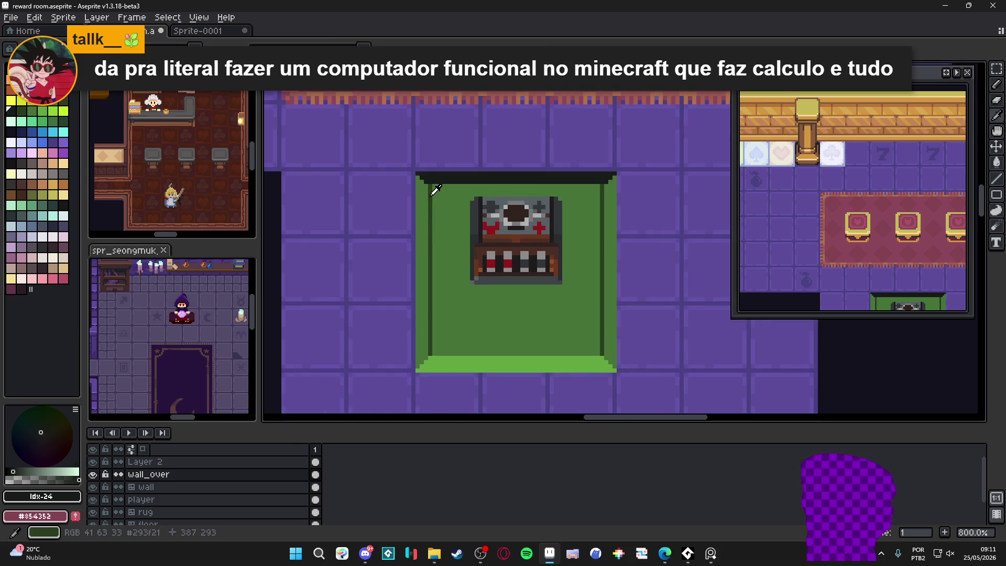
pyautogui.keyDown('alt'); pyautogui.click(430, 192); pyautogui.keyUp('alt')
pyautogui.moveTo(422, 178); pyautogui.dragTo(422, 366)
pyautogui.moveTo(609, 178); pyautogui.dragTo(608, 367)
pyautogui.scroll(-3, 543, 223)
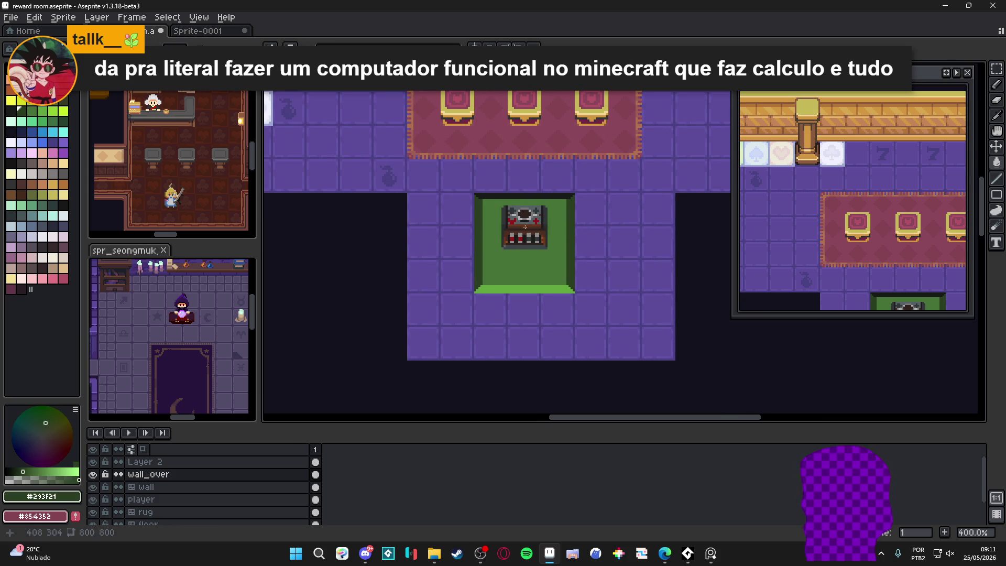
pyautogui.scroll(-1, 533, 232)
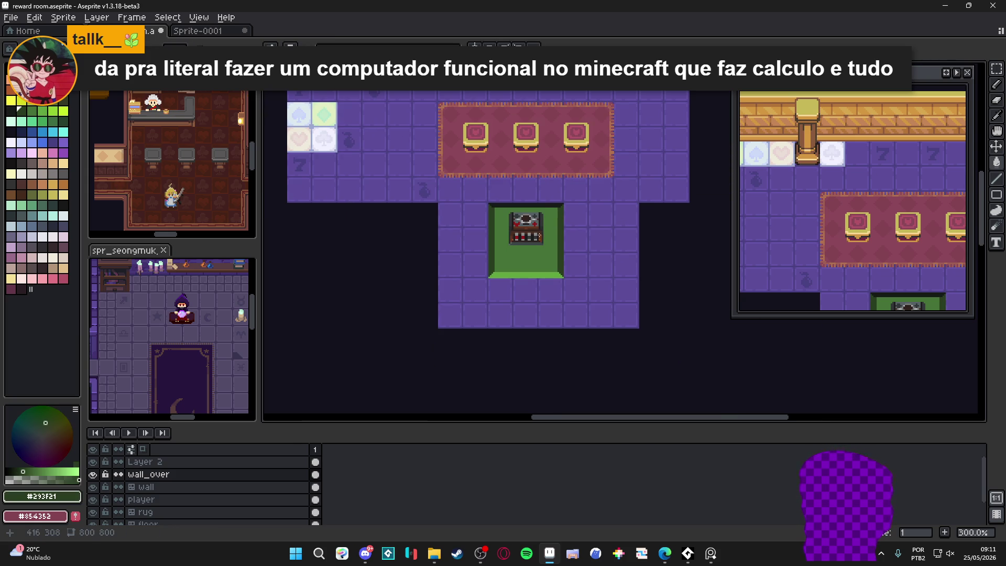
pyautogui.scroll(4, 543, 248)
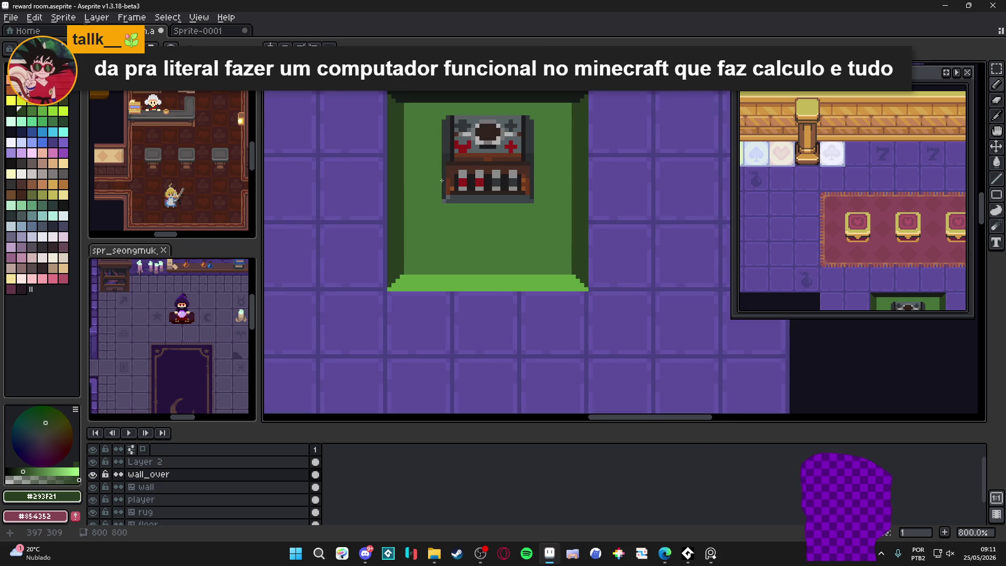
pyautogui.scroll(-5, 440, 175)
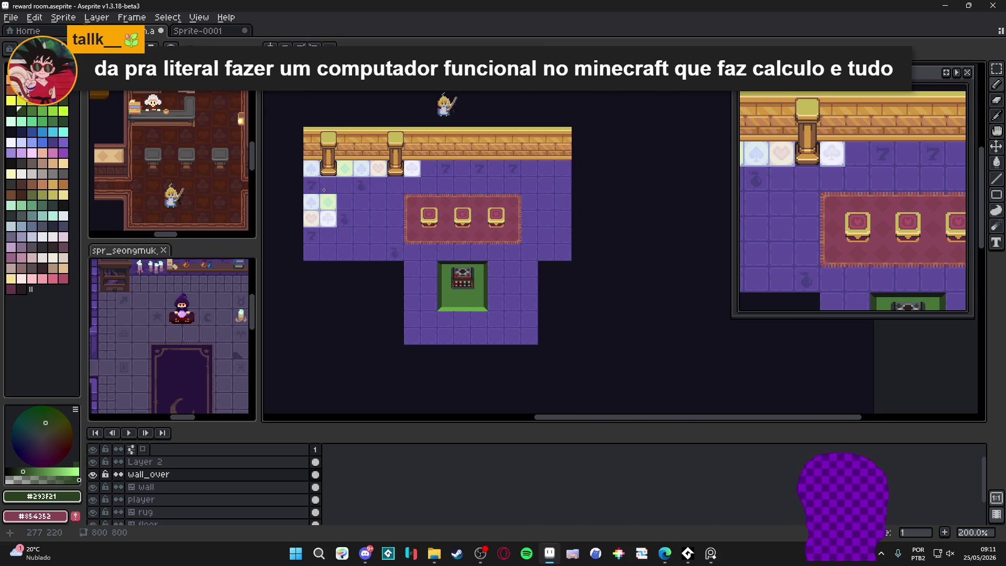
# Pan and zoom around the reward room canvas, ending over the shop sprite's editor.
pyautogui.moveTo(449, 263); pyautogui.dragTo(432, 190)
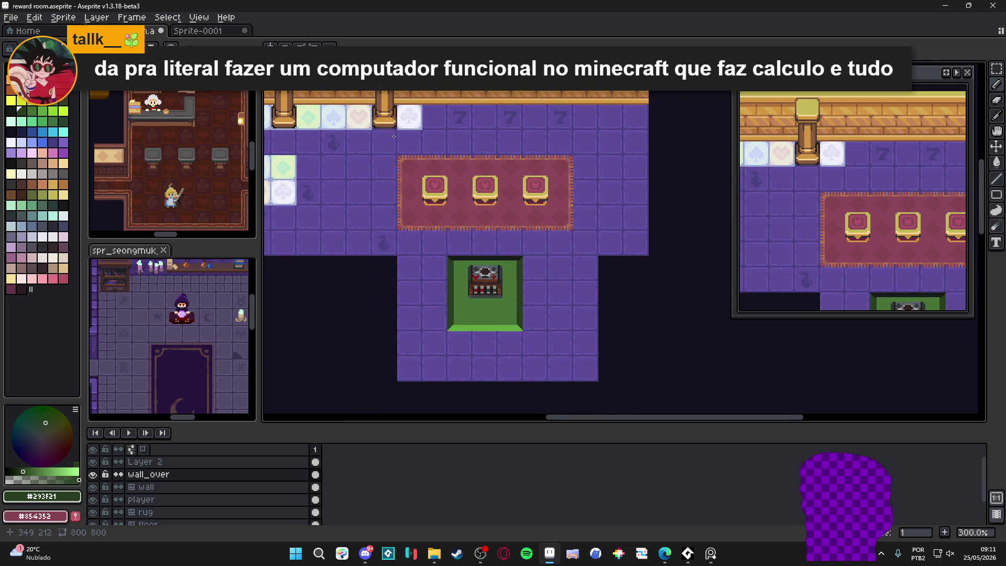
pyautogui.scroll(1, 393, 136)
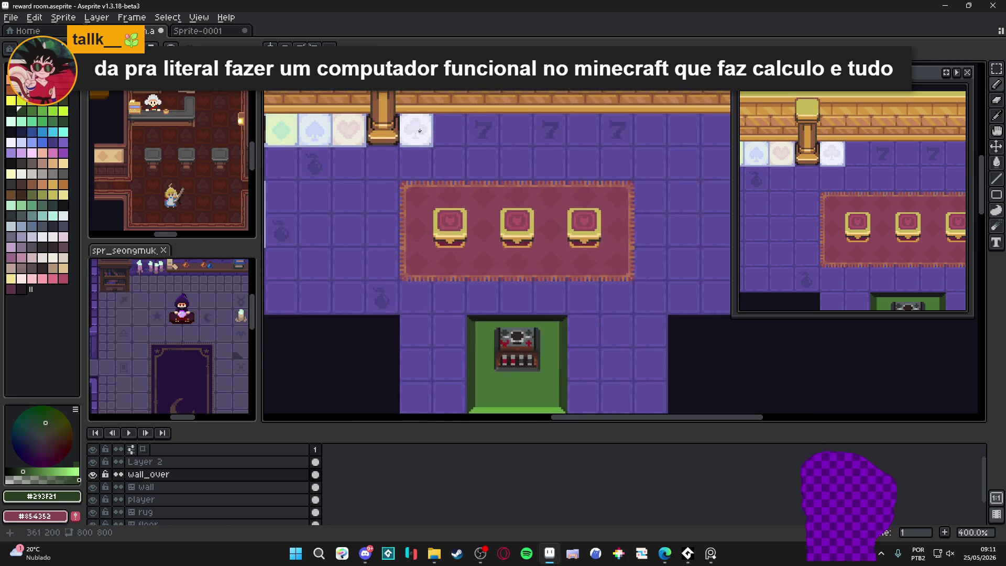
pyautogui.scroll(1, 419, 131)
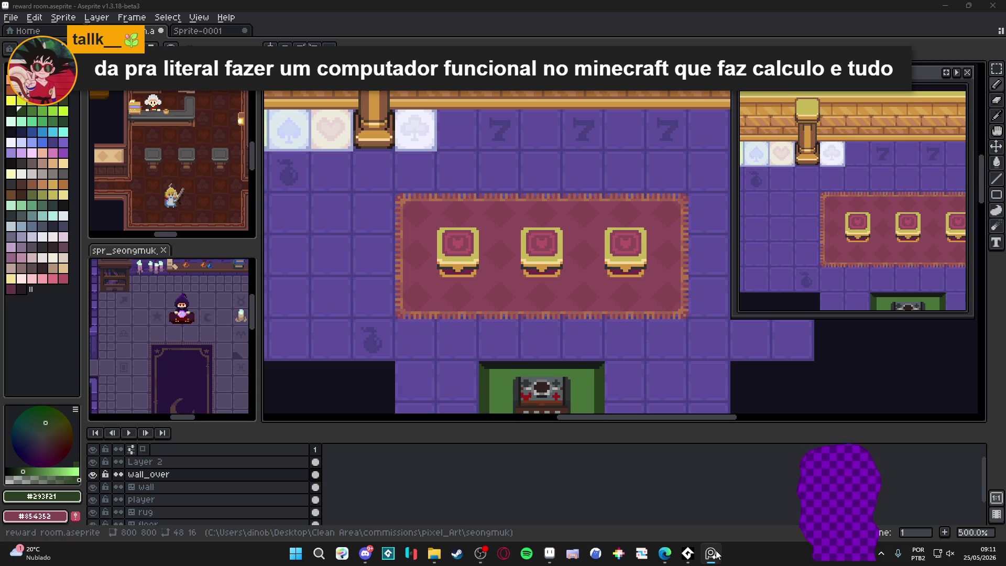
pyautogui.scroll(1, 475, 247)
pyautogui.scroll(-1, 516, 304)
pyautogui.scroll(-1, 476, 245)
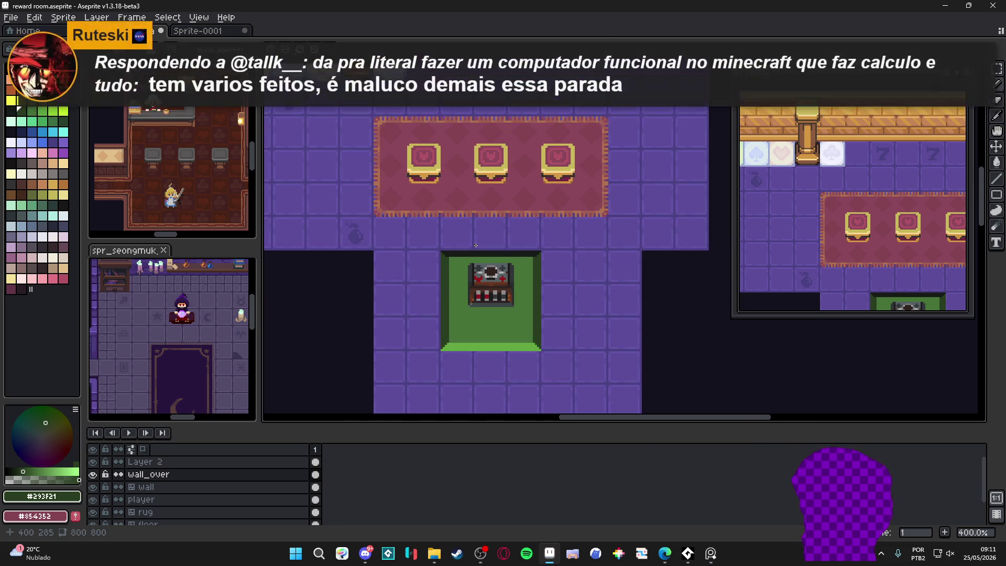
pyautogui.scroll(-1, 476, 245)
pyautogui.hscroll(-2, 428, 145)
pyautogui.scroll(-1, 429, 145)
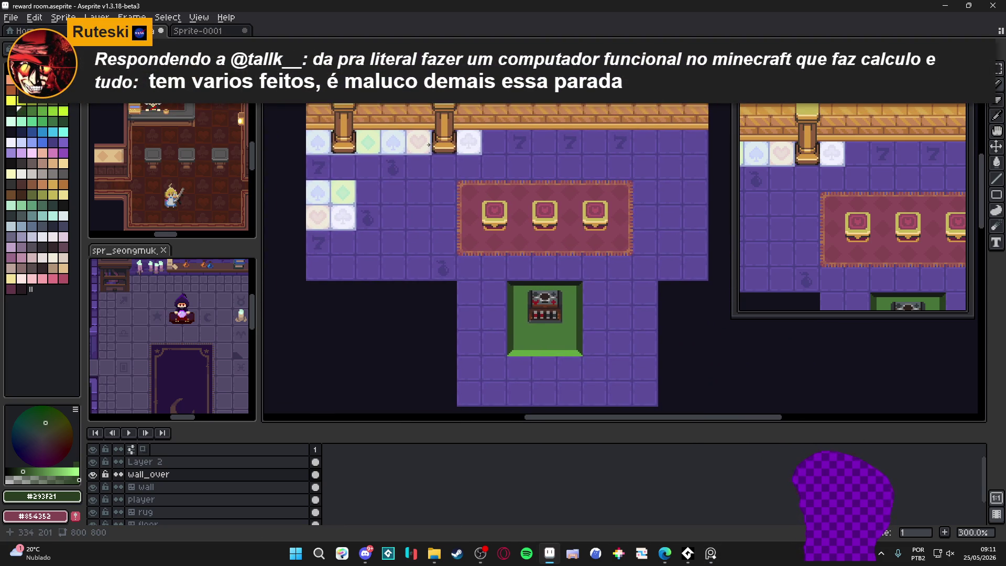
pyautogui.hscroll(2, 428, 145)
pyautogui.scroll(-2, 394, 142)
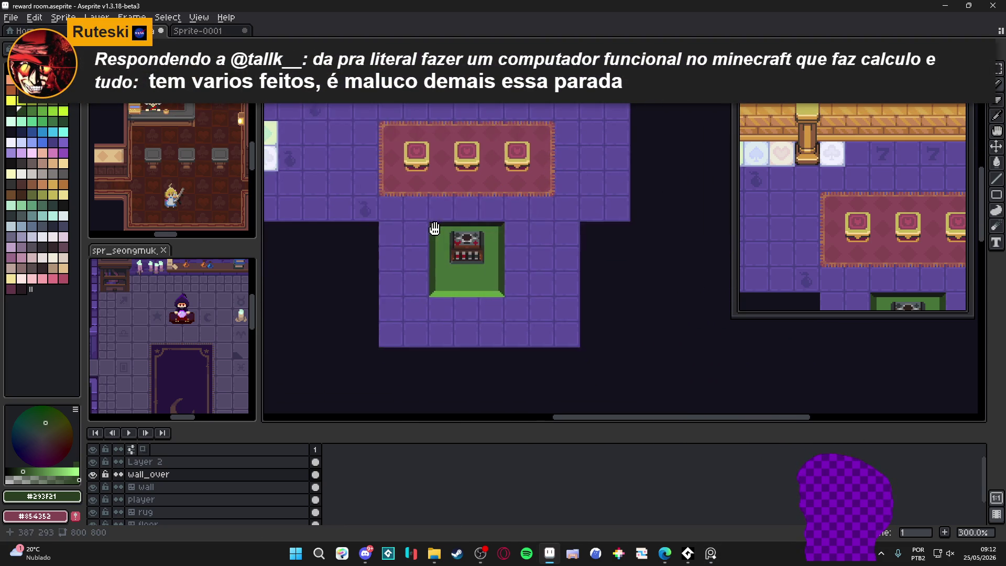
pyautogui.hscroll(1, 394, 142)
pyautogui.scroll(3, 145, 113)
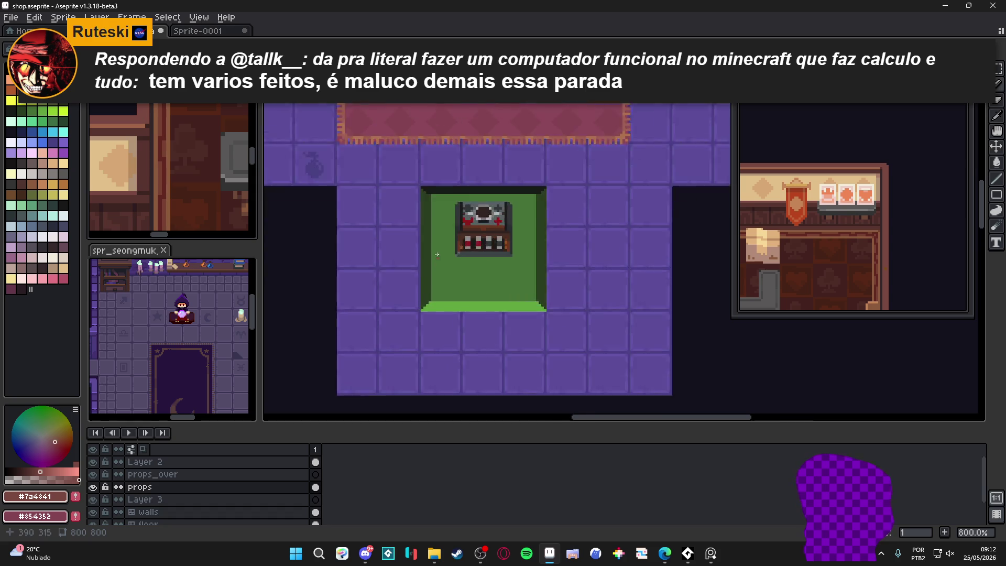
pyautogui.scroll(5, 443, 233)
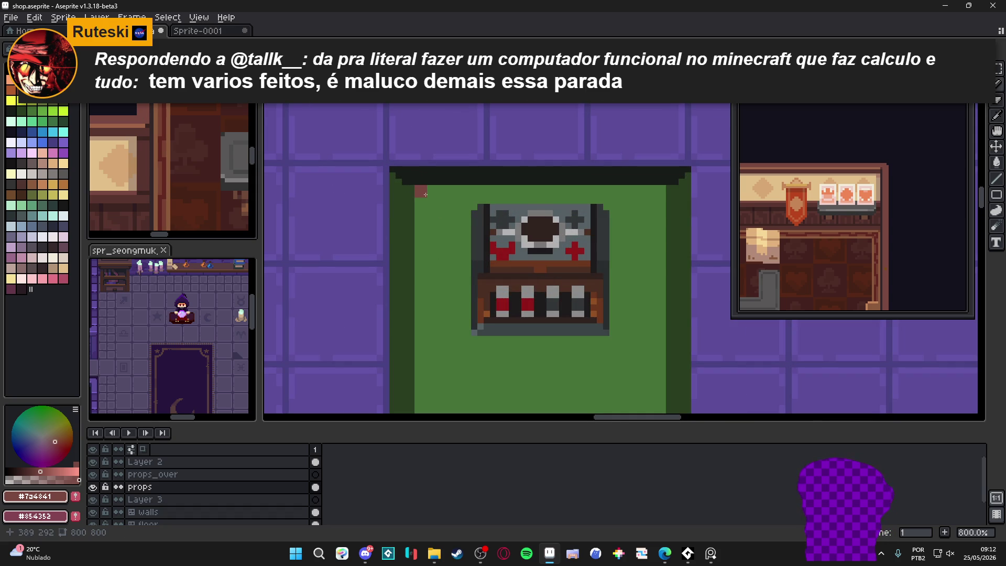
pyautogui.scroll(-3, 432, 150)
# Centre the mirror axis on the mat and pencil a mirrored red-brown border along its top, sides and bottom.
pyautogui.click(452, 154)
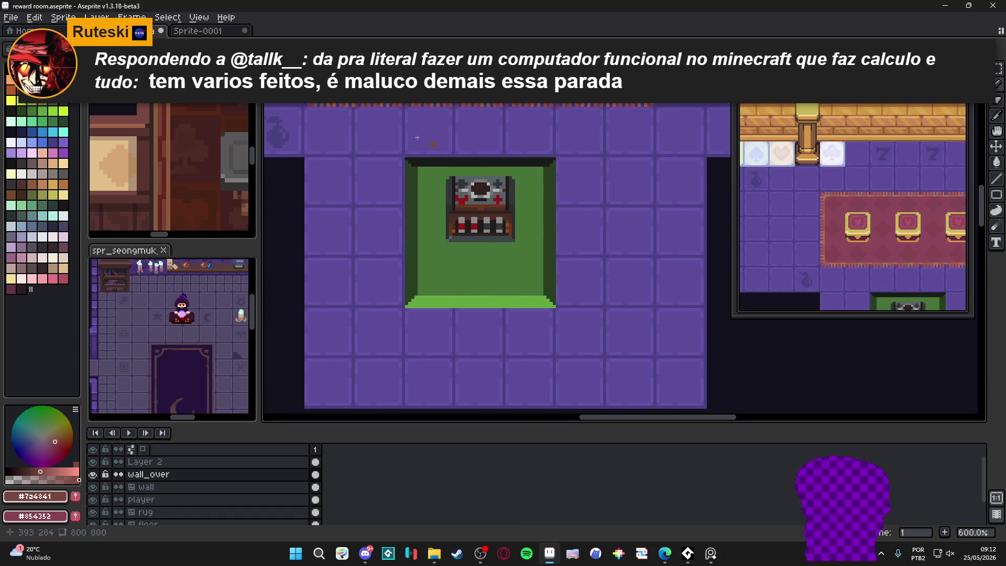
pyautogui.moveTo(532, 78); pyautogui.dragTo(482, 78)
pyautogui.scroll(3, 416, 175)
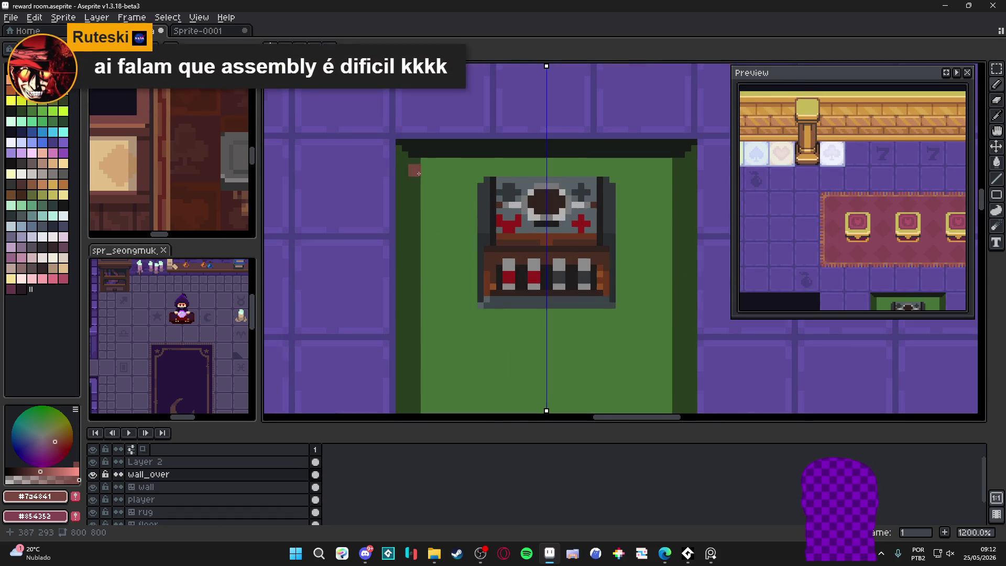
pyautogui.keyDown('shift'); pyautogui.click(457, 169); pyautogui.keyUp('shift')
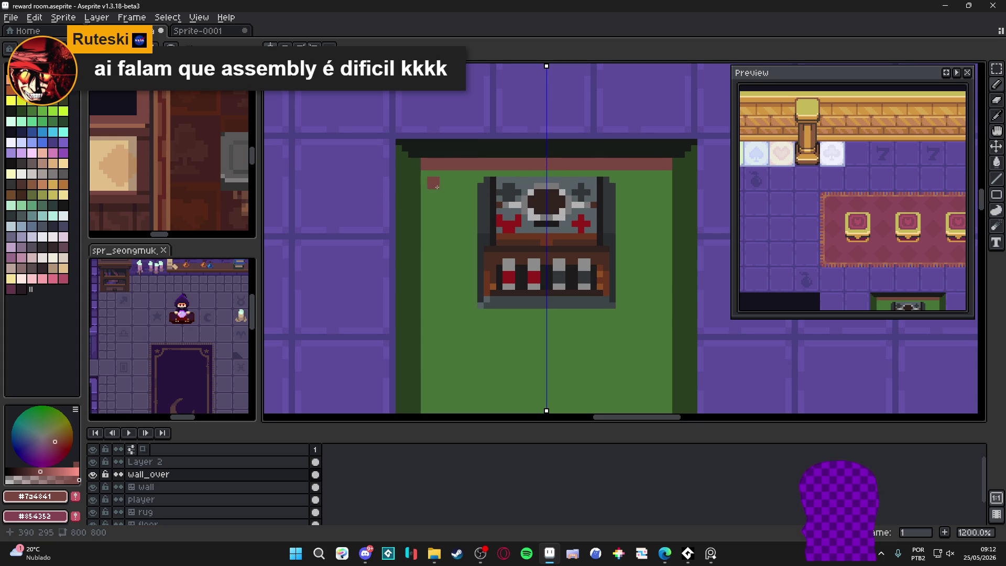
pyautogui.moveTo(440, 252); pyautogui.dragTo(427, 168)
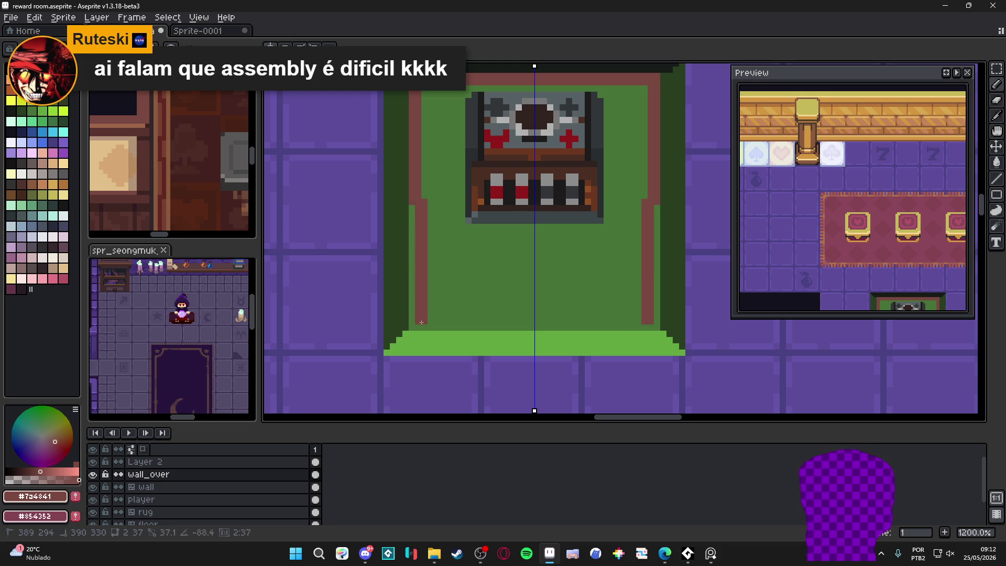
pyautogui.keyDown('shift'); pyautogui.click(414, 325); pyautogui.keyUp('shift')
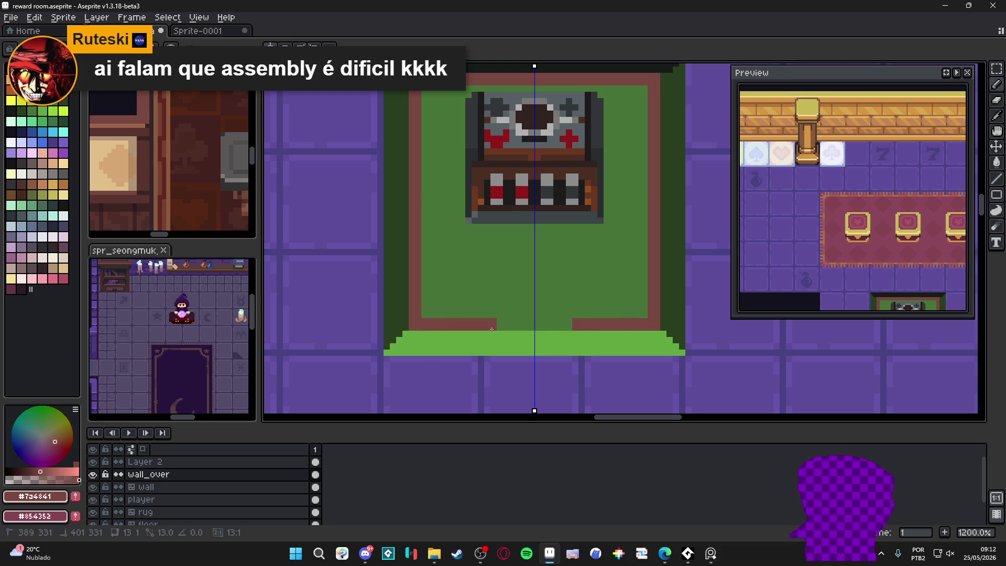
pyautogui.keyDown('shift'); pyautogui.click(487, 327); pyautogui.keyUp('shift')
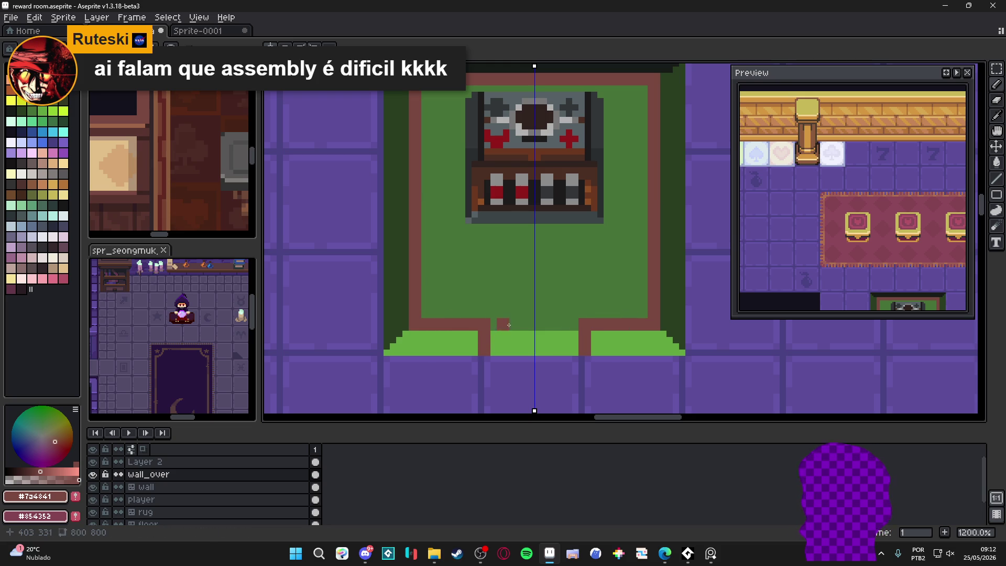
# Repaint the strip between the border's bottom ends in the mat's green.
pyautogui.keyDown('alt'); pyautogui.click(504, 316); pyautogui.keyUp('alt')
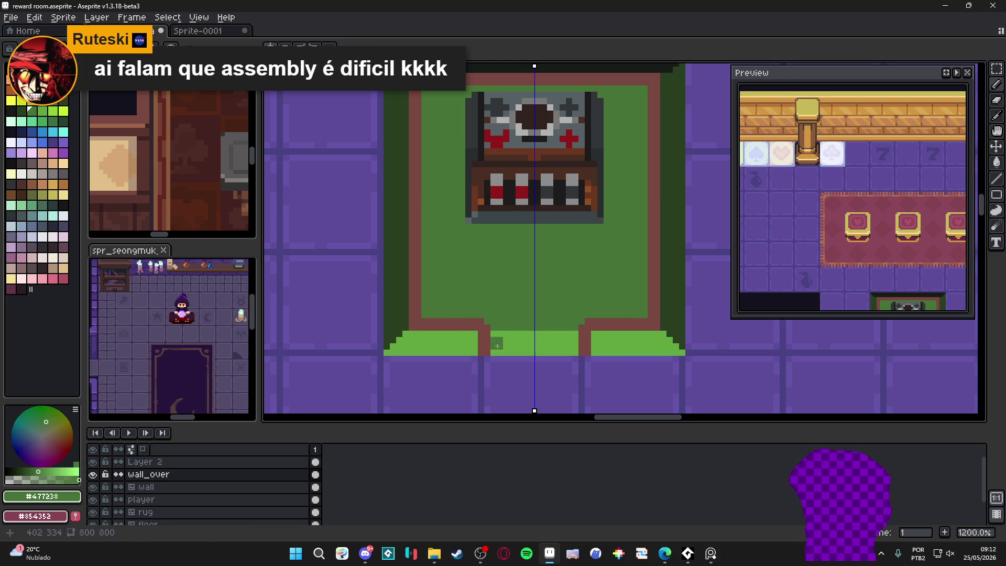
pyautogui.moveTo(498, 342)
pyautogui.mouseDown()
pyautogui.moveTo(560, 338)
pyautogui.moveTo(570, 348)
pyautogui.moveTo(494, 350)
pyautogui.moveTo(508, 352)
pyautogui.mouseUp()
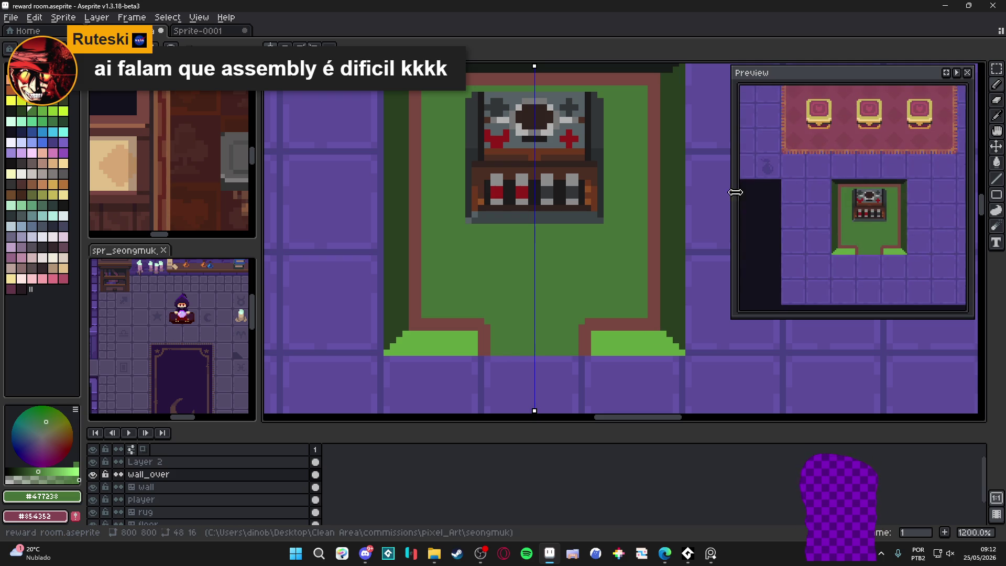
pyautogui.scroll(-1, 515, 279)
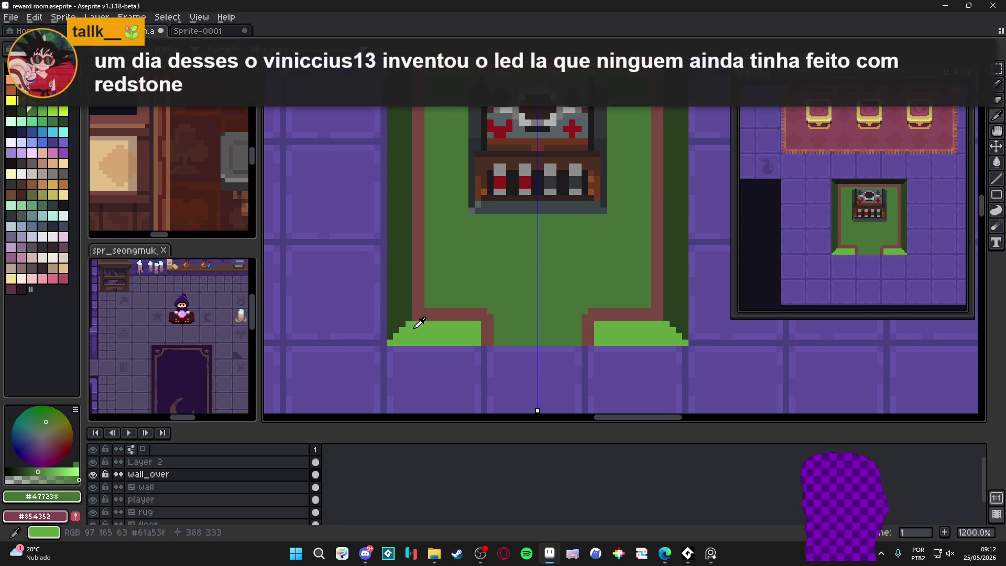
# Paint a mirrored dark-green strip across the border's bottom gap, redrawing it once after an undo.
pyautogui.scroll(-3, 418, 310)
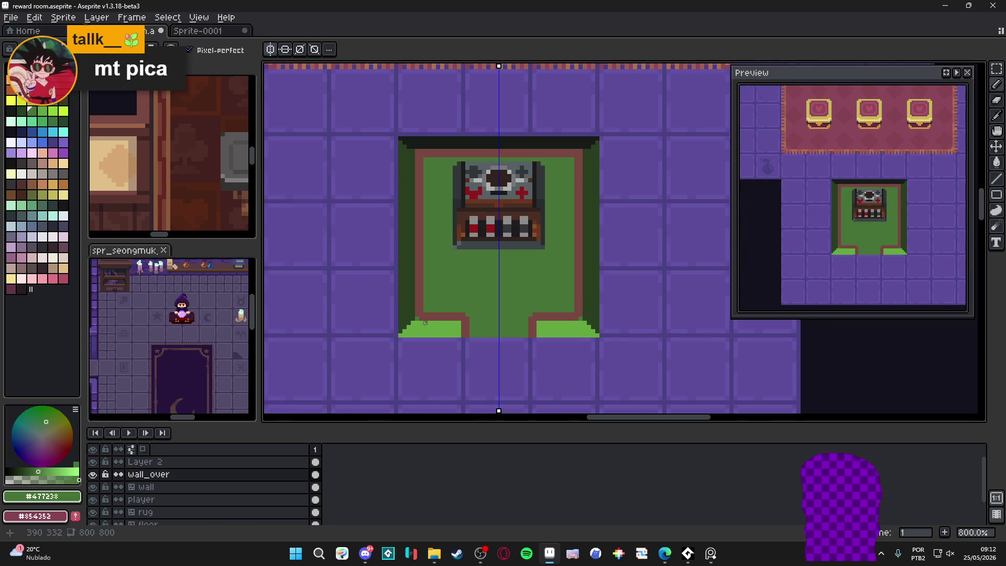
pyautogui.scroll(4, 425, 177)
pyautogui.keyDown('alt'); pyautogui.click(426, 177); pyautogui.keyUp('alt')
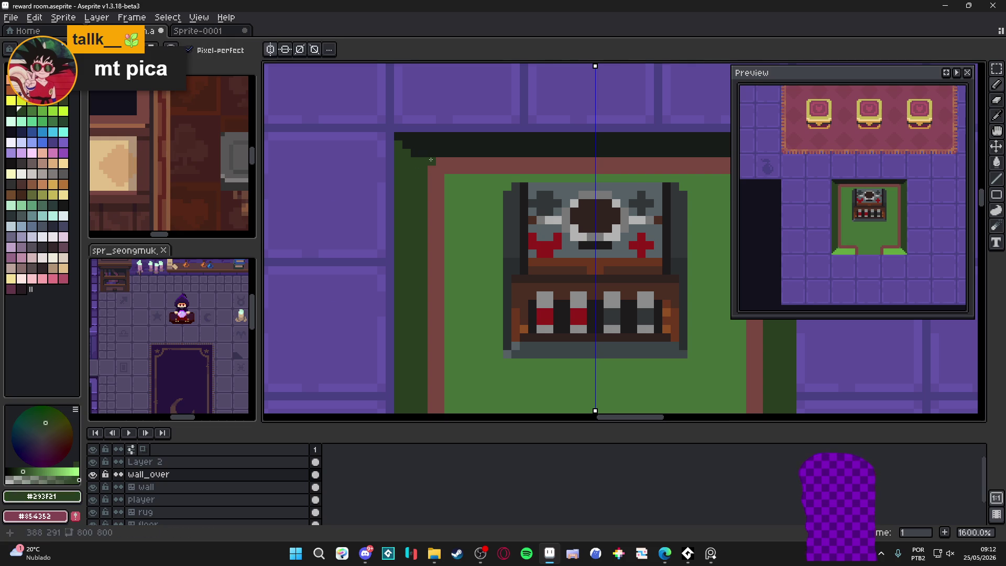
pyautogui.scroll(-3, 429, 169)
pyautogui.scroll(3, 474, 293)
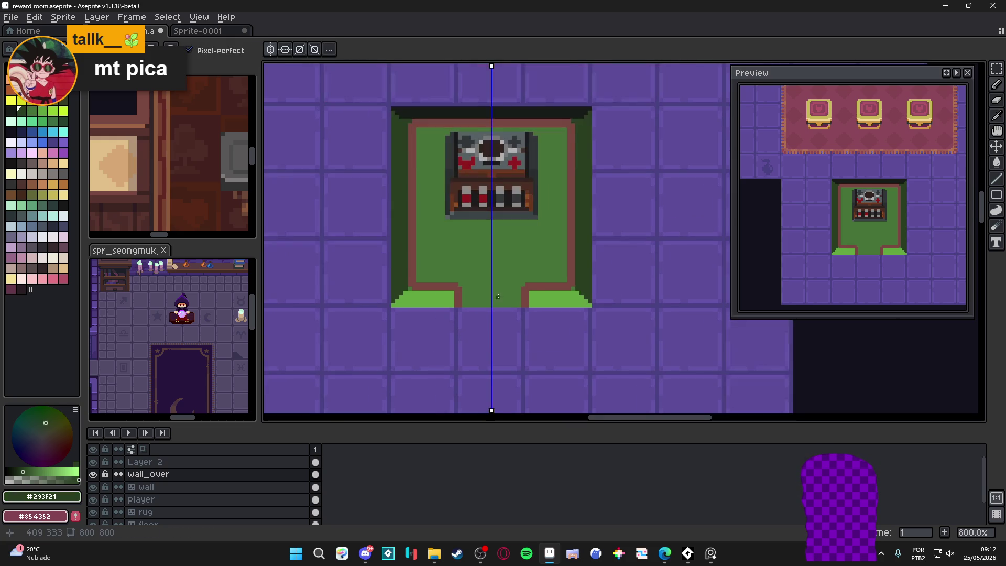
pyautogui.click(467, 303)
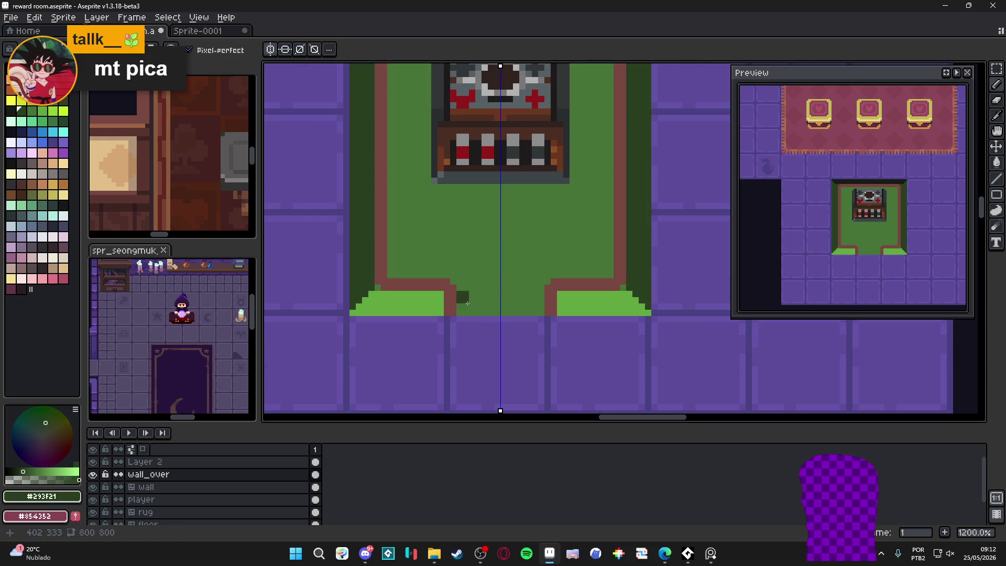
pyautogui.moveTo(467, 304); pyautogui.dragTo(524, 304)
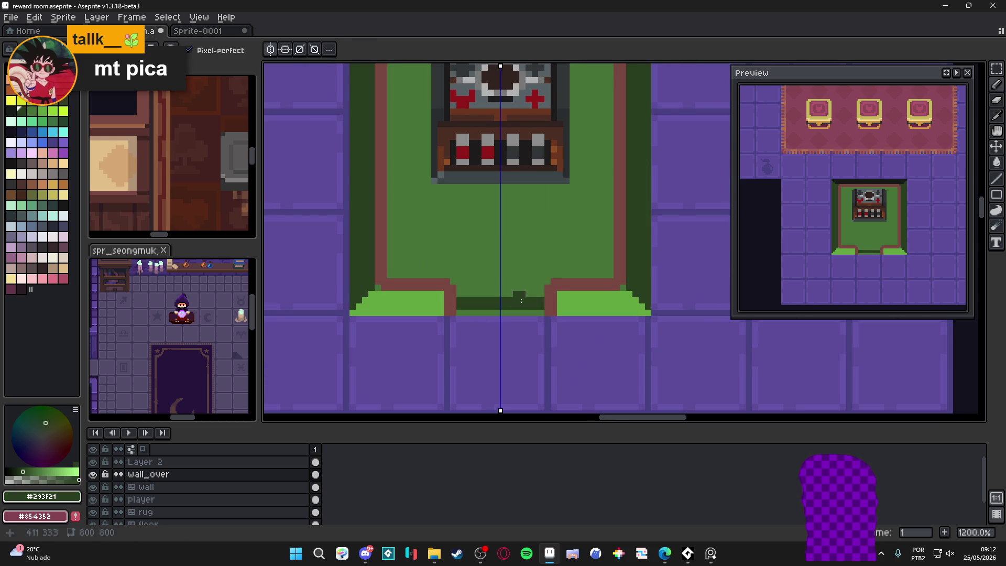
pyautogui.scroll(1, 521, 300)
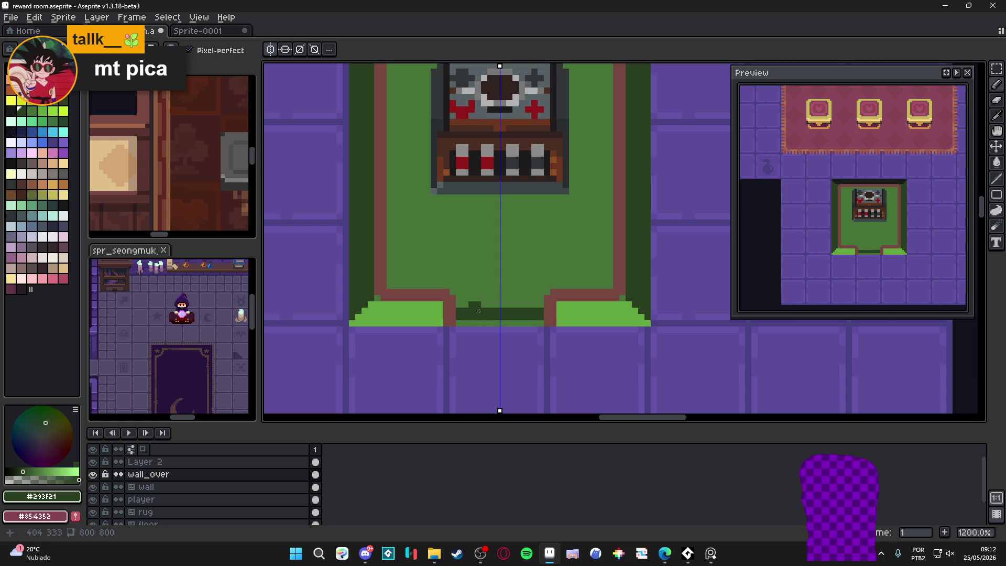
pyautogui.hotkey('ctrl', 'z')
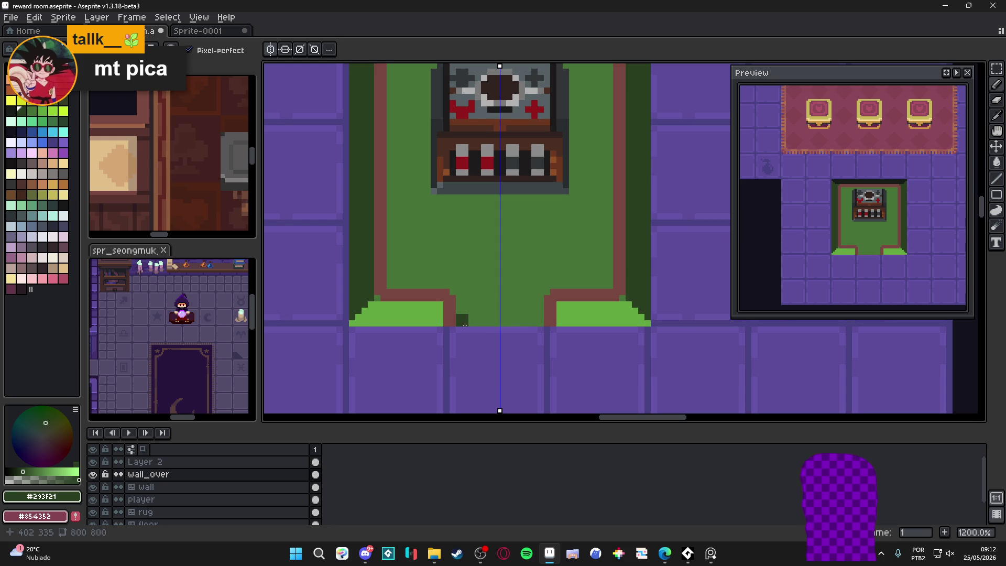
pyautogui.moveTo(464, 325)
pyautogui.mouseDown()
pyautogui.moveTo(542, 299)
pyautogui.moveTo(501, 314)
pyautogui.moveTo(486, 307)
pyautogui.mouseUp()
# Recolour the gap's lower strip mid green, then reselect dark green and show the grid.
pyautogui.keyDown('alt'); pyautogui.click(537, 306); pyautogui.keyUp('alt')
pyautogui.keyDown('alt'); pyautogui.click(477, 298); pyautogui.keyUp('alt')
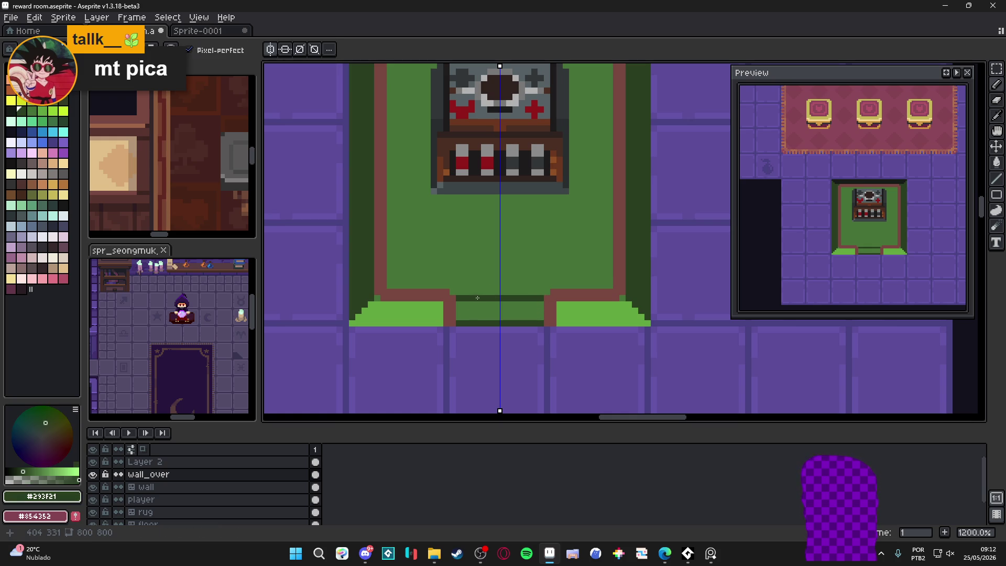
pyautogui.press("ctrl+'")
# Marquee-select the border's bottom ends, shift them outward, and delete leftovers to expose purple notches.
pyautogui.press('v')
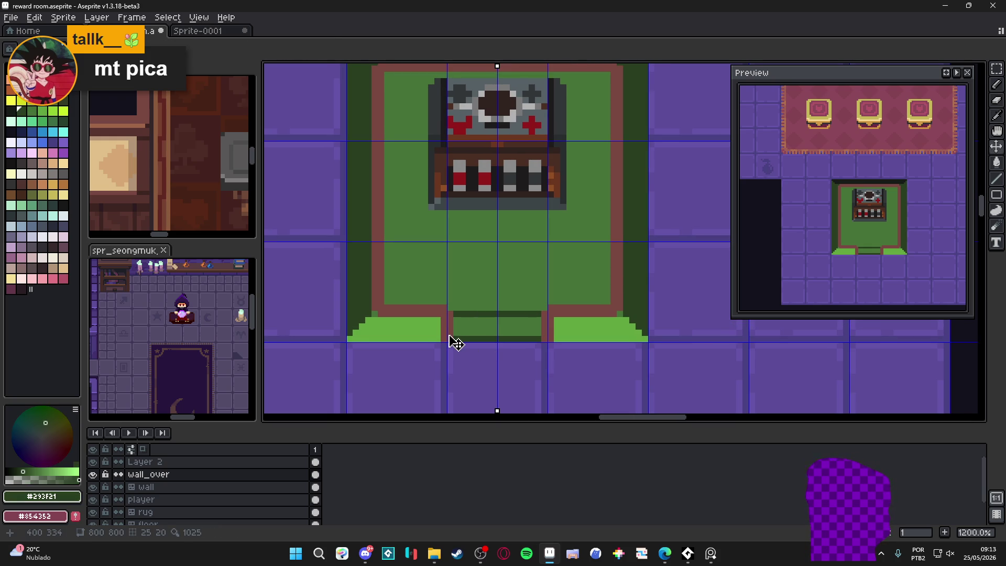
pyautogui.press('m')
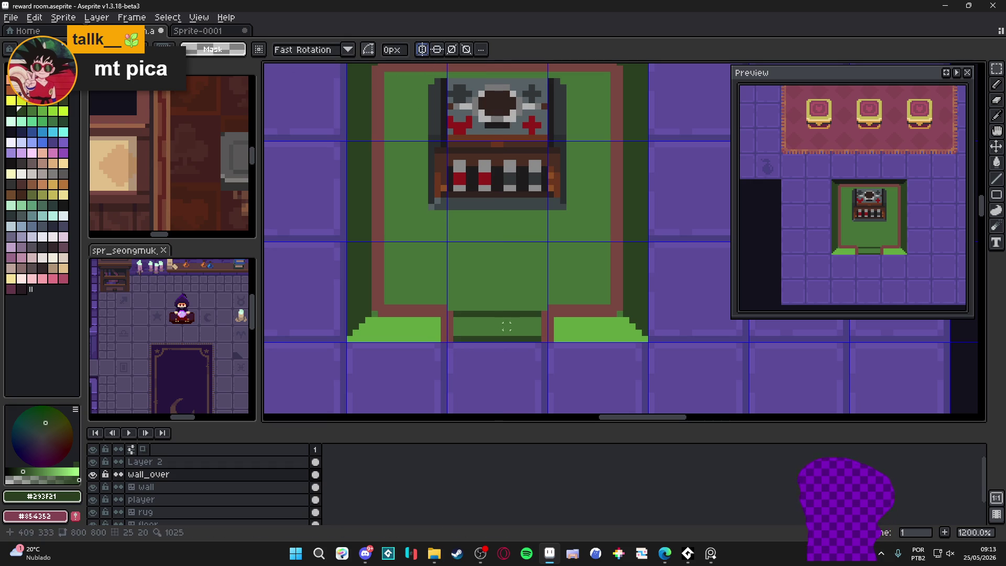
pyautogui.moveTo(449, 337)
pyautogui.mouseDown()
pyautogui.moveTo(428, 334)
pyautogui.moveTo(423, 306)
pyautogui.moveTo(429, 321)
pyautogui.moveTo(412, 324)
pyautogui.mouseUp()
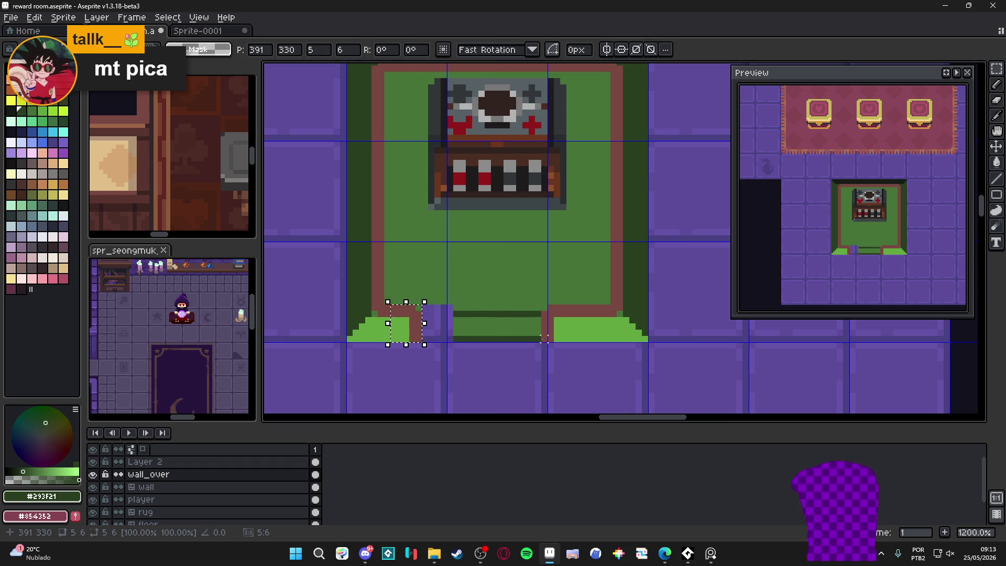
pyautogui.moveTo(543, 338)
pyautogui.mouseDown()
pyautogui.moveTo(556, 312)
pyautogui.moveTo(595, 320)
pyautogui.moveTo(565, 322)
pyautogui.moveTo(594, 331)
pyautogui.mouseUp()
pyautogui.click(556, 308)
pyautogui.press('Delete')
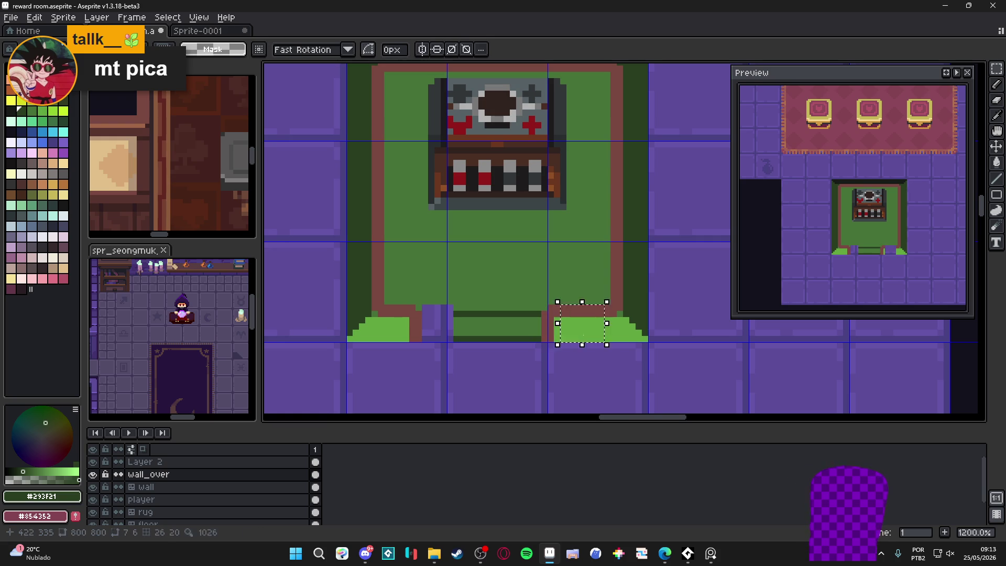
pyautogui.moveTo(543, 306)
pyautogui.mouseDown()
pyautogui.moveTo(573, 340)
pyautogui.moveTo(563, 337)
pyautogui.moveTo(590, 331)
pyautogui.mouseUp()
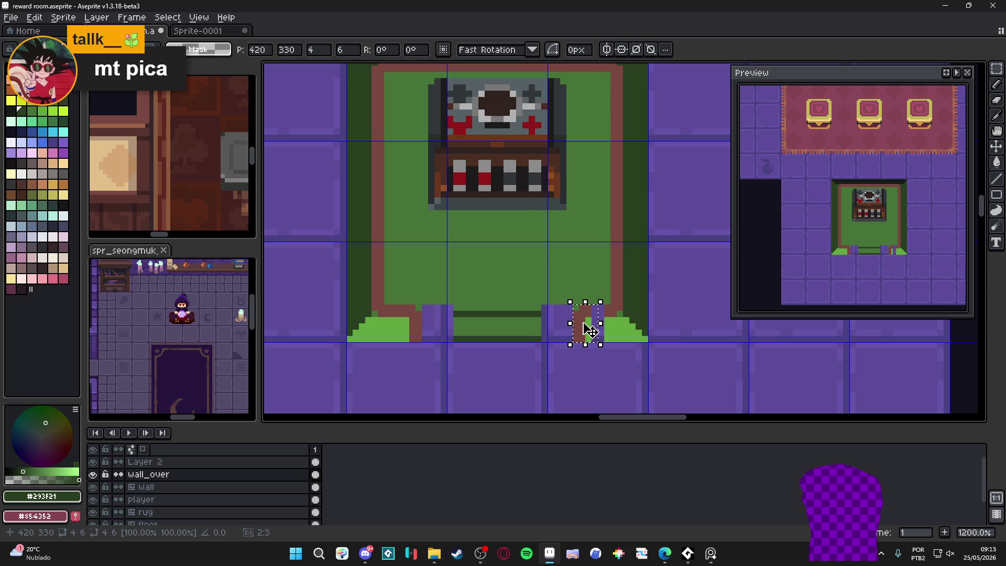
pyautogui.press('Return')
pyautogui.press('b')
pyautogui.scroll(1, 591, 331)
pyautogui.keyDown('alt'); pyautogui.click(596, 330); pyautogui.keyUp('alt')
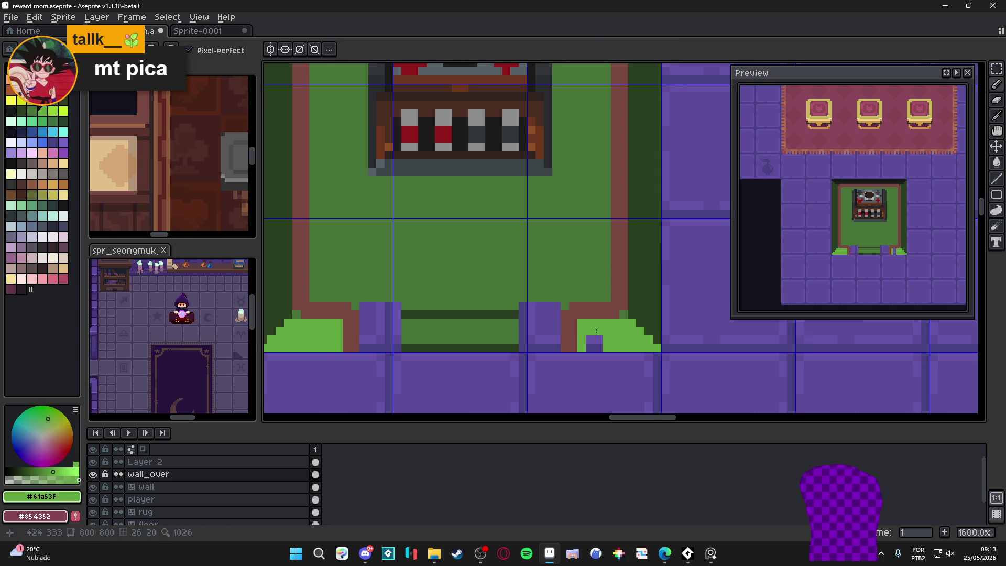
# Paint the purple notch and the mat's bottom gap with the mat green.
pyautogui.click(594, 344)
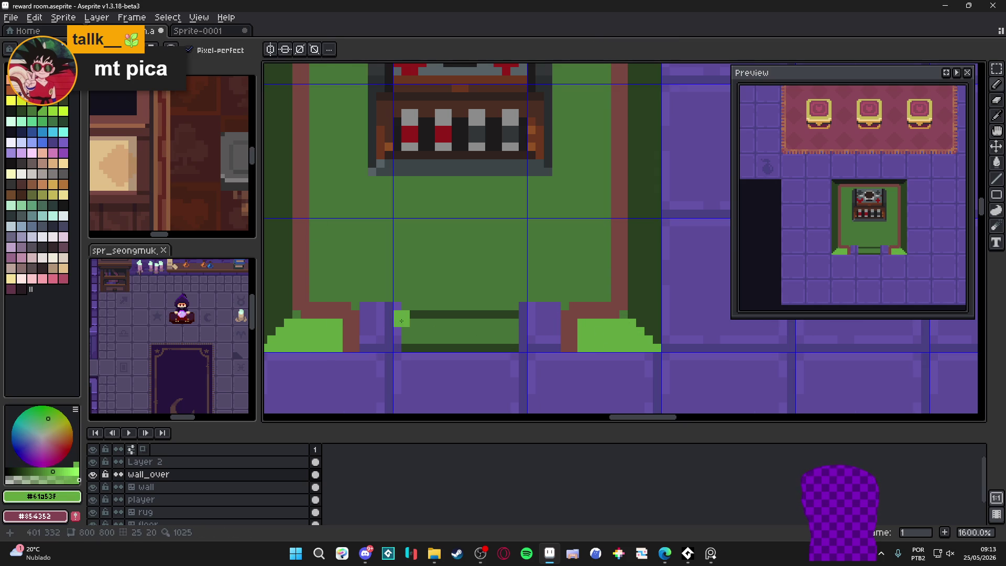
pyautogui.keyDown('alt'); pyautogui.click(356, 308); pyautogui.keyUp('alt')
pyautogui.moveTo(390, 306); pyautogui.dragTo(363, 306)
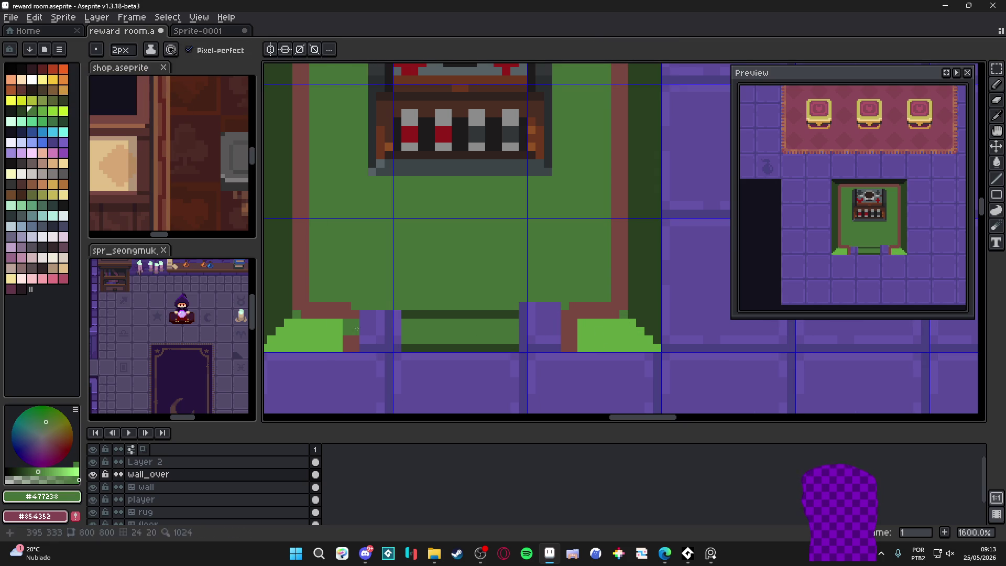
pyautogui.press('alt')
pyautogui.keyDown('alt'); pyautogui.click(411, 313); pyautogui.keyUp('alt')
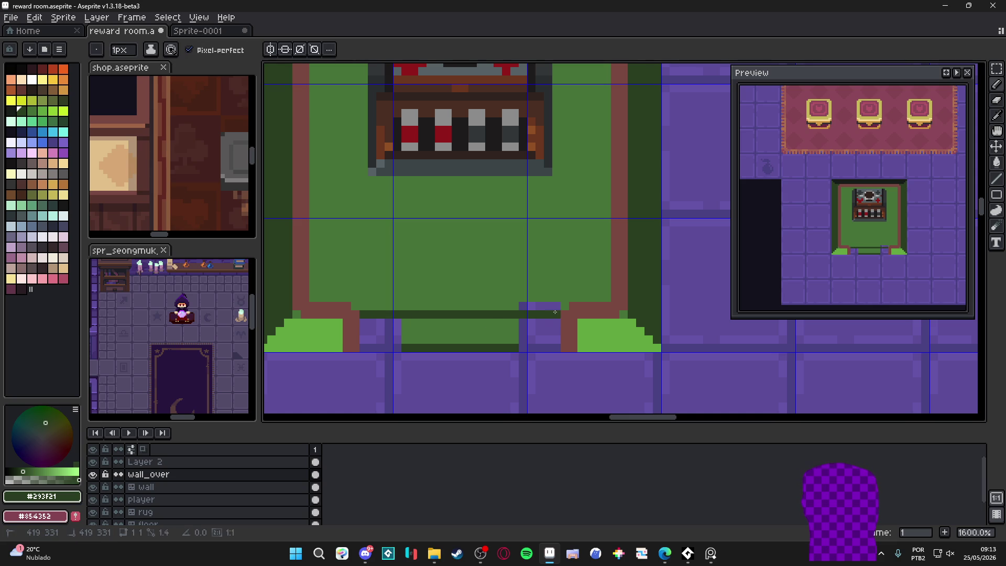
pyautogui.keyDown('alt'); pyautogui.click(489, 327); pyautogui.keyUp('alt')
pyautogui.press('+')
pyautogui.moveTo(523, 335); pyautogui.dragTo(550, 338)
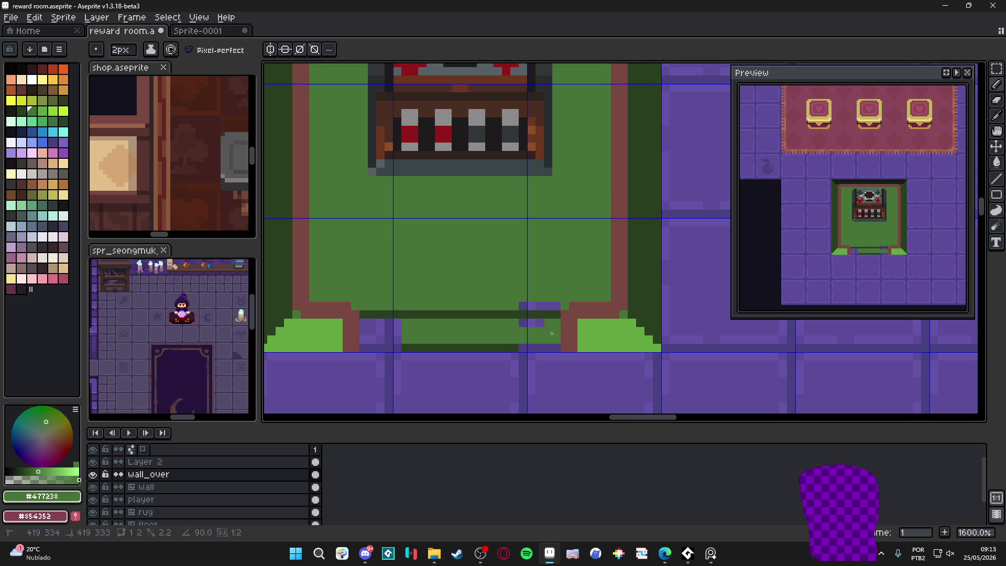
# Draw a dark-green line along the bottom row and paint the remaining purple pixels green.
pyautogui.keyDown('alt'); pyautogui.click(512, 346); pyautogui.keyUp('alt')
pyautogui.press('-')
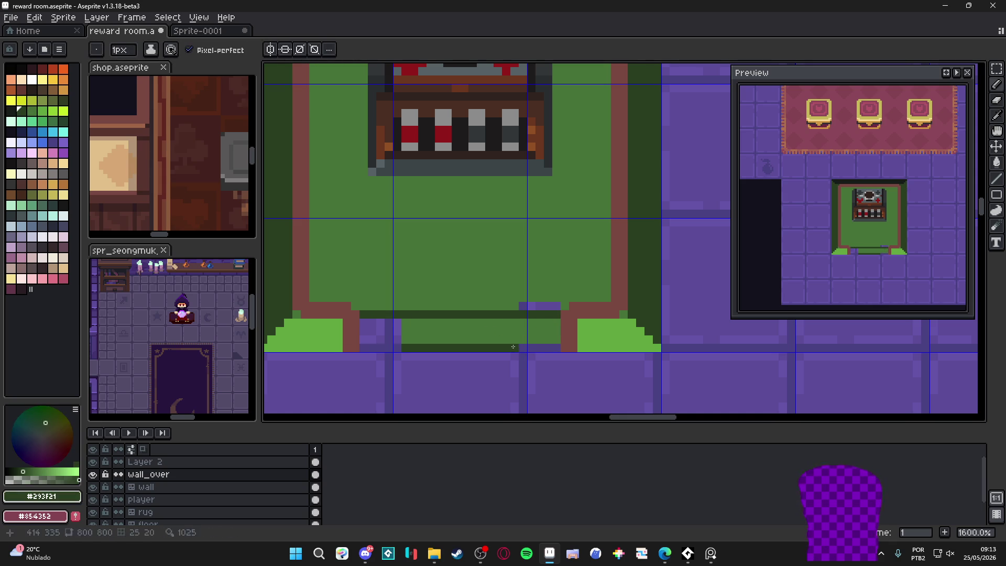
pyautogui.moveTo(556, 347); pyautogui.dragTo(521, 347)
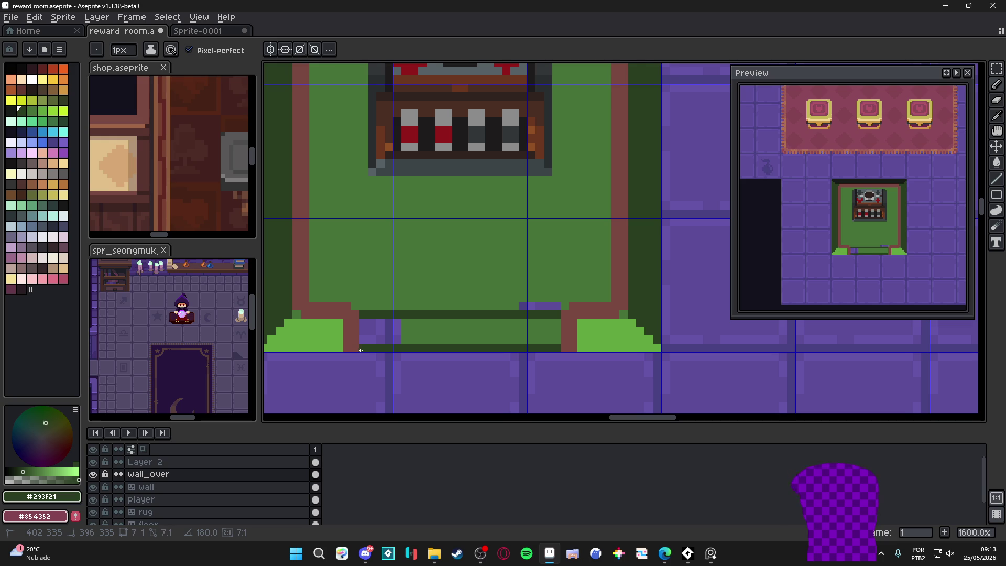
pyautogui.click(360, 350)
pyautogui.keyDown('alt'); pyautogui.click(399, 338); pyautogui.keyUp('alt')
pyautogui.press('+')
pyautogui.moveTo(385, 335)
pyautogui.mouseDown()
pyautogui.moveTo(373, 339)
pyautogui.moveTo(398, 323)
pyautogui.mouseUp()
pyautogui.click(363, 323)
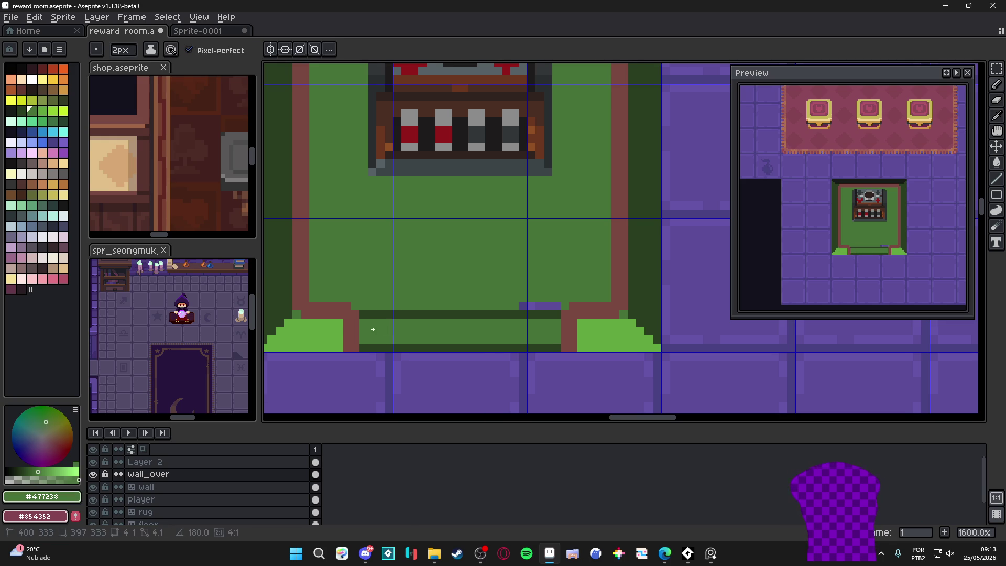
pyautogui.scroll(-1, 139, 194)
pyautogui.scroll(1, 139, 194)
# Paint dark-brown pixels at the border's bottom-left and a dark-brown column on the border.
pyautogui.keyDown('alt'); pyautogui.click(139, 193); pyautogui.keyUp('alt')
pyautogui.scroll(2, 357, 320)
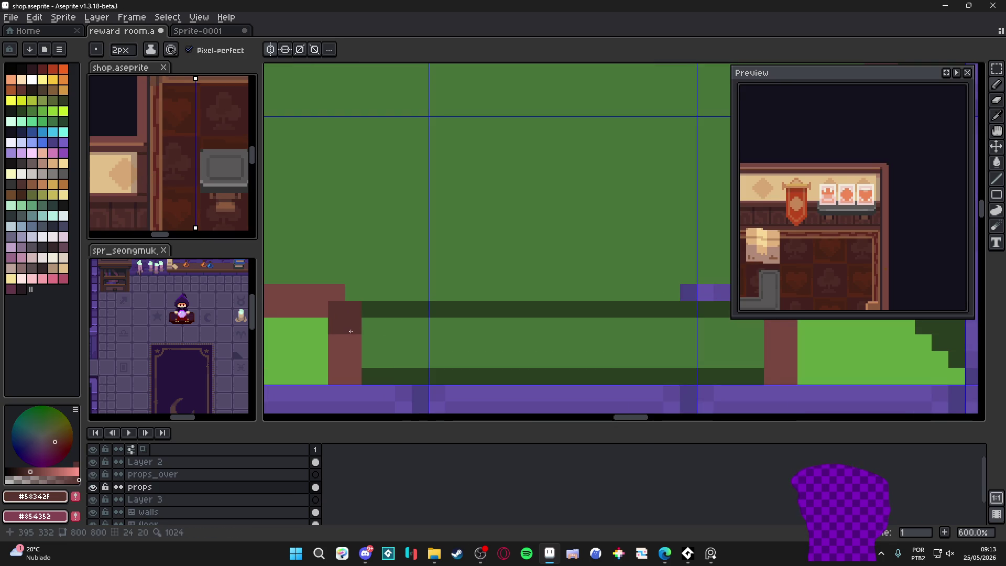
pyautogui.moveTo(338, 364); pyautogui.dragTo(338, 381)
pyautogui.scroll(-3, 314, 345)
pyautogui.scroll(2, 545, 337)
pyautogui.moveTo(536, 317); pyautogui.dragTo(537, 355)
pyautogui.press('-')
pyautogui.scroll(-3, 534, 314)
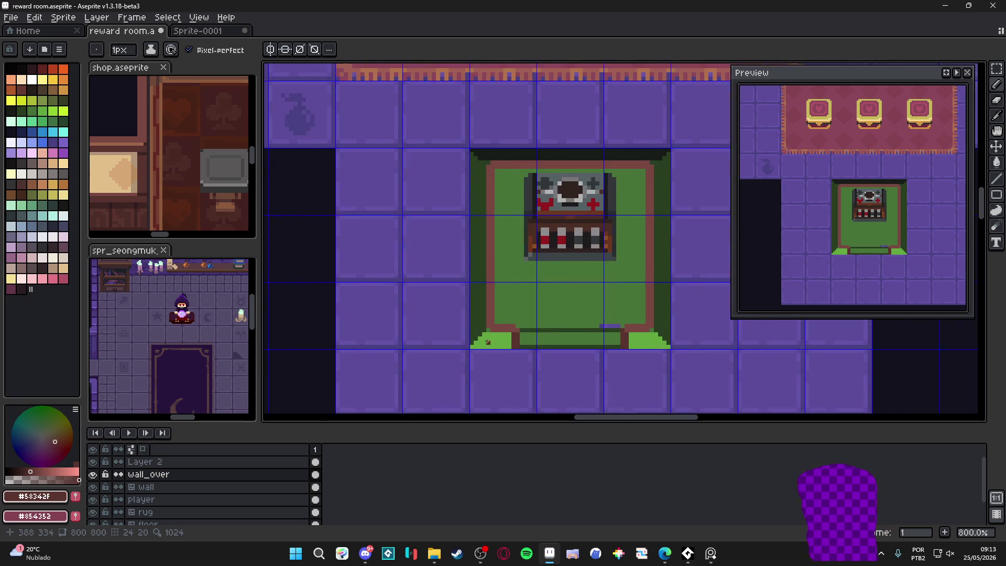
pyautogui.scroll(2, 534, 322)
pyautogui.scroll(-1, 543, 316)
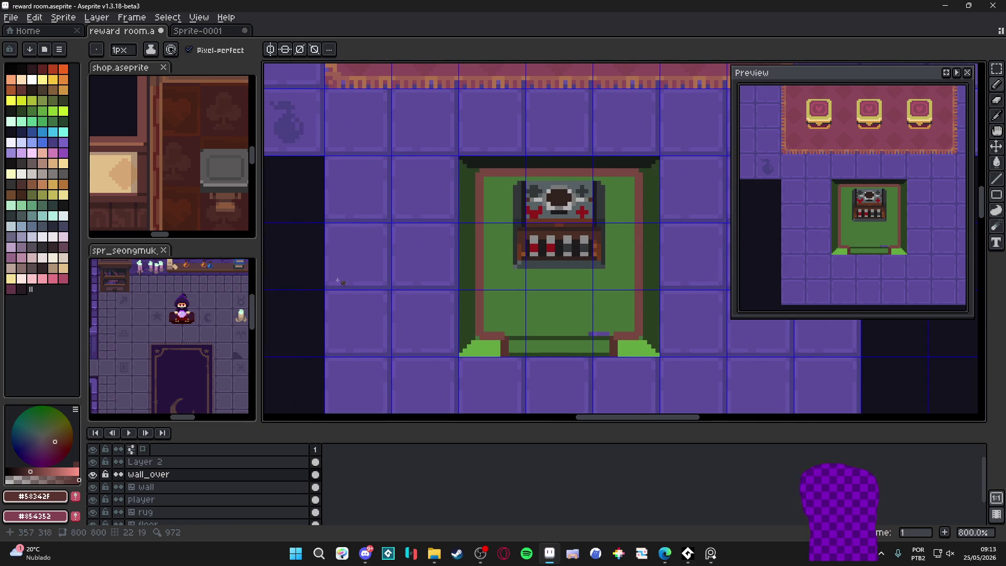
pyautogui.scroll(-2, 174, 169)
# Zoom the shop reference sprite out to 200%, then return to the reward room canvas.
pyautogui.click(174, 169)
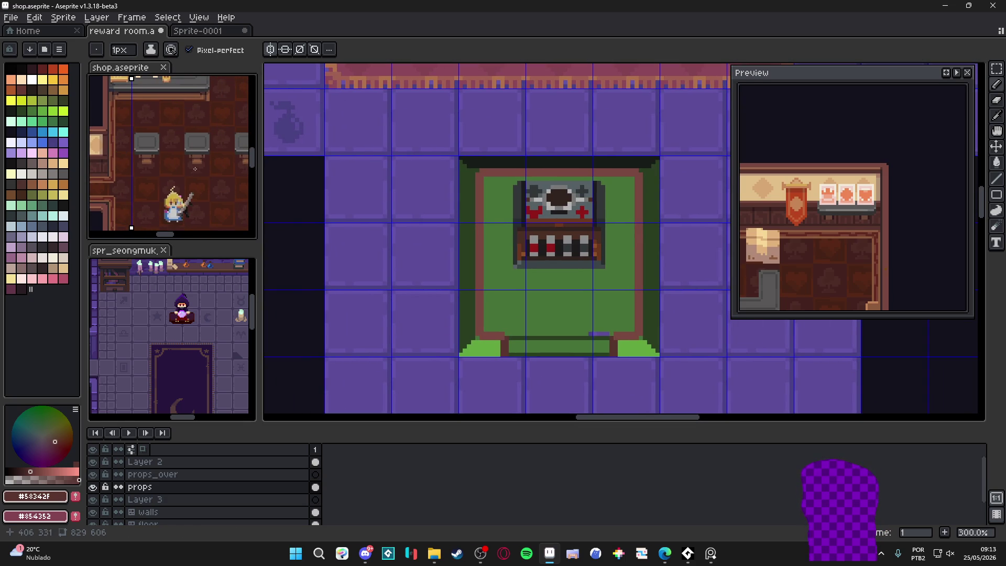
pyautogui.scroll(-1, 195, 168)
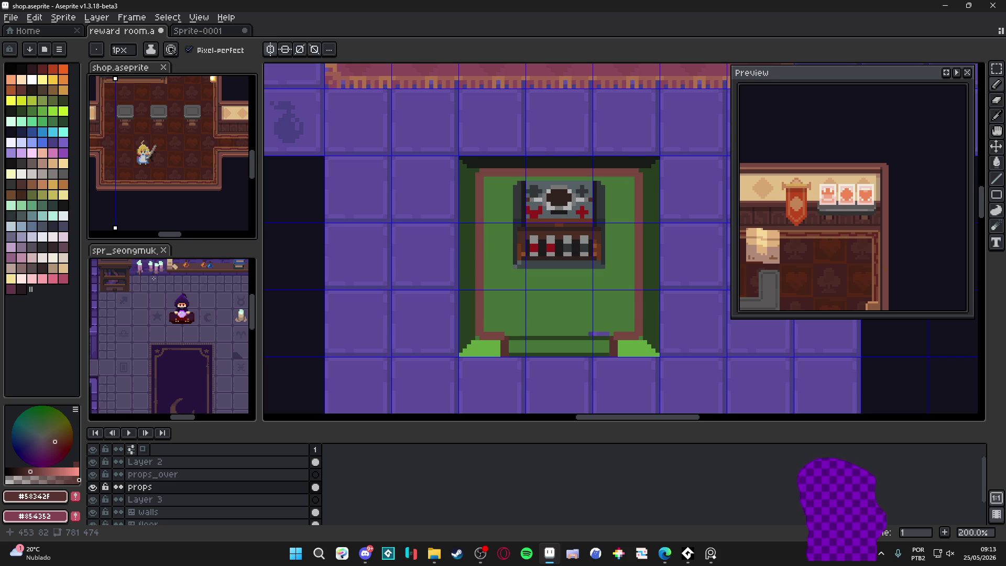
pyautogui.scroll(1, 570, 219)
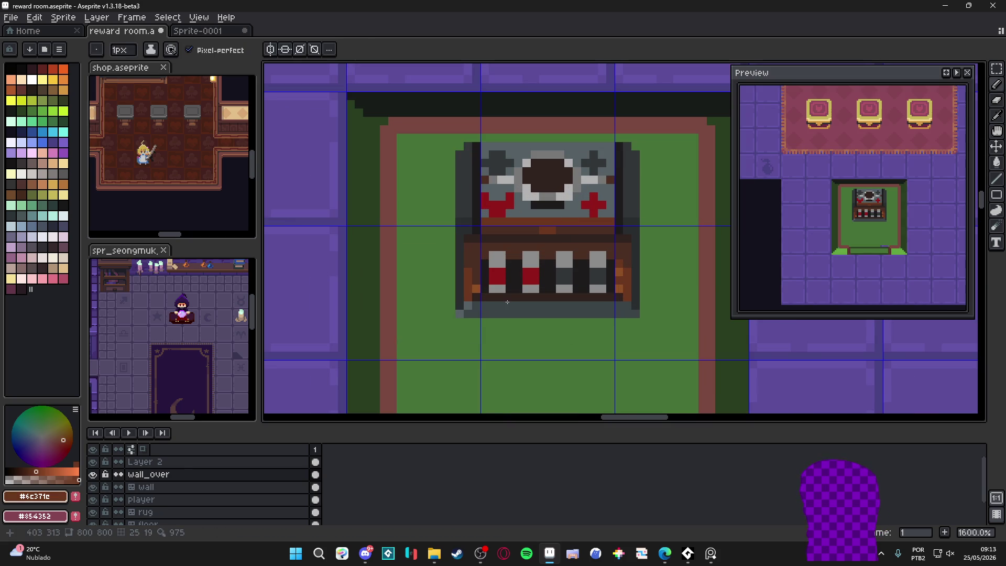
# Fill the frame's bottom gap with a lighter brown bar and shade its bottom edge dark.
pyautogui.scroll(1, 514, 312)
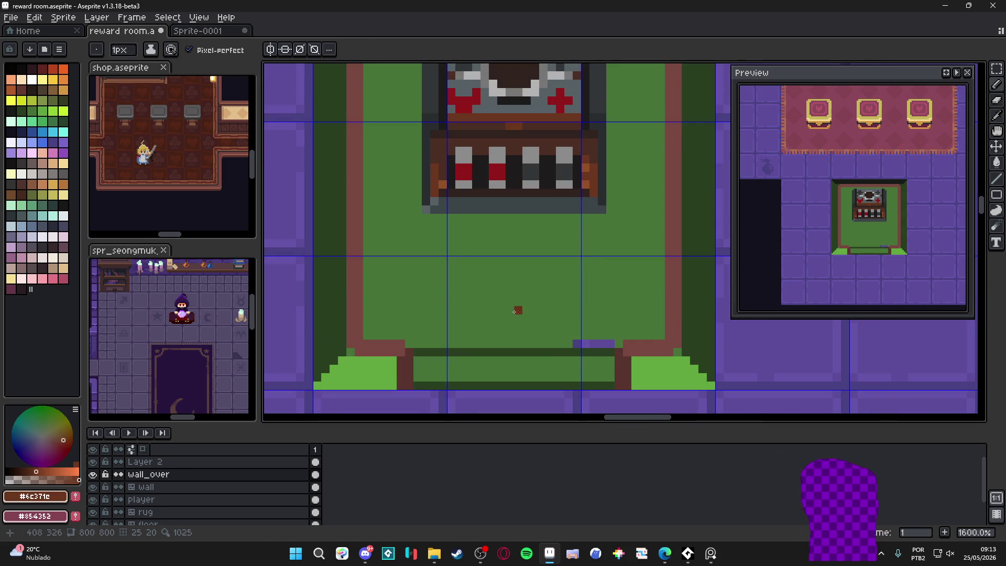
pyautogui.click(31, 184)
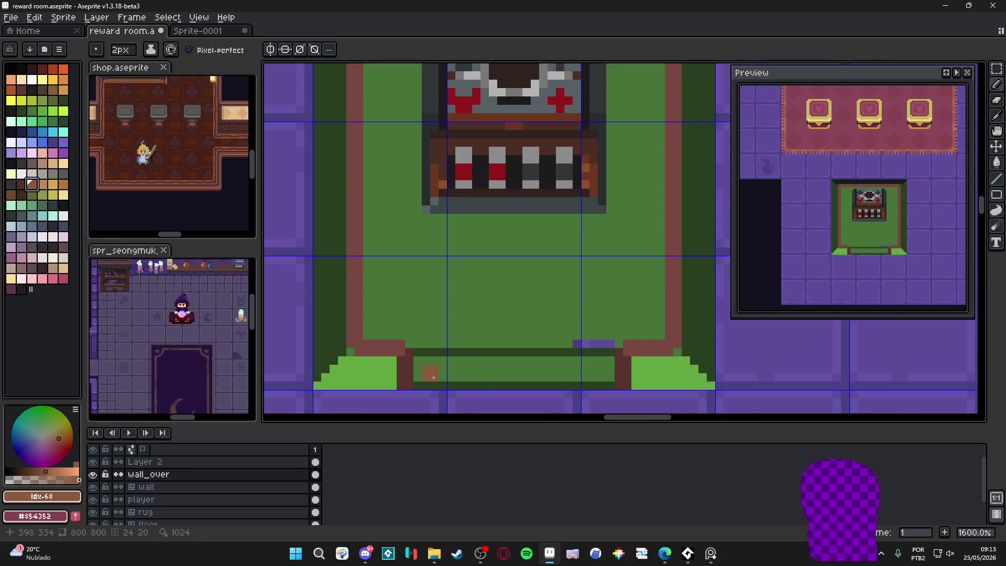
pyautogui.moveTo(433, 377)
pyautogui.mouseDown()
pyautogui.moveTo(625, 377)
pyautogui.moveTo(427, 365)
pyautogui.mouseUp()
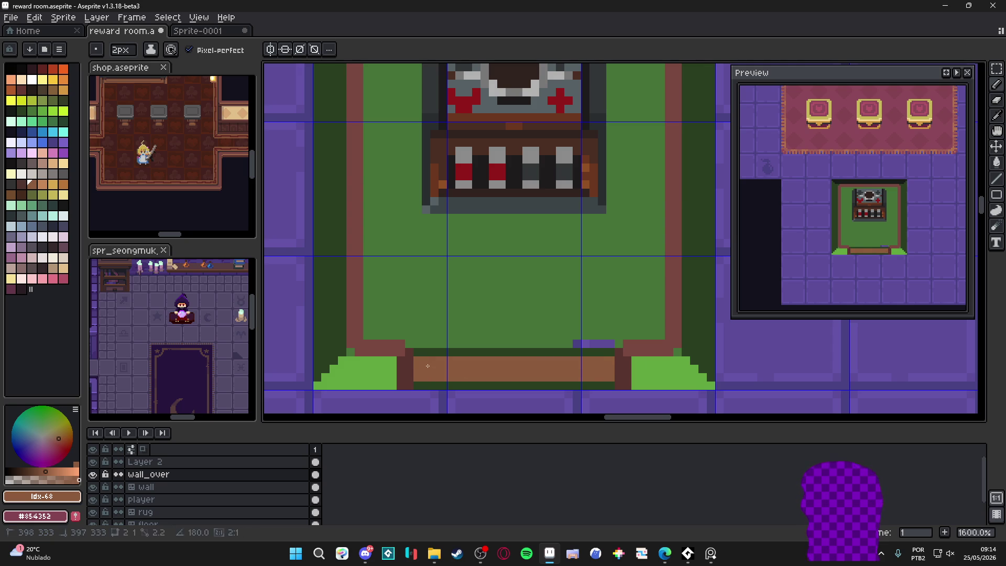
pyautogui.keyDown('alt'); pyautogui.click(620, 363); pyautogui.keyUp('alt')
pyautogui.press('-')
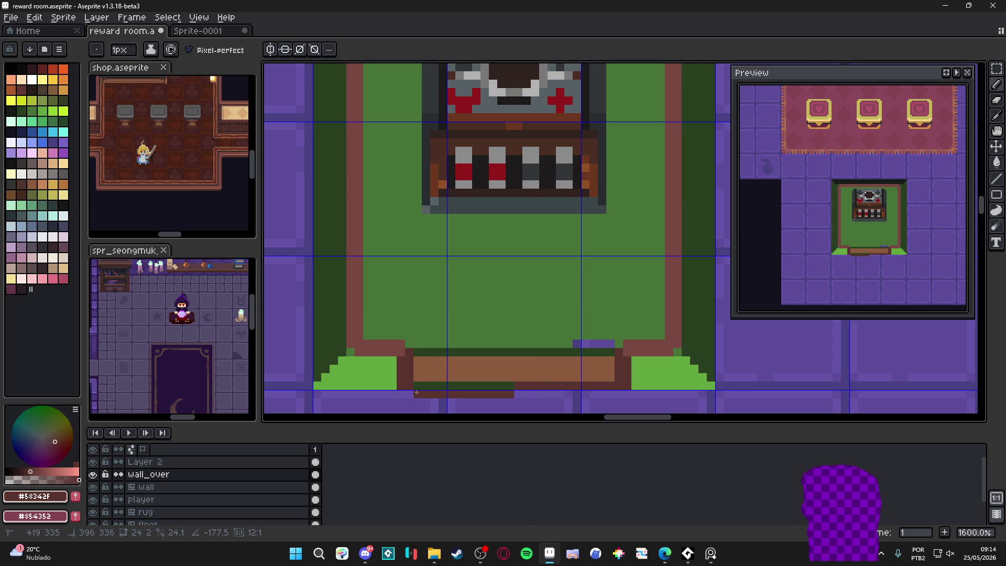
pyautogui.click(510, 361)
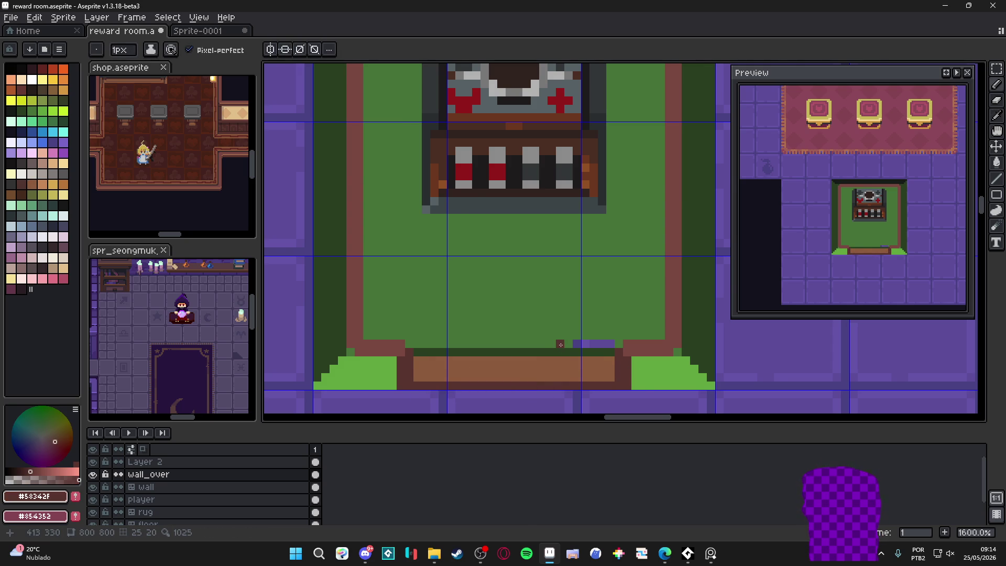
pyautogui.scroll(-1, 559, 344)
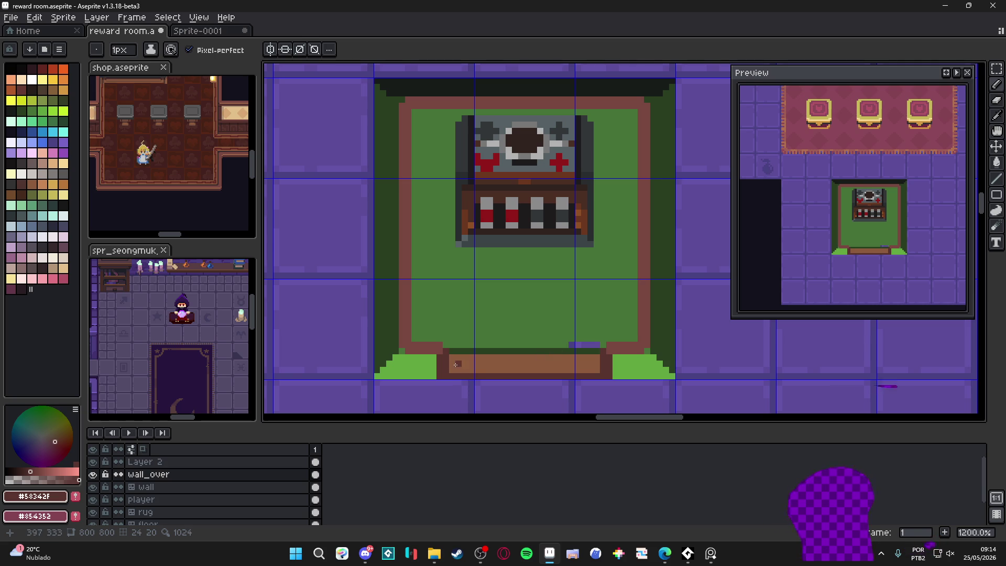
# Draw the step's brown top edge and darken its lower-right edge pixel.
pyautogui.keyDown('alt'); pyautogui.click(592, 361); pyautogui.keyUp('alt')
pyautogui.keyDown('shift'); pyautogui.click(451, 350); pyautogui.keyUp('shift')
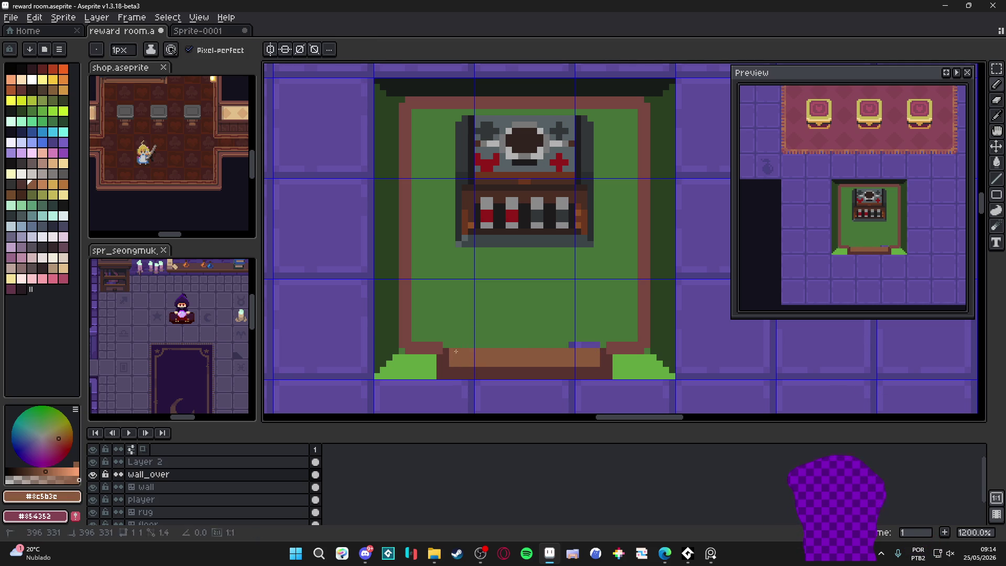
pyautogui.keyDown('alt'); pyautogui.click(564, 340); pyautogui.keyUp('alt')
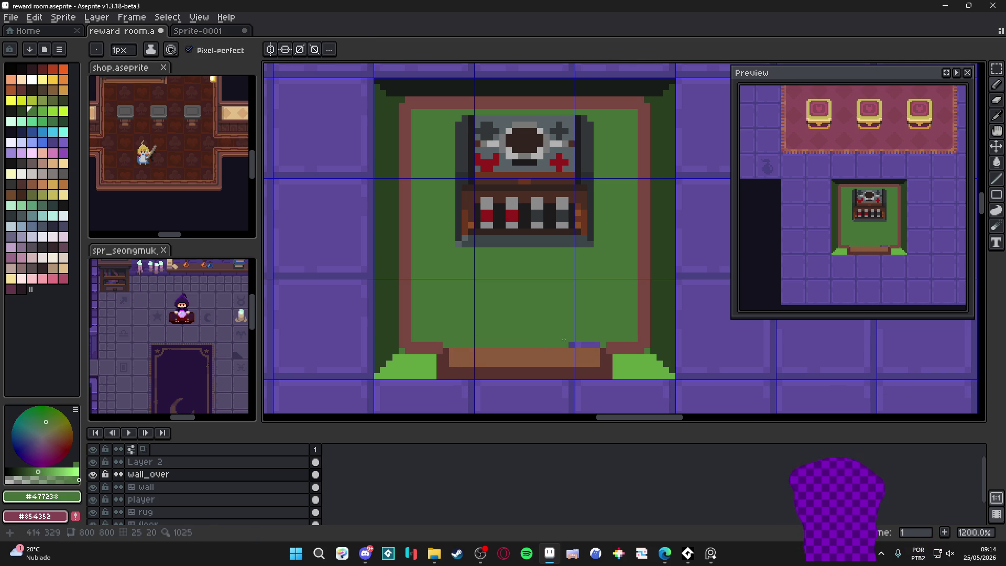
pyautogui.keyDown('alt'); pyautogui.click(595, 352); pyautogui.keyUp('alt')
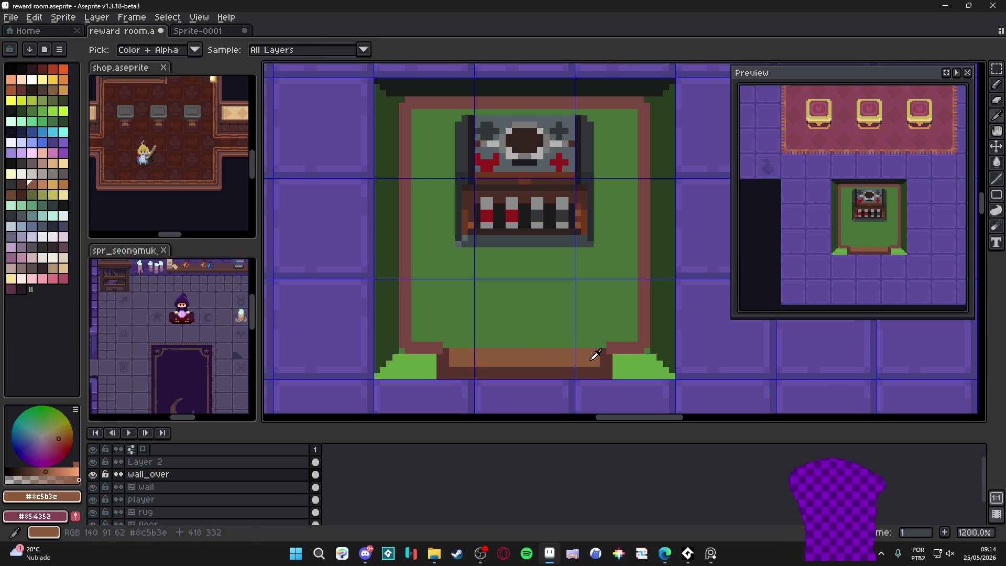
pyautogui.click(32, 92)
pyautogui.click(598, 371)
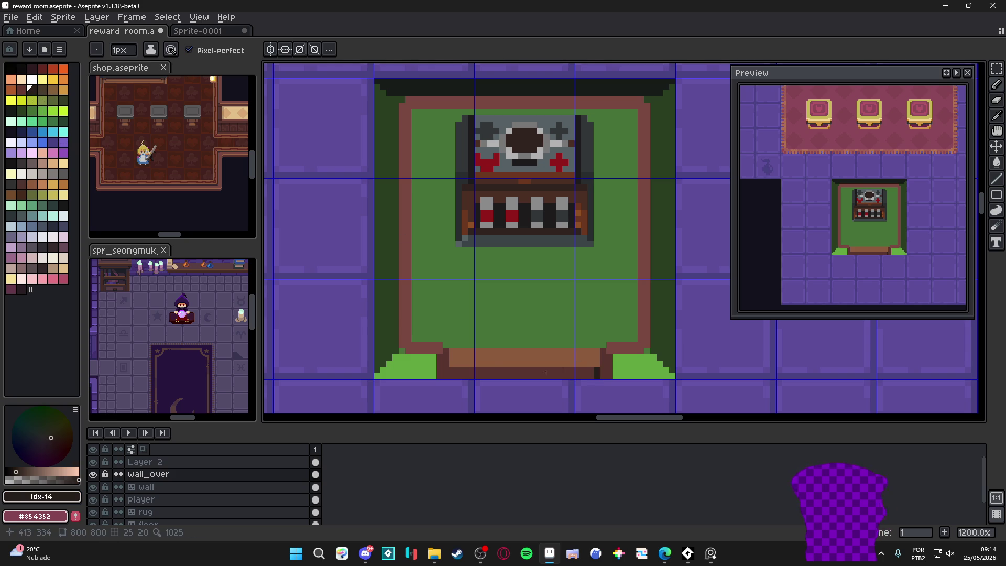
# Outline the step's left end, right side and upper-right corner with very dark brown pixels.
pyautogui.keyDown('alt'); pyautogui.click(453, 375); pyautogui.keyUp('alt')
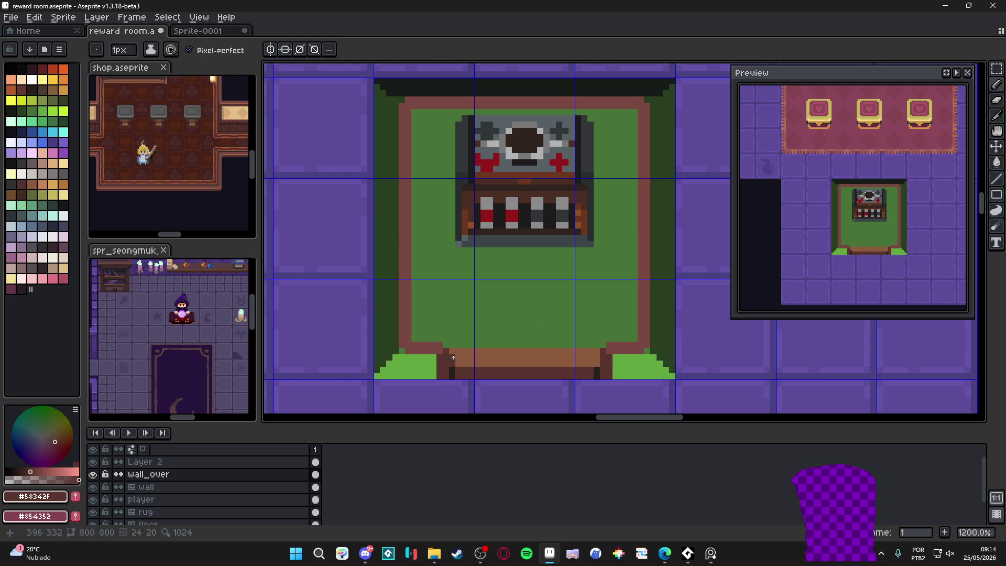
pyautogui.keyDown('alt'); pyautogui.click(452, 370); pyautogui.keyUp('alt')
pyautogui.click(452, 361)
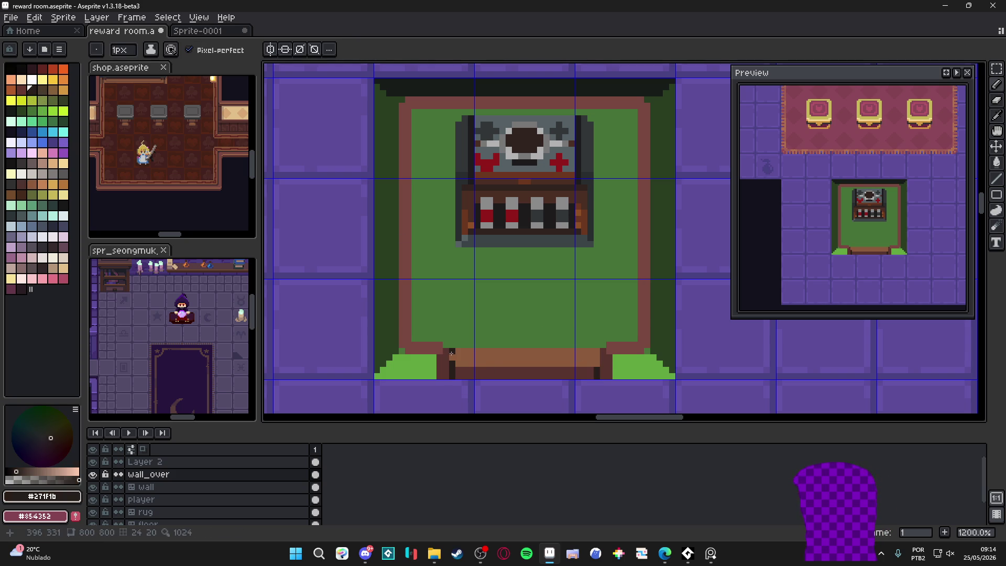
pyautogui.keyDown('alt'); pyautogui.click(458, 375); pyautogui.keyUp('alt')
pyautogui.click(596, 363)
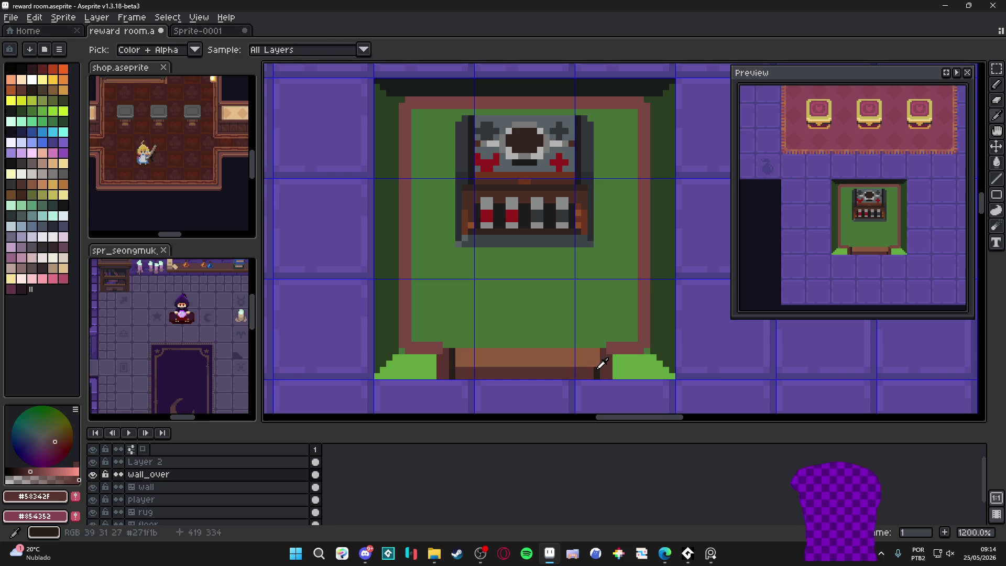
pyautogui.keyDown('alt'); pyautogui.click(596, 368); pyautogui.keyUp('alt')
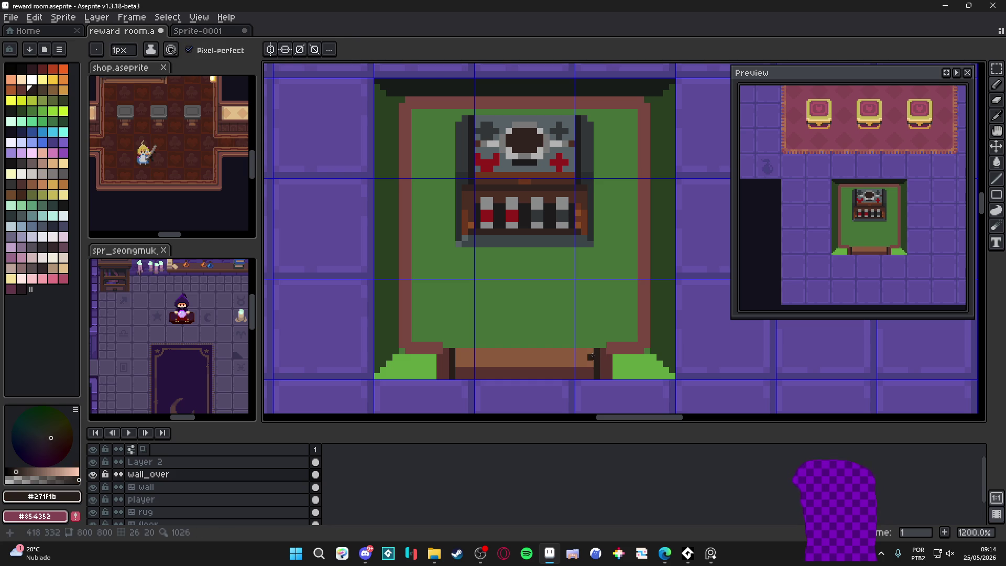
pyautogui.scroll(1, 592, 356)
pyautogui.keyDown('alt'); pyautogui.click(607, 343); pyautogui.keyUp('alt')
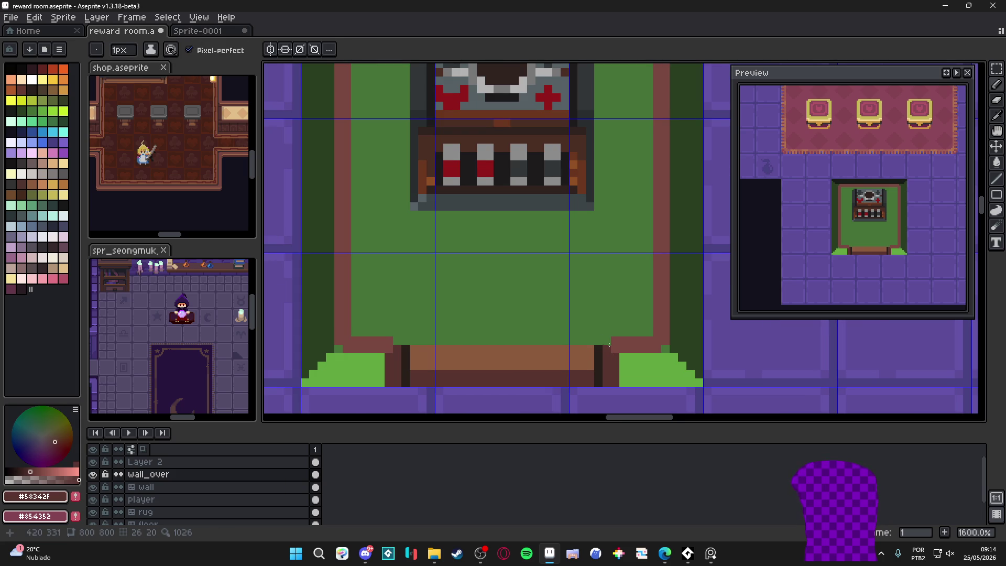
pyautogui.keyDown('alt'); pyautogui.click(598, 348); pyautogui.keyUp('alt')
pyautogui.click(606, 340)
pyautogui.press('alt')
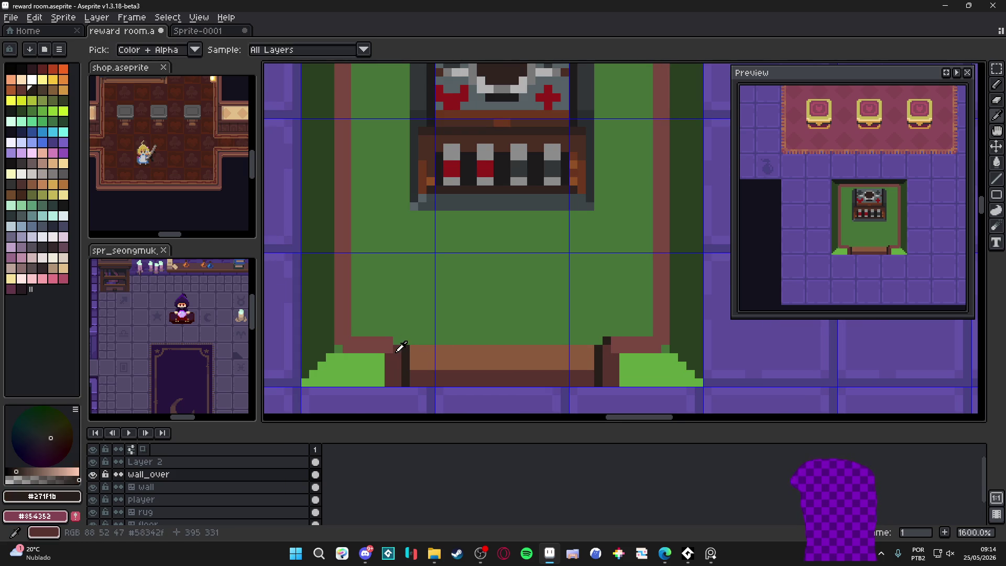
# Add a dark pixel at the step's upper-left corner and sample the frame's dark brown.
pyautogui.click(390, 341)
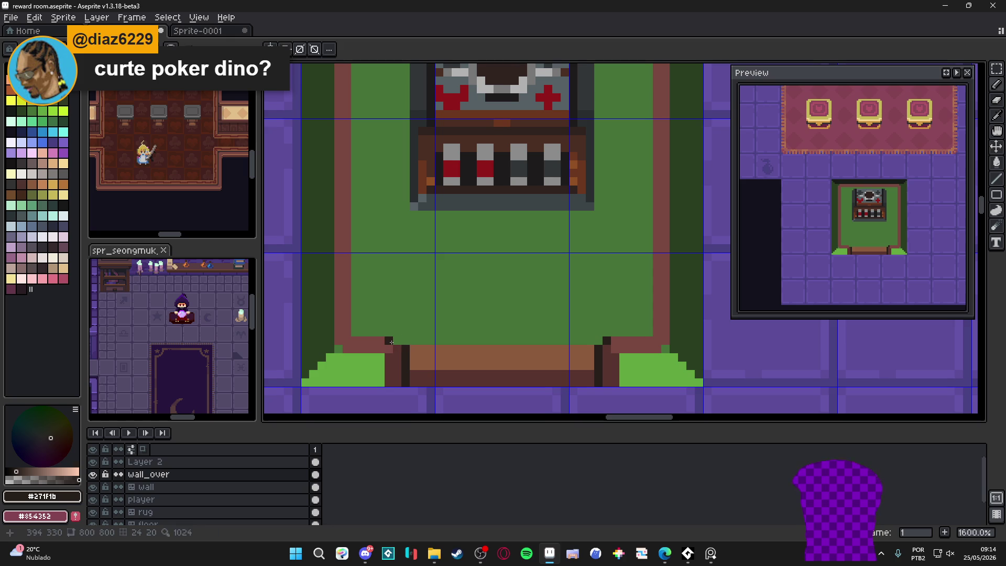
pyautogui.scroll(-5, 398, 346)
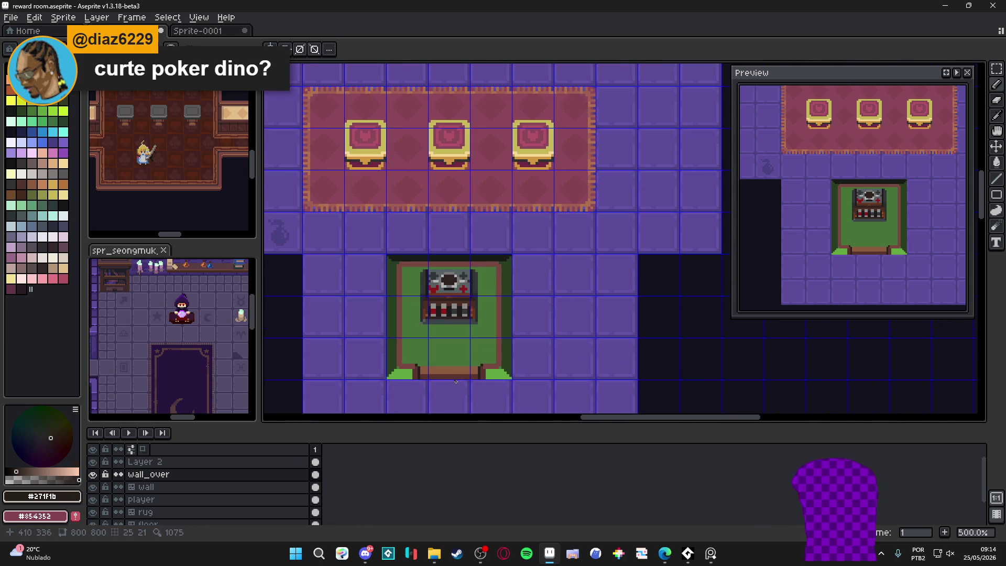
pyautogui.press('m')
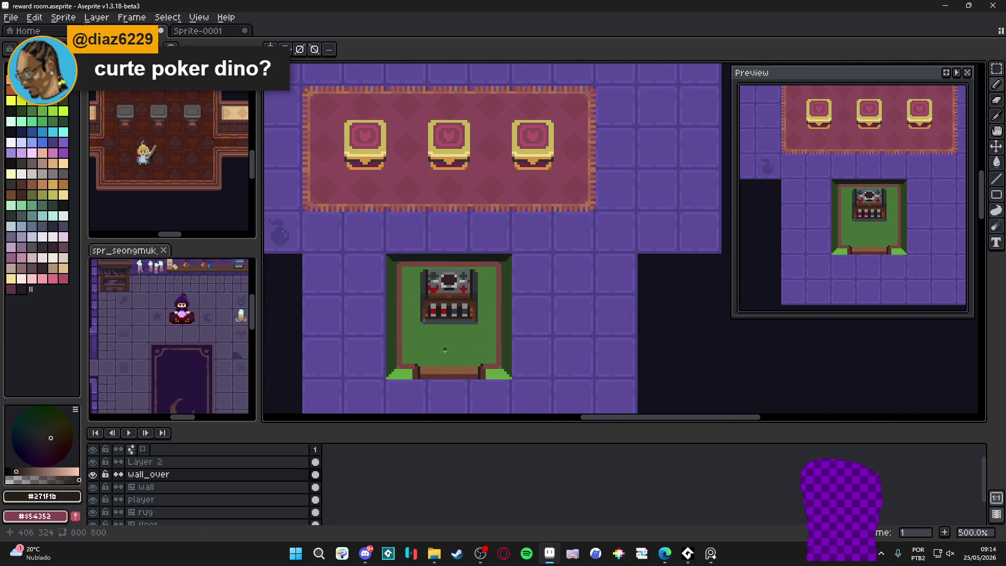
pyautogui.scroll(2, 434, 367)
pyautogui.scroll(-2, 436, 358)
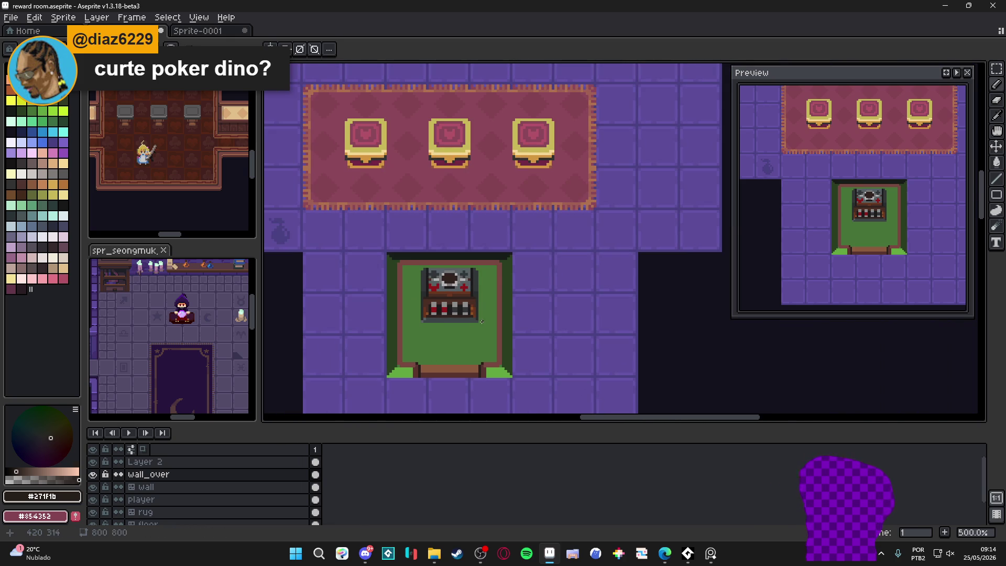
pyautogui.scroll(4, 429, 363)
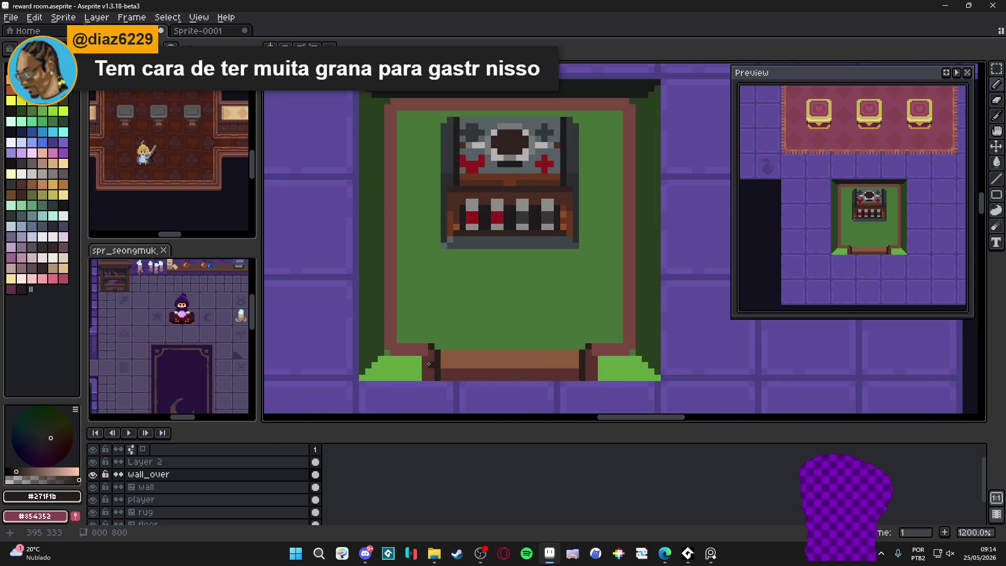
pyautogui.keyDown('alt'); pyautogui.click(433, 359); pyautogui.keyUp('alt')
pyautogui.scroll(-4, 409, 366)
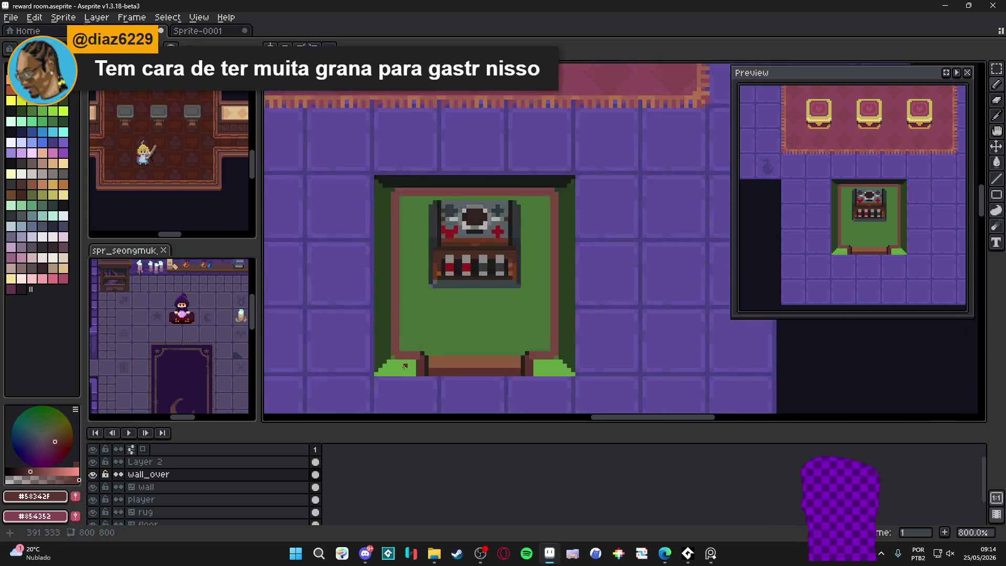
pyautogui.scroll(2, 432, 257)
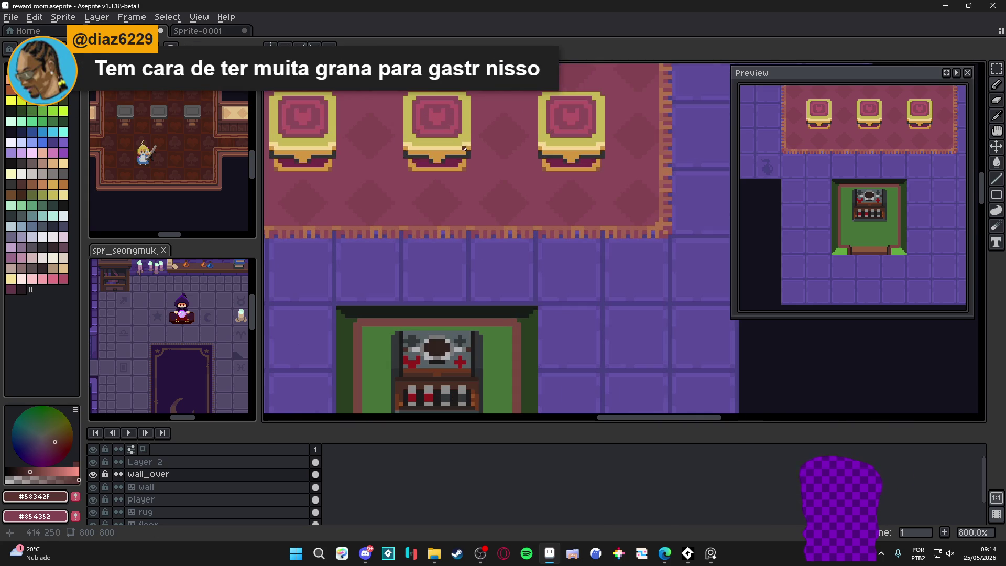
# Try bucket-filling the mat's two green bottom corners with chair tan, then undo it.
pyautogui.keyDown('alt'); pyautogui.click(467, 139); pyautogui.keyUp('alt')
pyautogui.scroll(-1, 460, 193)
pyautogui.scroll(1, 450, 408)
pyautogui.press('g')
pyautogui.click(435, 404)
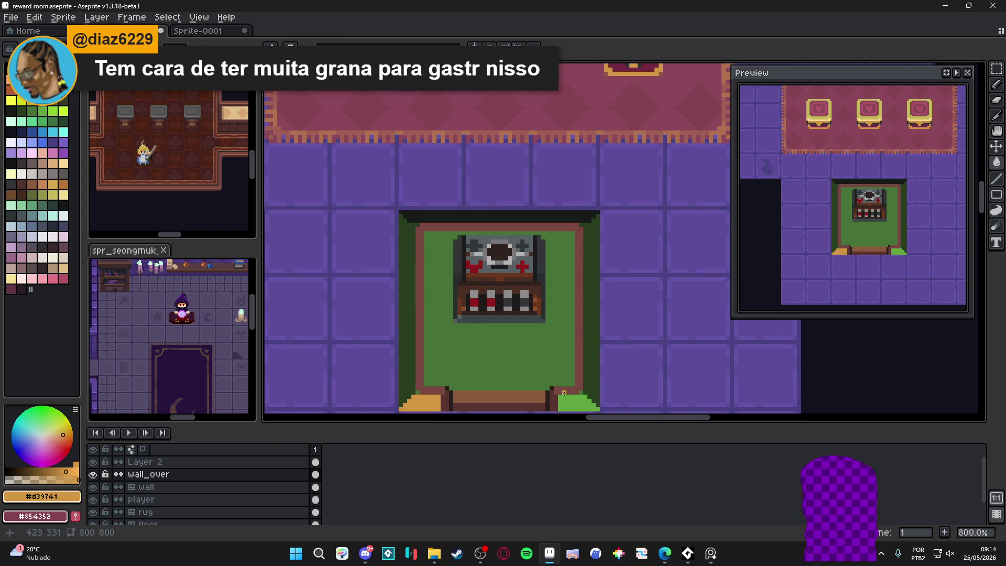
pyautogui.click(581, 402)
pyautogui.scroll(-1, 583, 400)
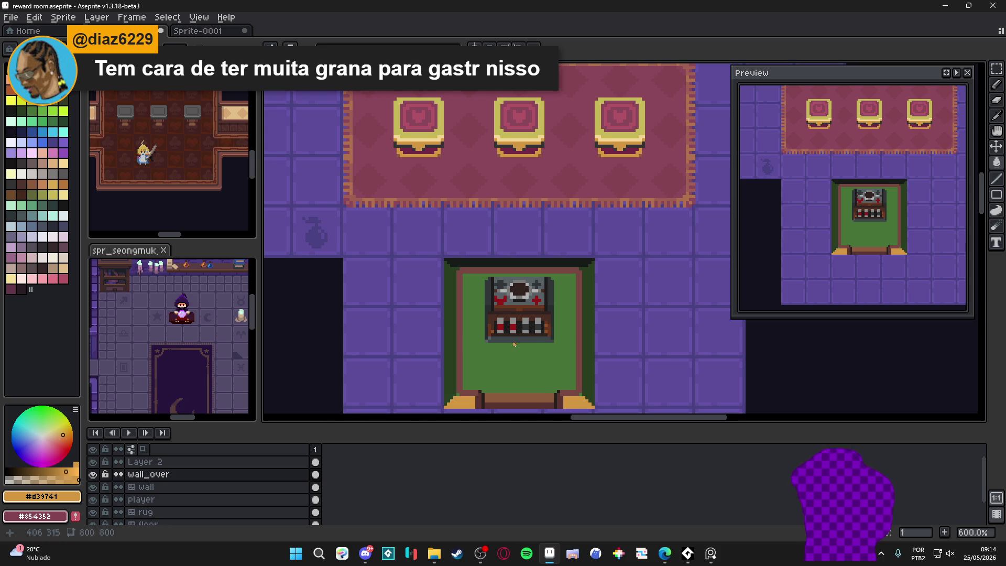
pyautogui.moveTo(514, 344); pyautogui.dragTo(504, 298)
pyautogui.hotkey('ctrl', 'z')
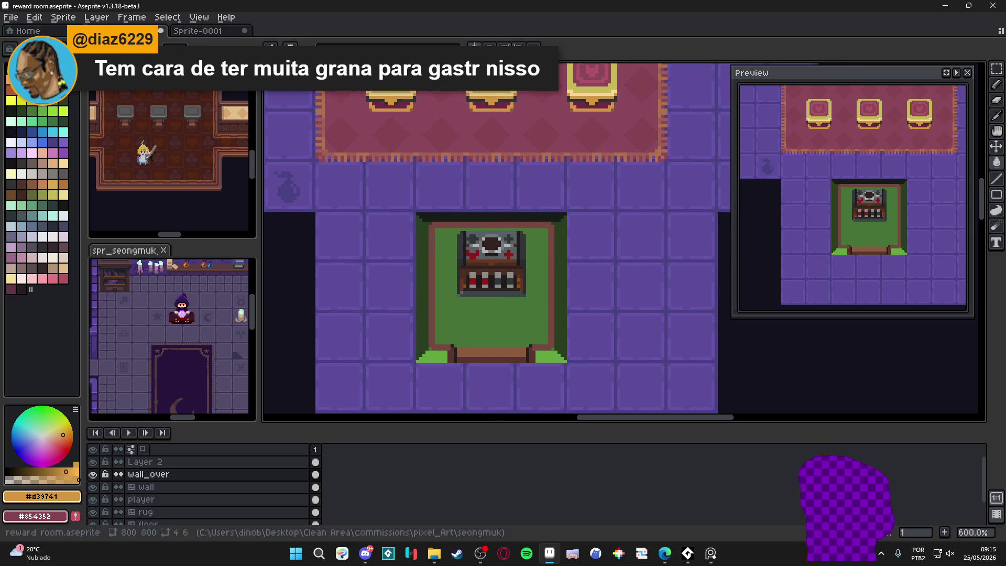
# Turn on vertical and horizontal symmetry and save reward room.aseprite.
pyautogui.click(474, 45)
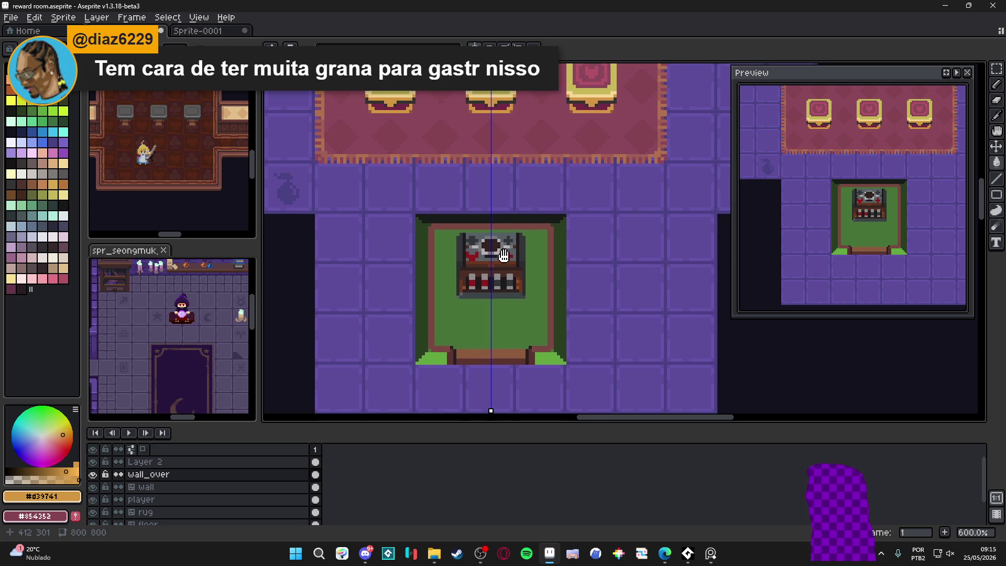
pyautogui.hotkey('ctrl', 's')
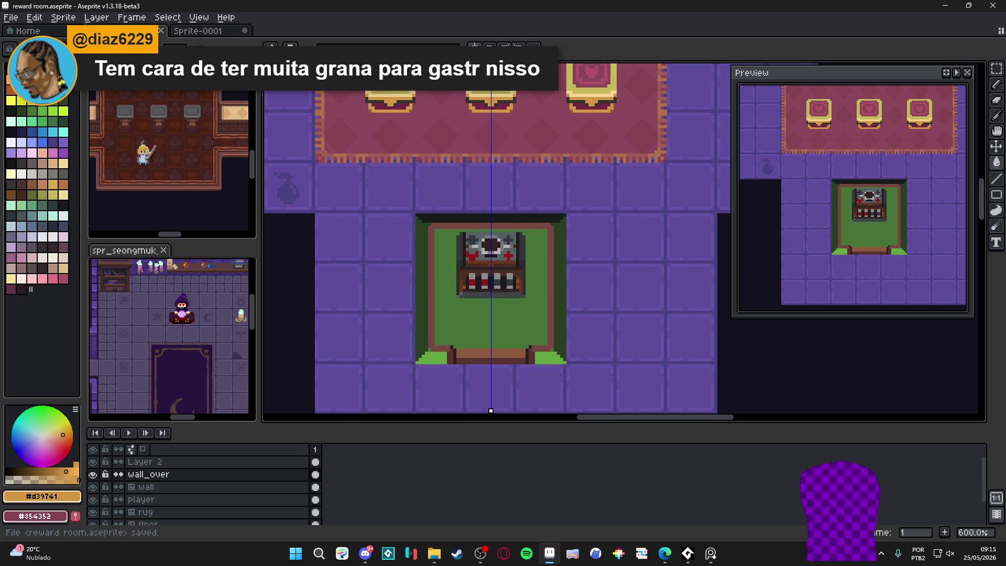
pyautogui.click(489, 46)
# Move the mirror line down onto the mat and try an orange fill, then undo it.
pyautogui.scroll(-4, 507, 151)
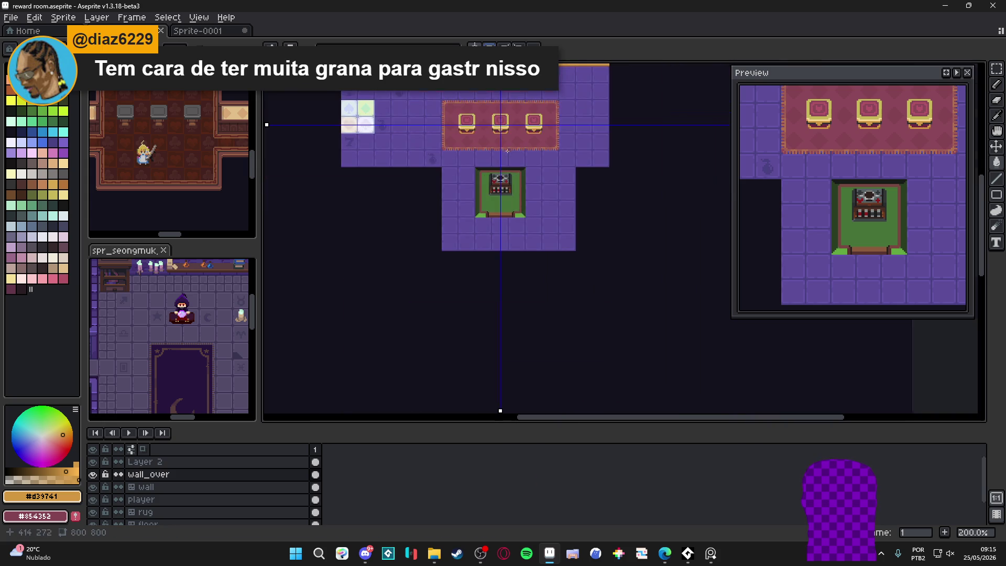
pyautogui.scroll(1, 299, 130)
pyautogui.moveTo(267, 124)
pyautogui.mouseDown()
pyautogui.moveTo(267, 247)
pyautogui.moveTo(267, 222)
pyautogui.mouseUp()
pyautogui.scroll(4, 527, 206)
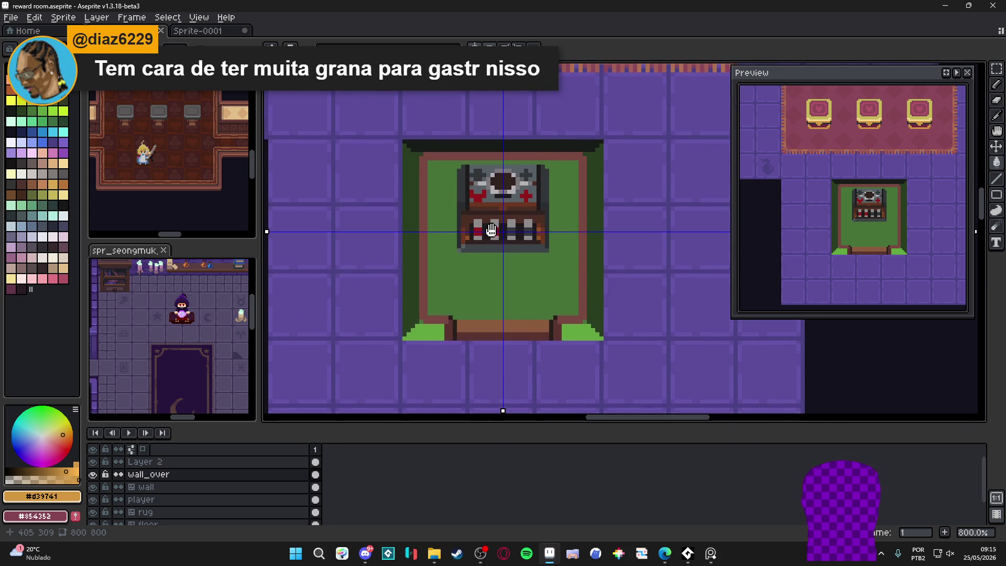
pyautogui.scroll(2, 448, 300)
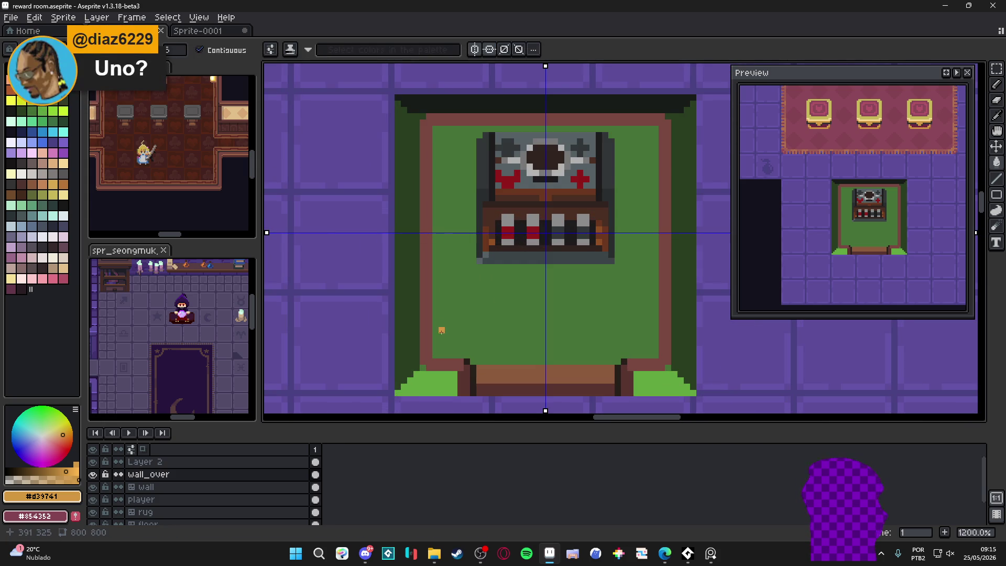
pyautogui.click(435, 359)
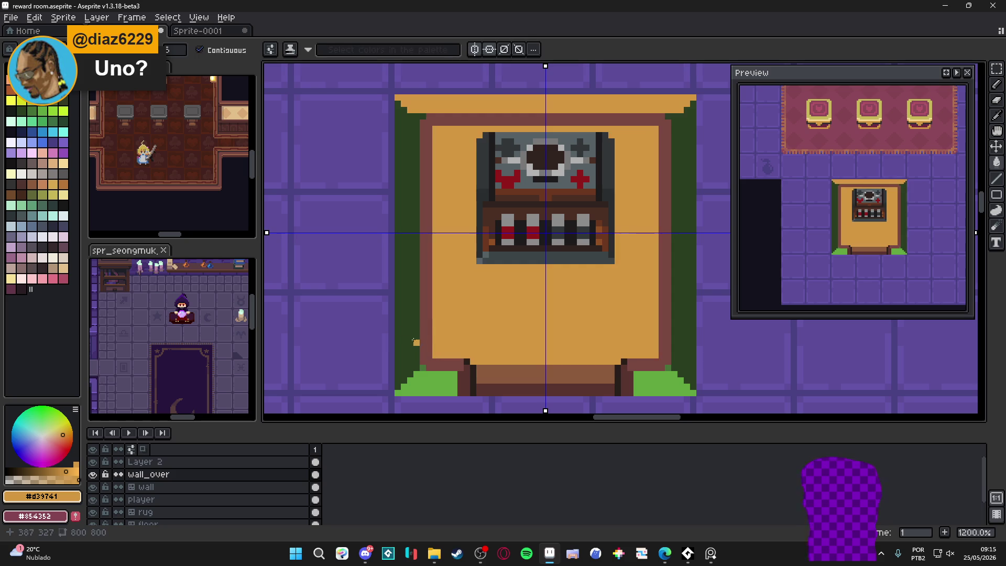
pyautogui.hotkey('ctrl', 'z')
# Try mirrored orange pencil dots in the mat's inner corners, then turn symmetry off.
pyautogui.press('b')
pyautogui.click(435, 355)
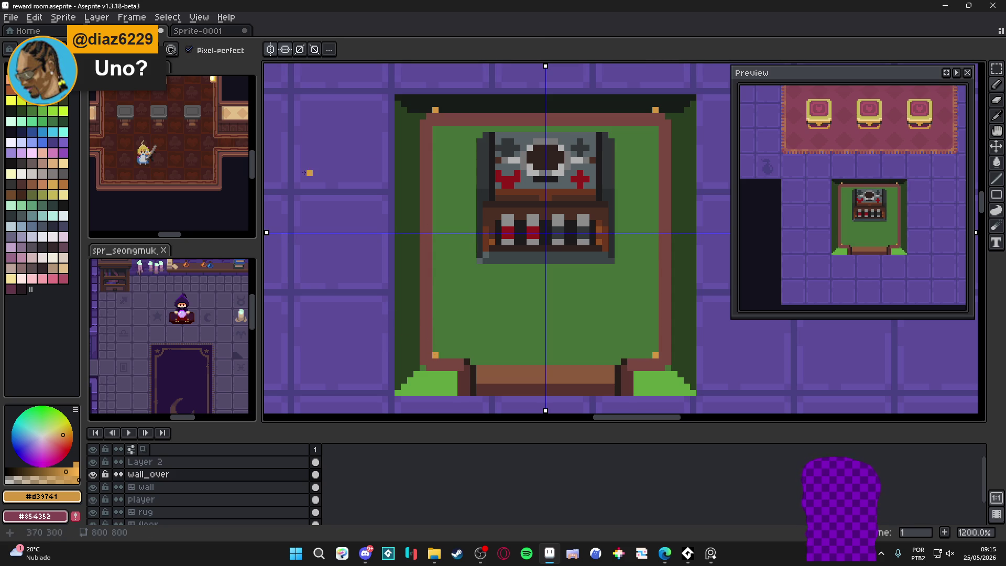
pyautogui.hotkey('ctrl', 'z')
pyautogui.moveTo(267, 234); pyautogui.dragTo(268, 241)
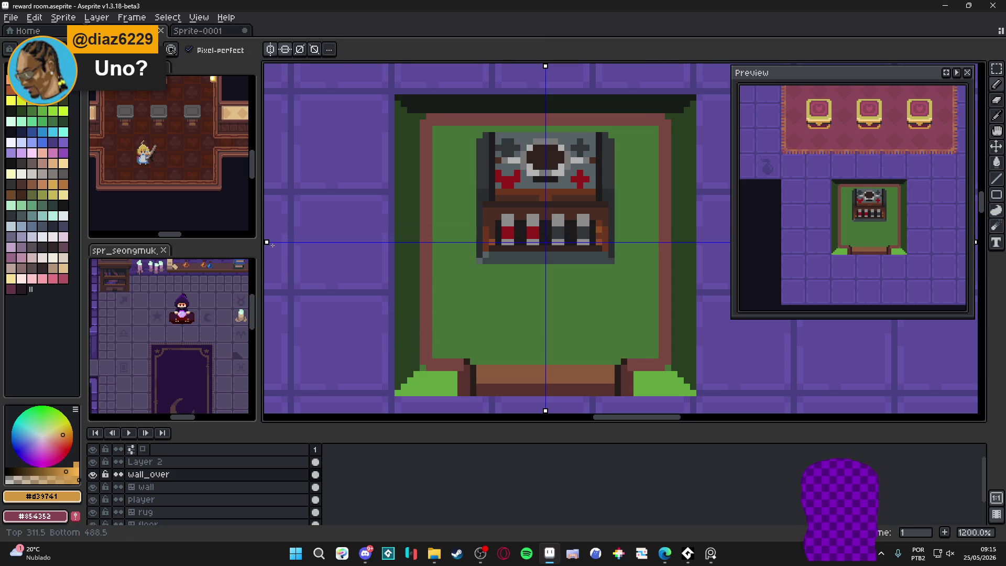
pyautogui.click(435, 354)
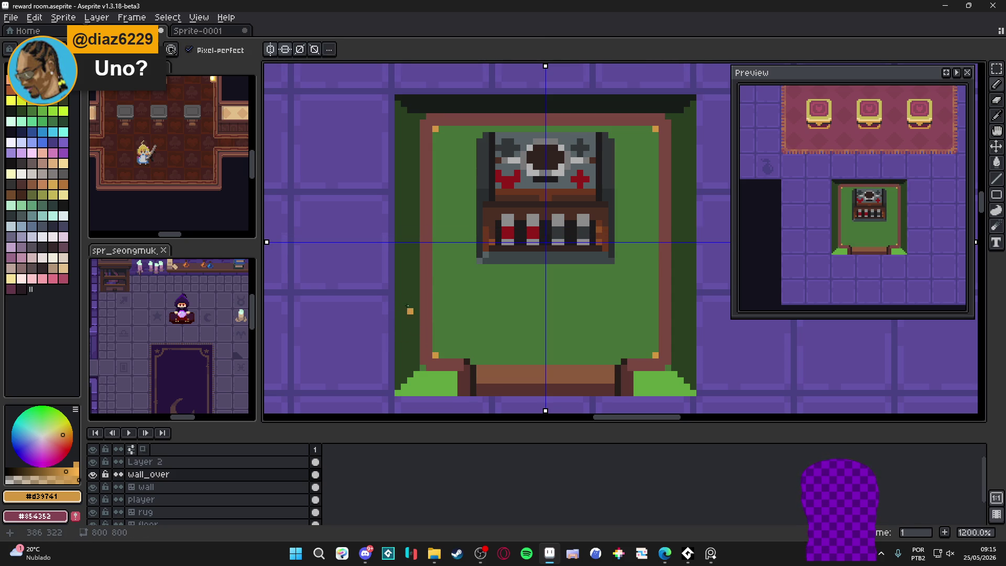
pyautogui.hotkey('ctrl', 'z')
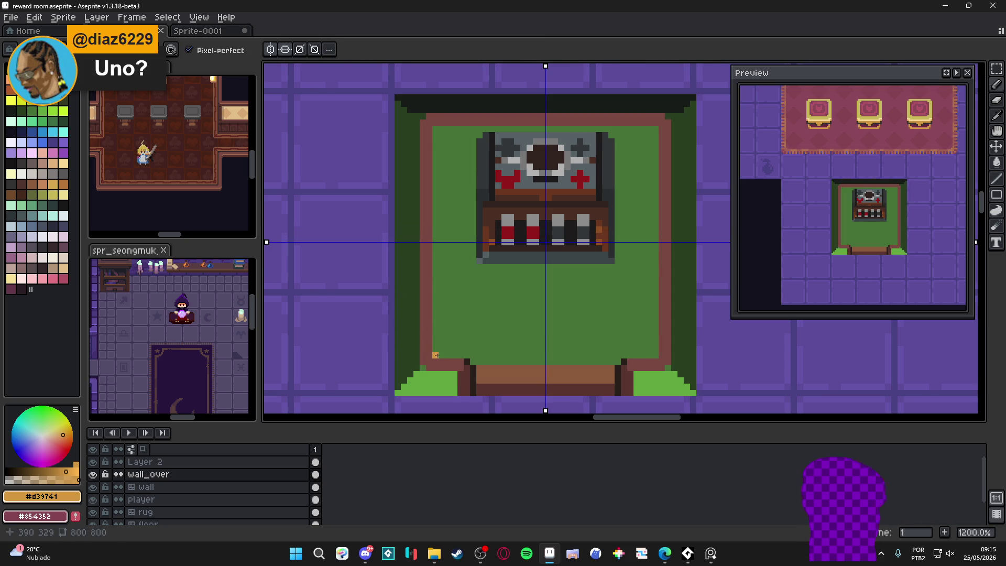
pyautogui.click(435, 355)
pyautogui.hscroll(1, 442, 330)
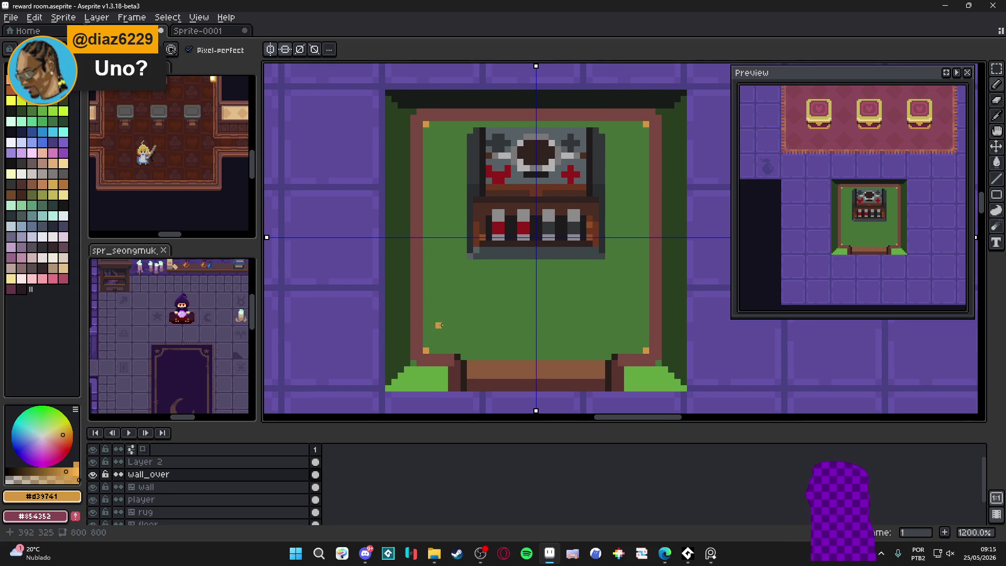
pyautogui.scroll(-2, 461, 333)
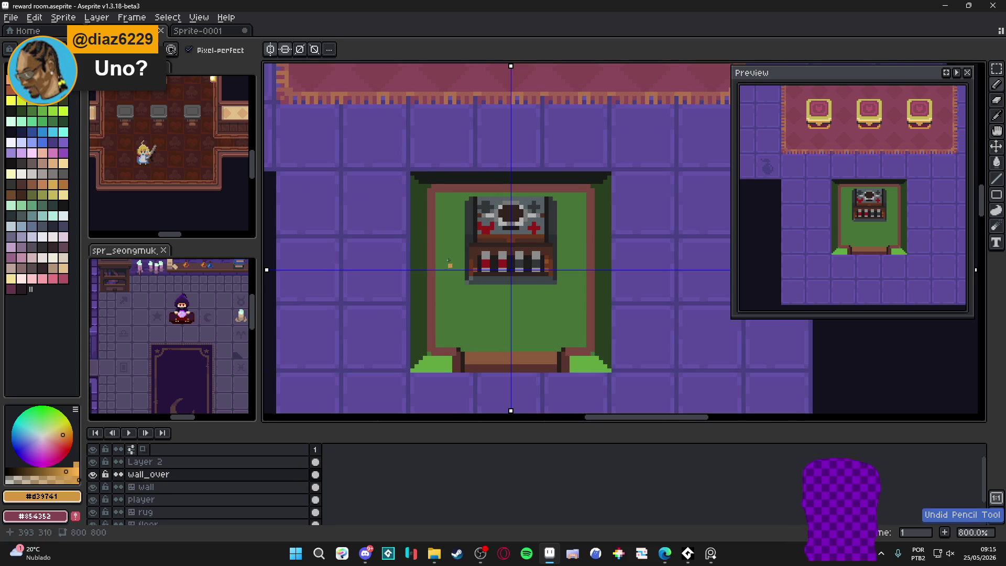
pyautogui.click(283, 51)
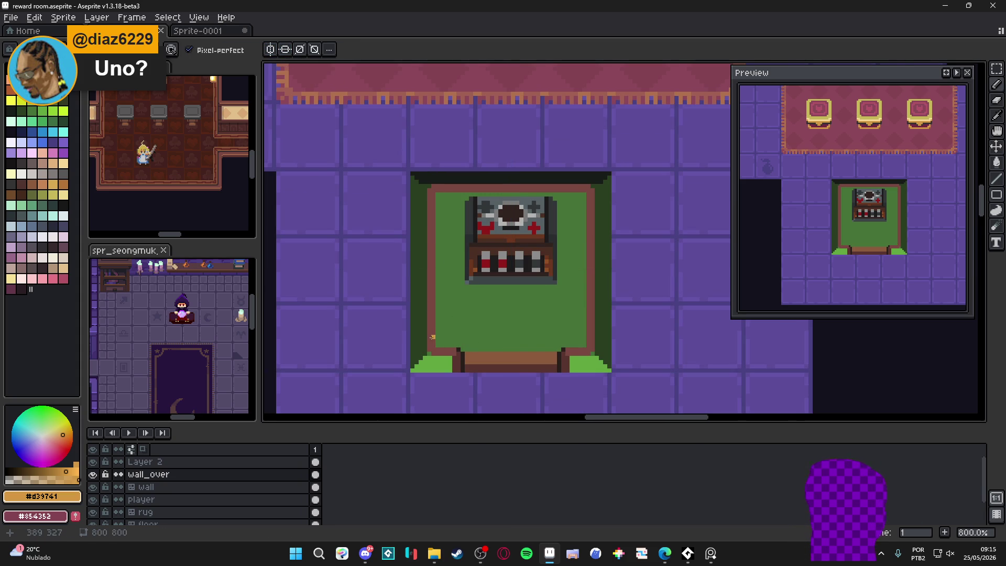
# Sample the mat's dark green and enable vertical and horizontal symmetry.
pyautogui.scroll(1, 424, 236)
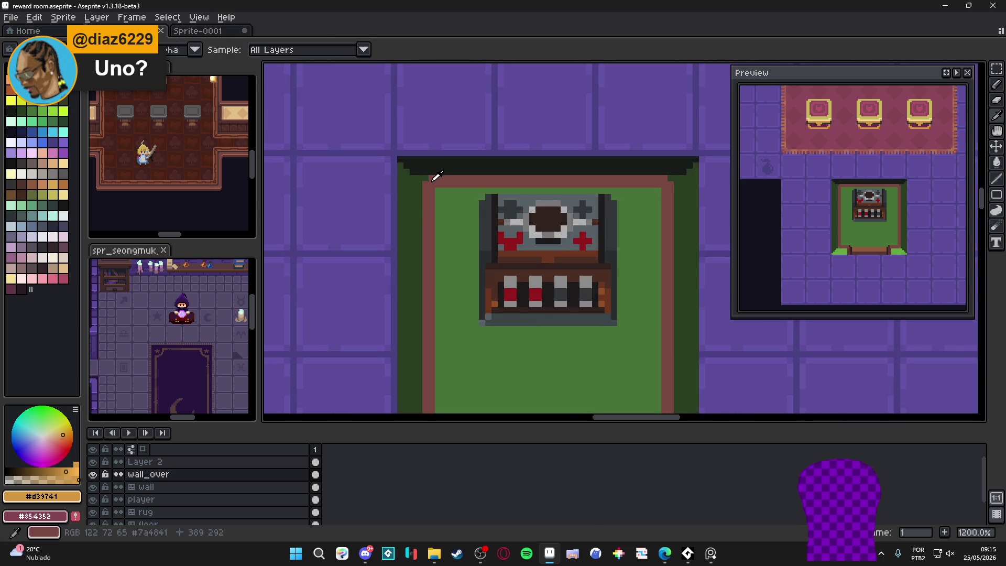
pyautogui.keyDown('alt'); pyautogui.click(437, 177); pyautogui.keyUp('alt')
pyautogui.scroll(-2, 440, 303)
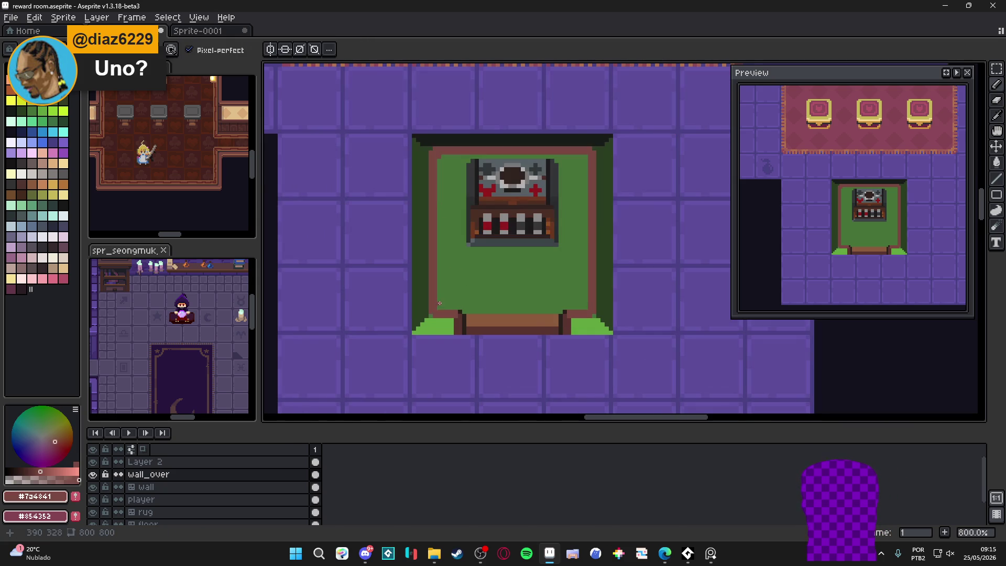
pyautogui.scroll(1, 472, 299)
pyautogui.scroll(1, 550, 306)
pyautogui.scroll(-1, 595, 314)
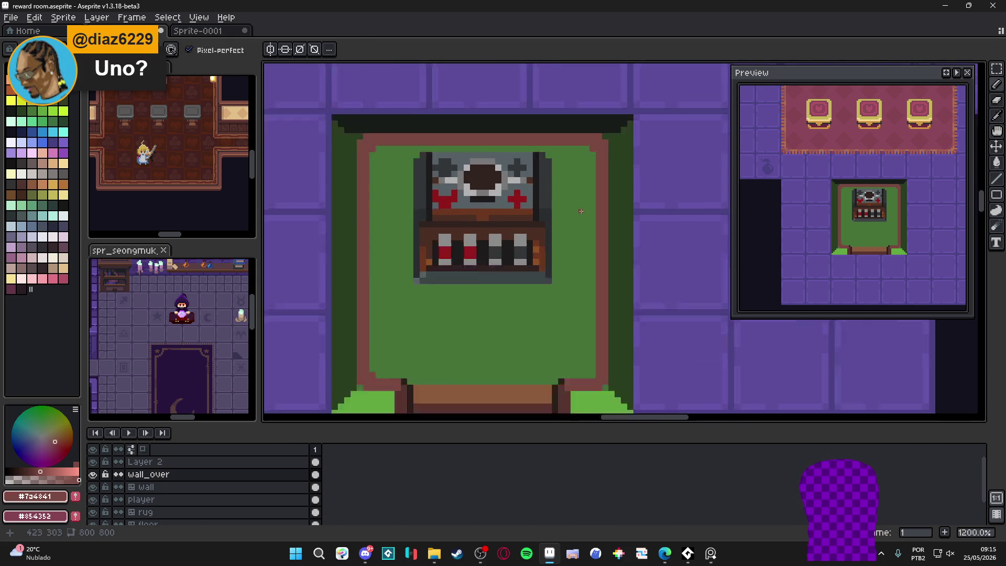
pyautogui.keyDown('alt'); pyautogui.click(583, 328); pyautogui.keyUp('alt')
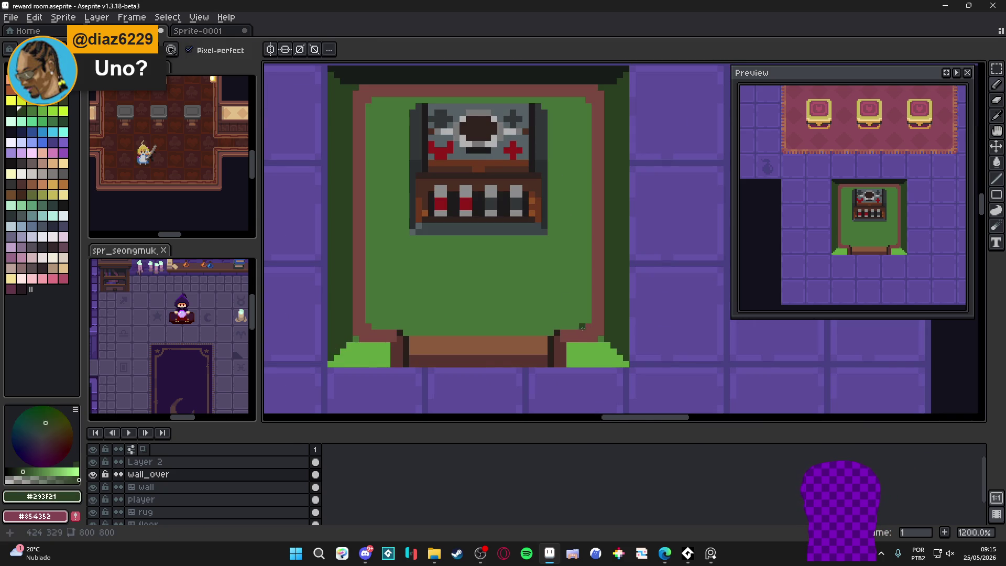
pyautogui.scroll(-3, 594, 313)
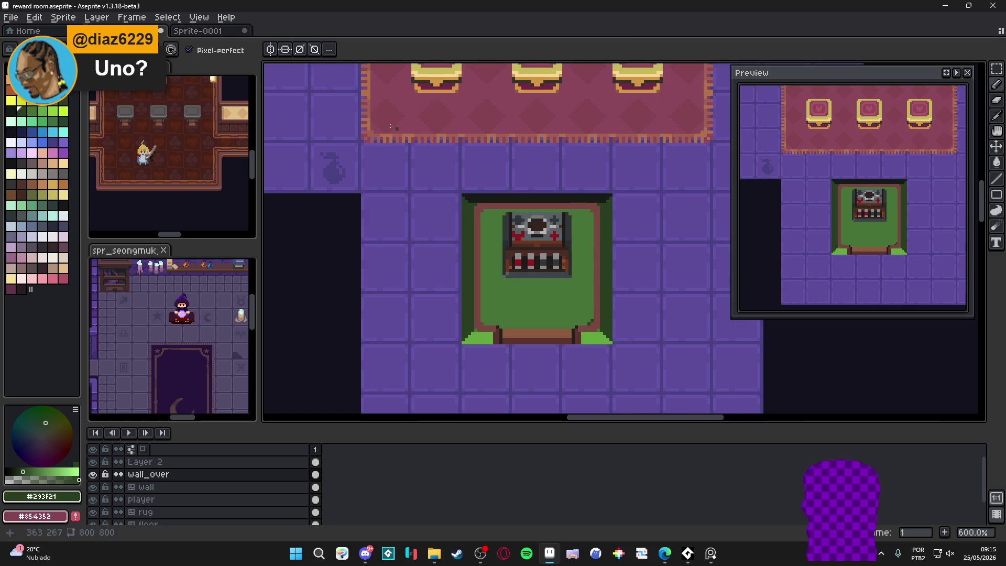
pyautogui.click(270, 50)
pyautogui.click(285, 49)
# Pencil mirrored dark-green pixels into the mat's inner corners, undoing the extra one.
pyautogui.scroll(2, 444, 365)
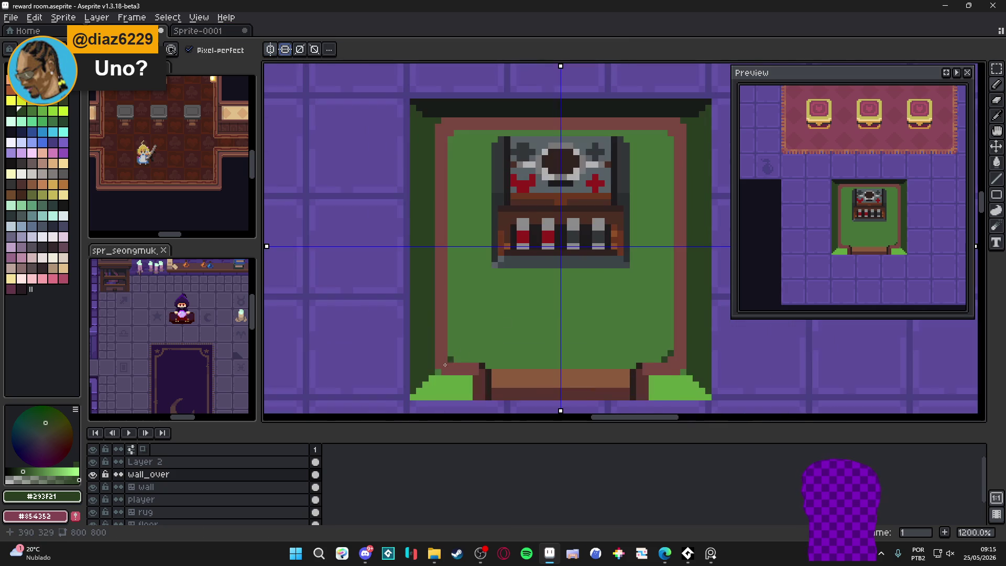
pyautogui.click(448, 362)
pyautogui.click(449, 355)
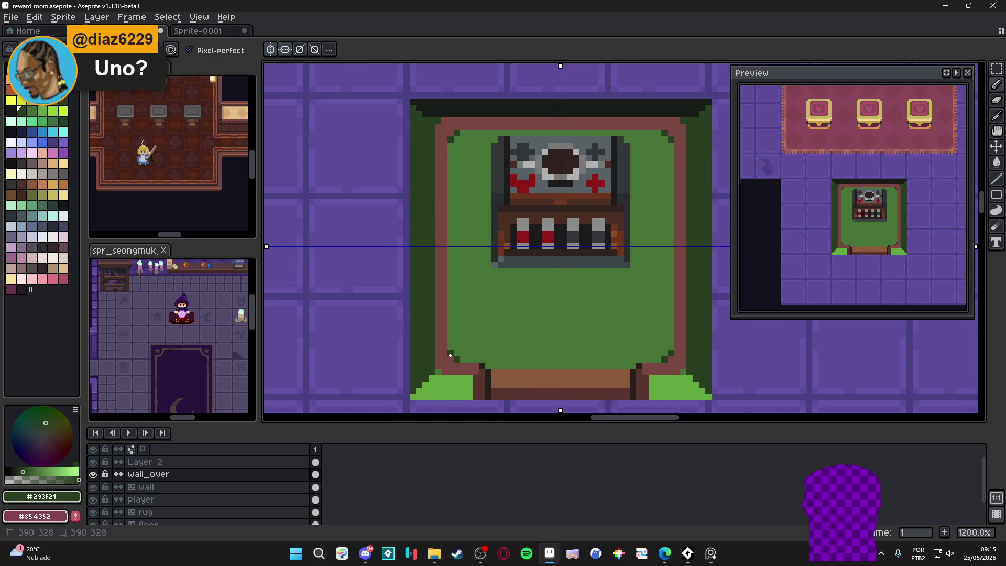
pyautogui.click(462, 133)
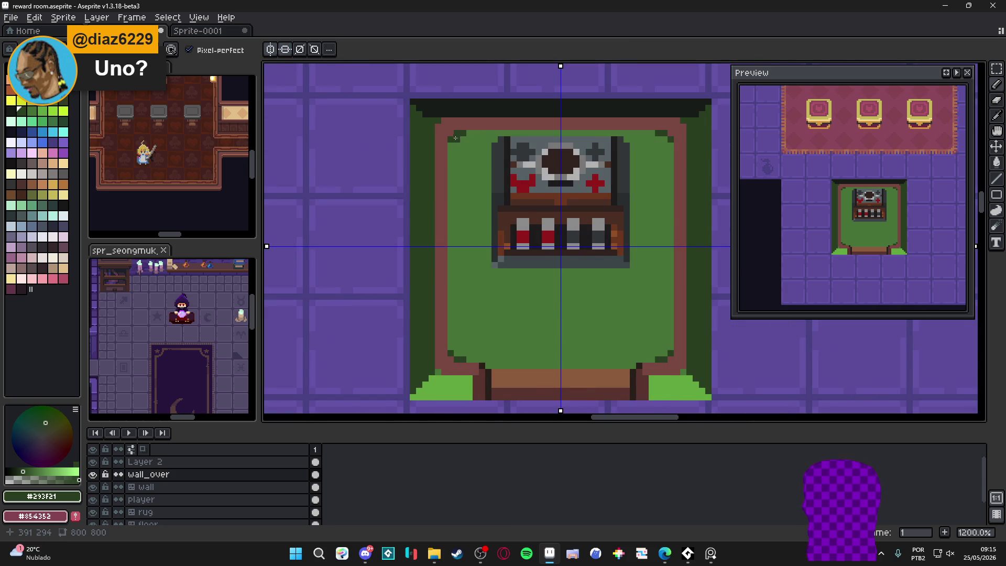
pyautogui.scroll(-4, 505, 225)
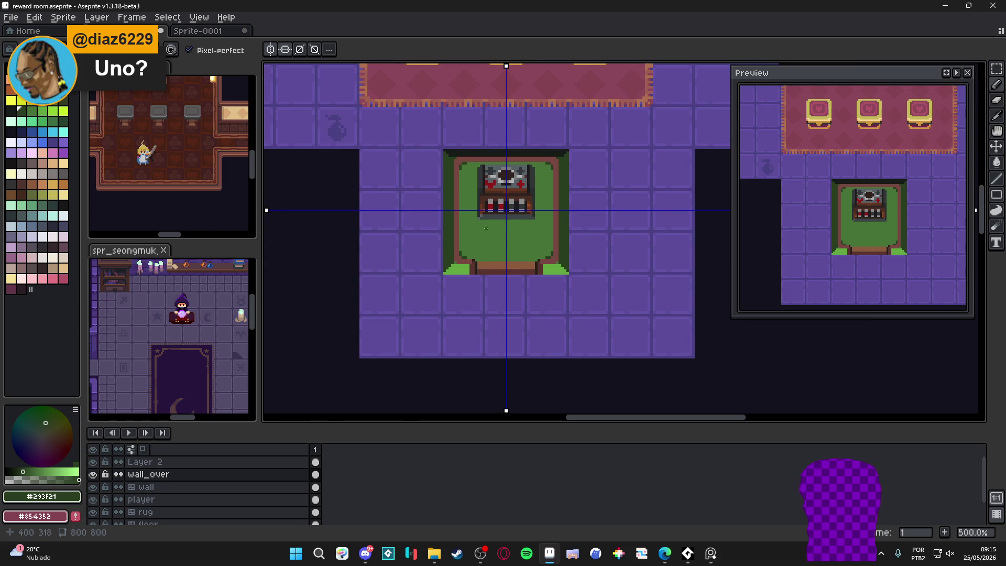
pyautogui.moveTo(473, 228); pyautogui.dragTo(467, 231)
pyautogui.hotkey('ctrl', 'z')
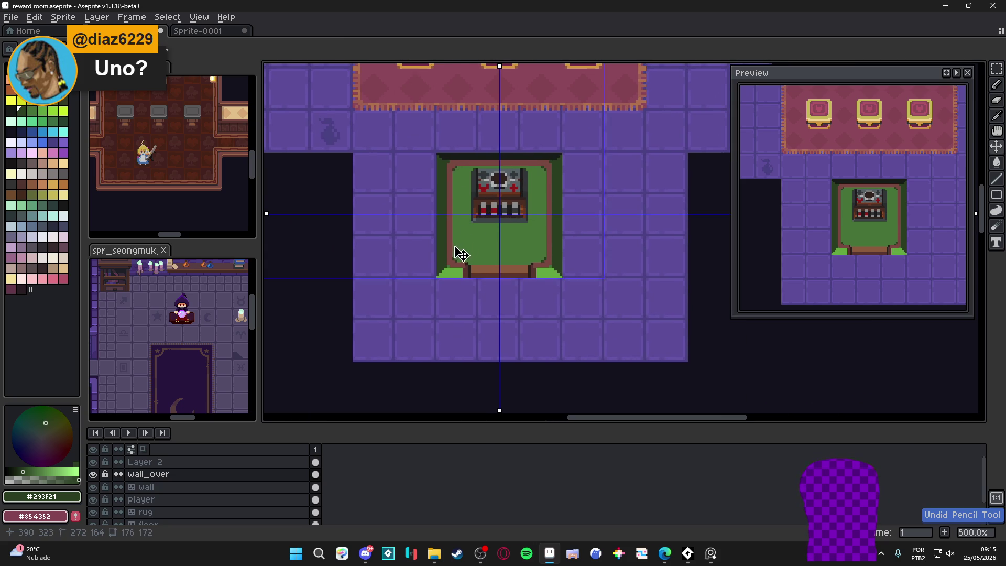
pyautogui.scroll(-1, 446, 258)
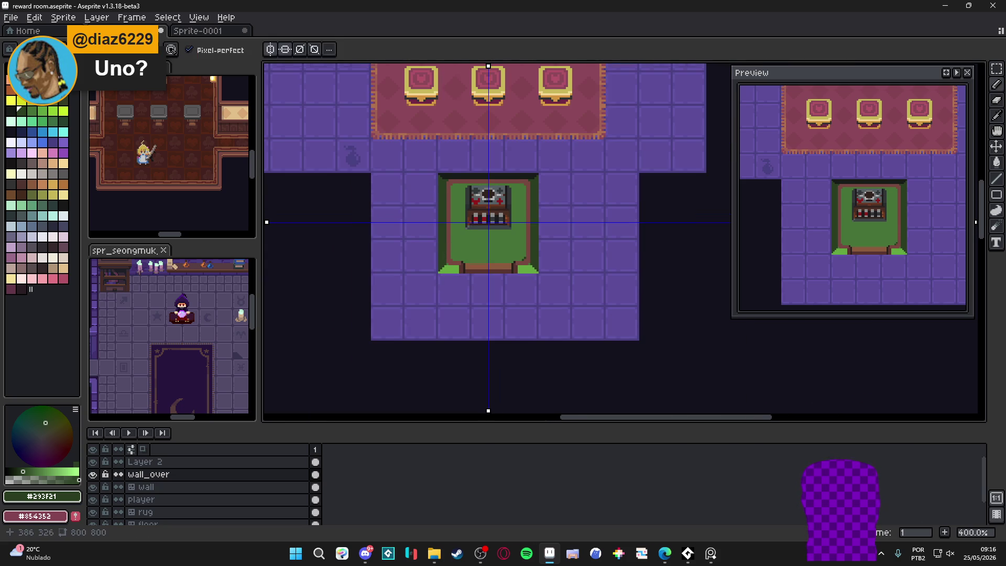
pyautogui.scroll(1, 456, 230)
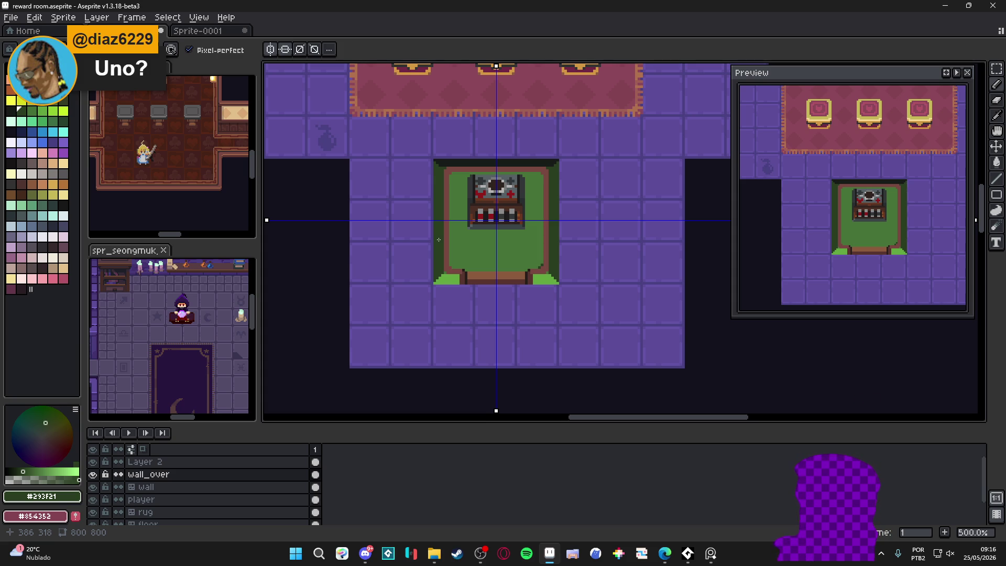
pyautogui.scroll(5, 438, 239)
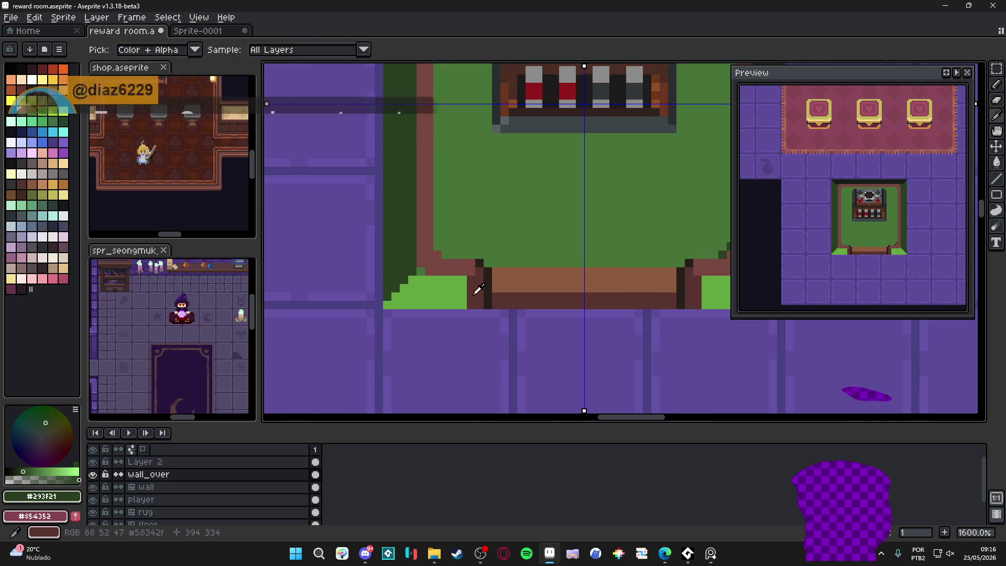
# Draw stepped reddish-brown diagonal bevels on the frame's corners, mirrored by symmetry.
pyautogui.keyDown('alt'); pyautogui.click(479, 285); pyautogui.keyUp('alt')
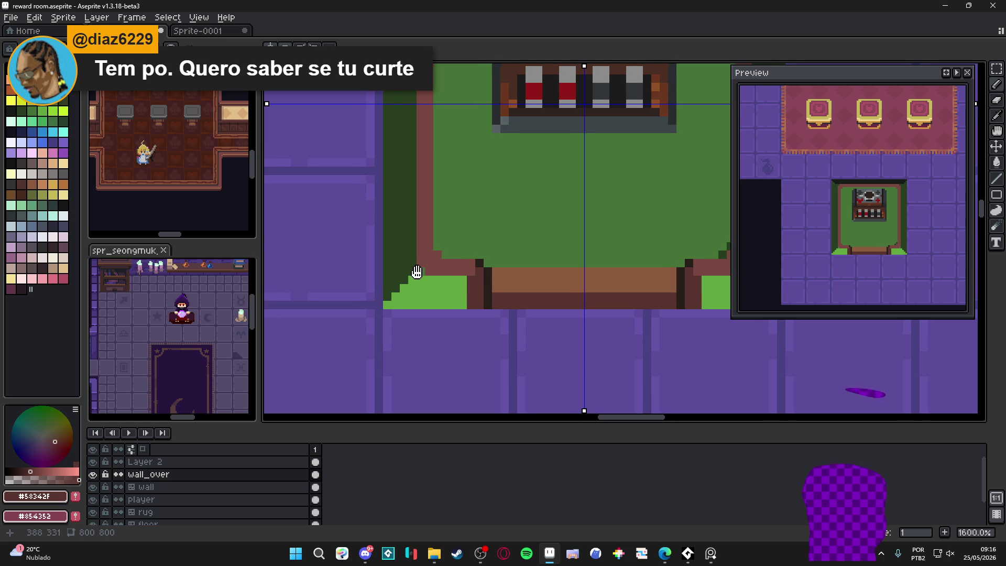
pyautogui.hscroll(-1, 422, 272)
pyautogui.click(422, 272)
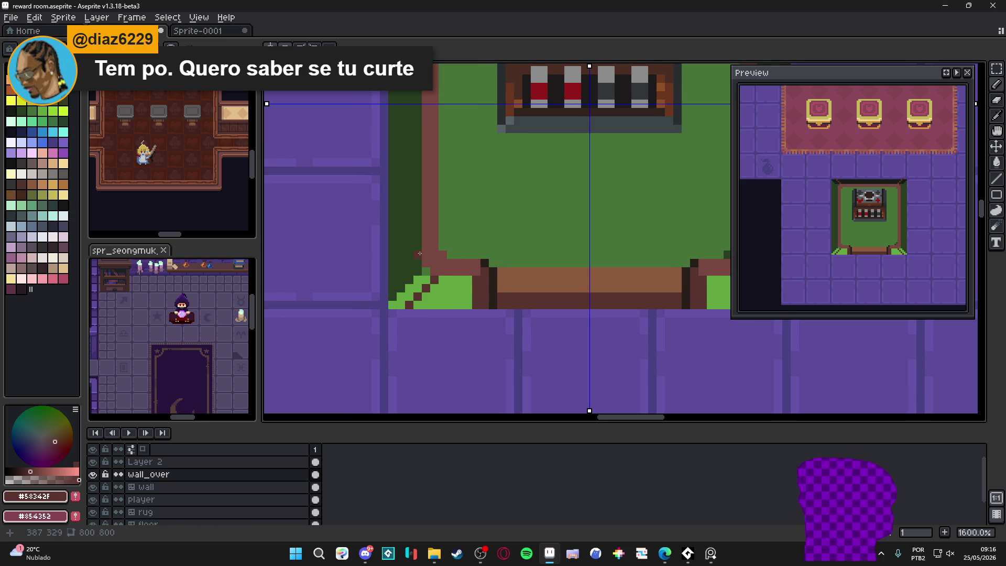
pyautogui.keyDown('alt'); pyautogui.click(429, 261); pyautogui.keyUp('alt')
pyautogui.click(428, 276)
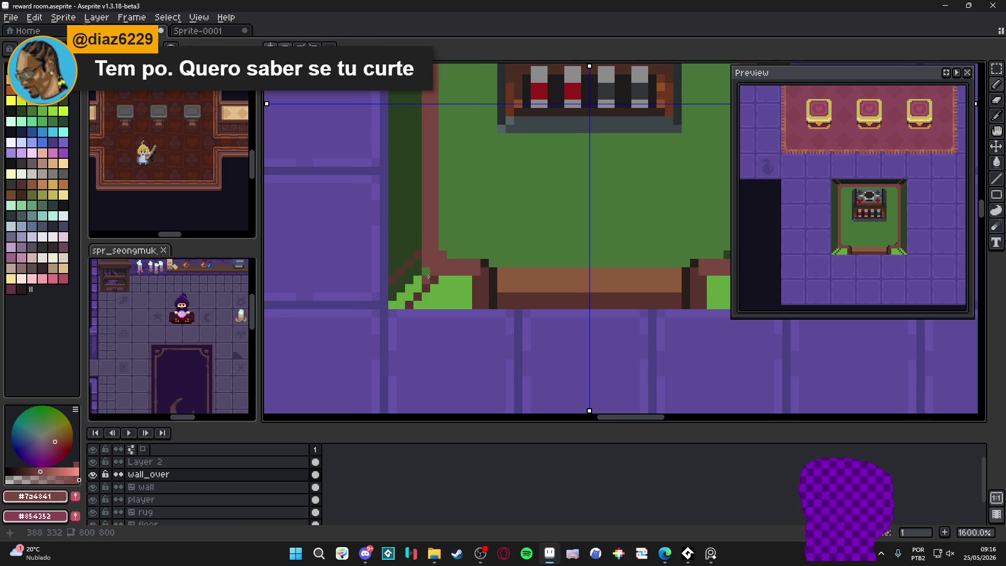
pyautogui.click(421, 281)
pyautogui.click(413, 289)
pyautogui.click(407, 297)
pyautogui.click(405, 298)
pyautogui.click(401, 305)
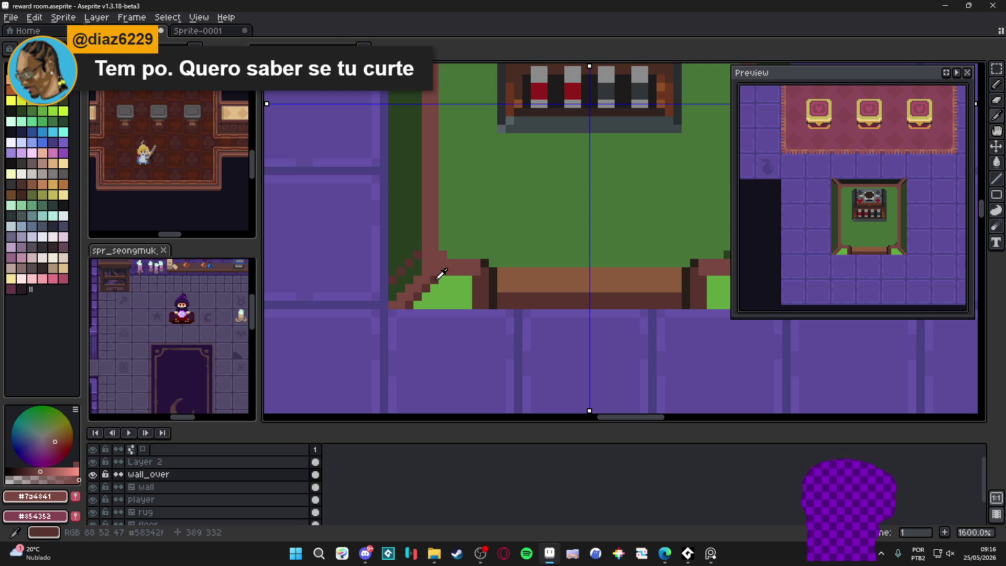
pyautogui.keyDown('alt'); pyautogui.click(417, 272); pyautogui.keyUp('alt')
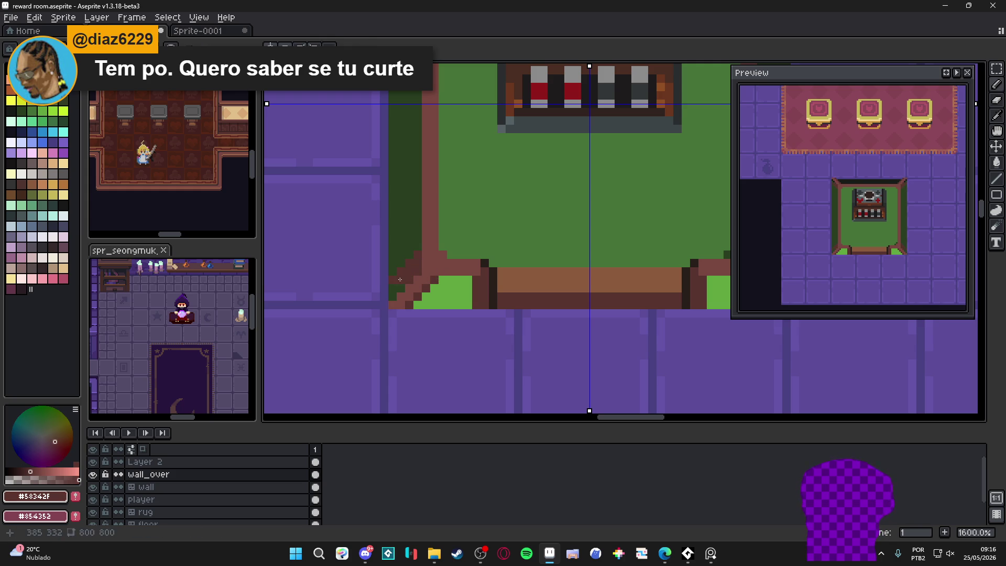
pyautogui.scroll(-3, 393, 293)
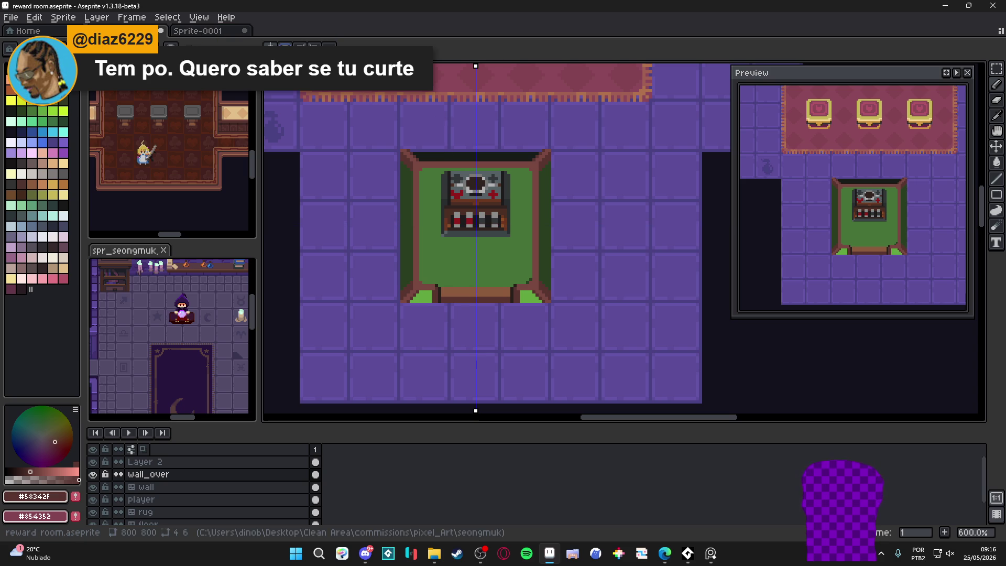
# Turn vertical symmetry back on and draw a vertical line along the frame's right side.
pyautogui.click(270, 47)
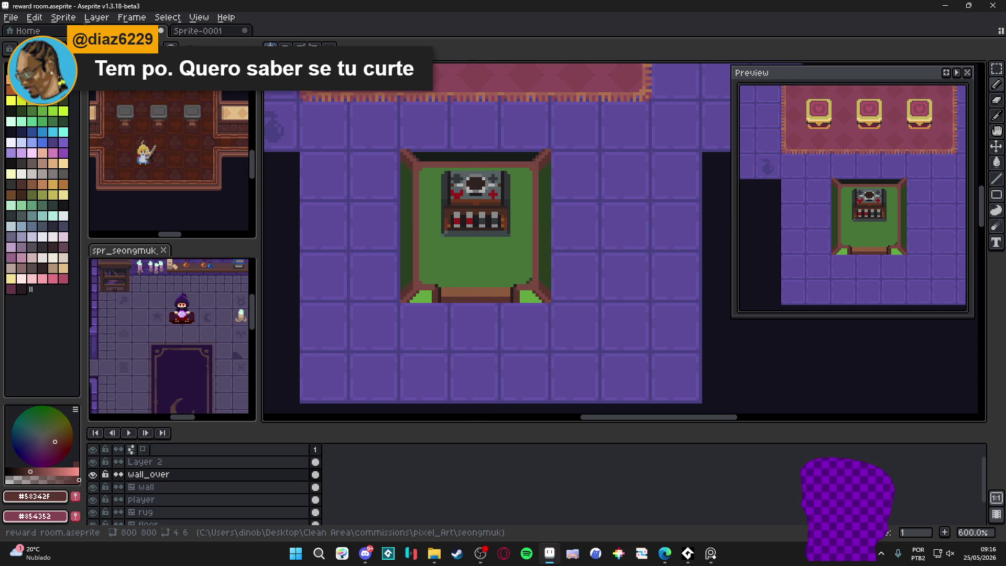
pyautogui.scroll(3, 381, 160)
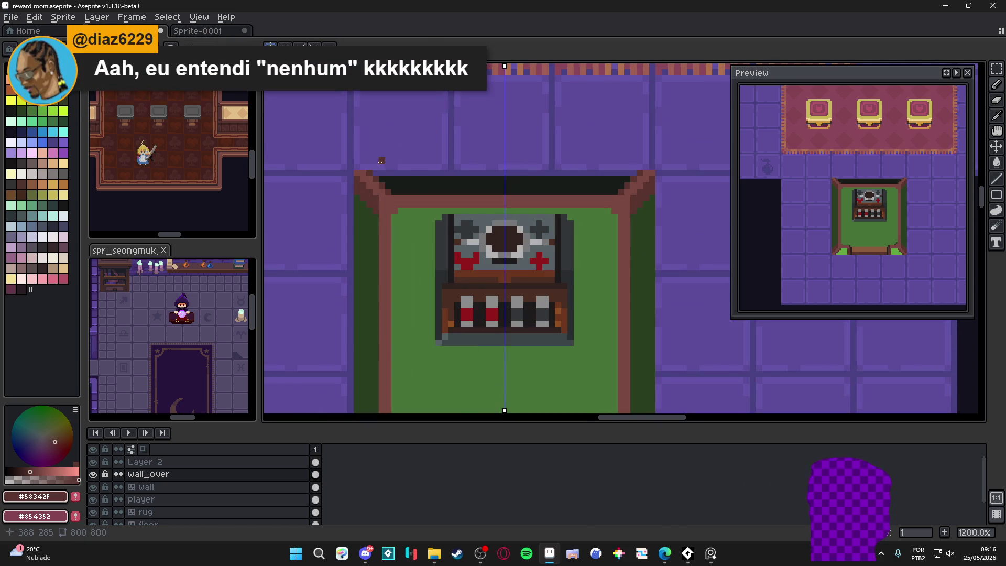
pyautogui.scroll(-3, 378, 216)
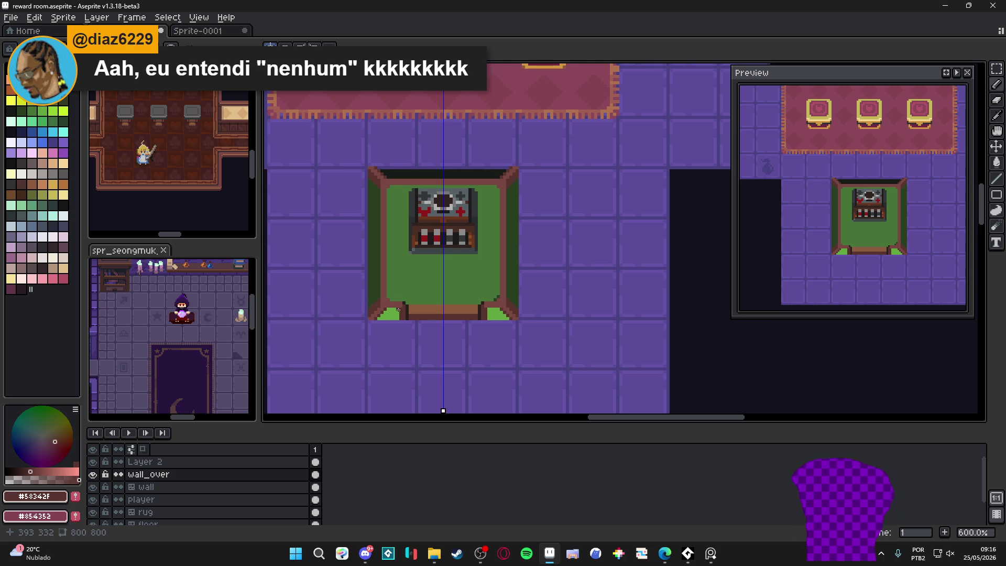
pyautogui.scroll(3, 391, 311)
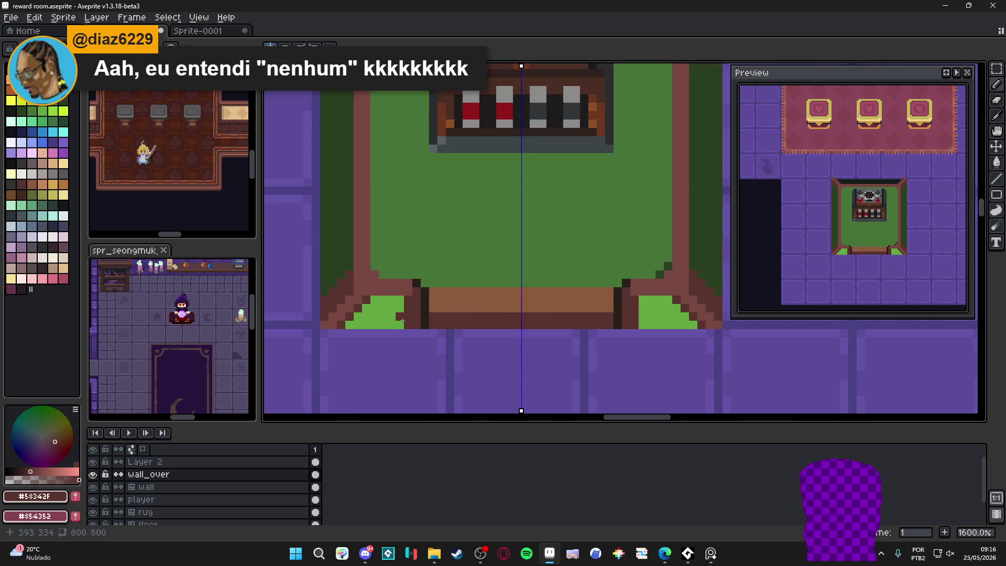
pyautogui.scroll(-3, 374, 338)
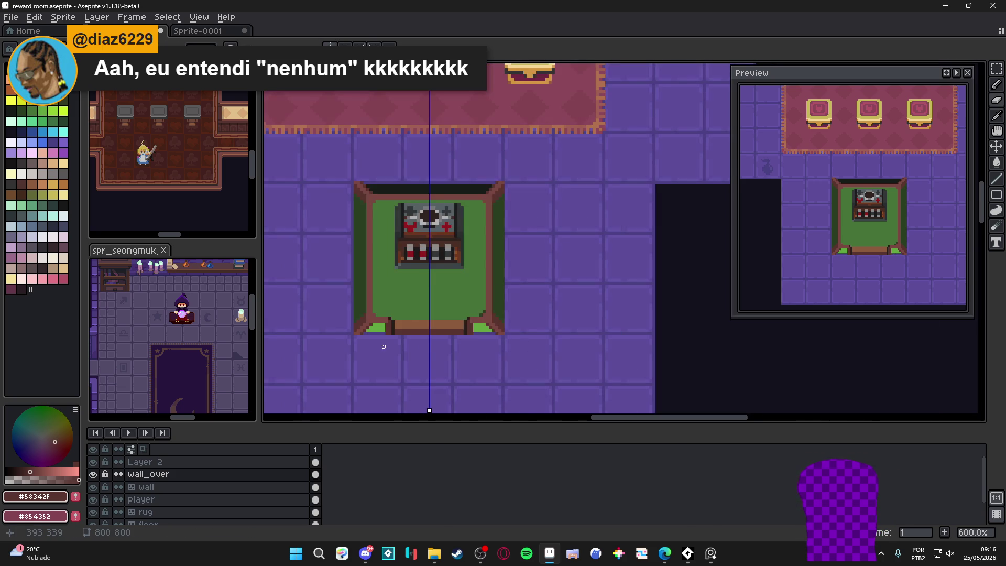
pyautogui.scroll(1, 471, 325)
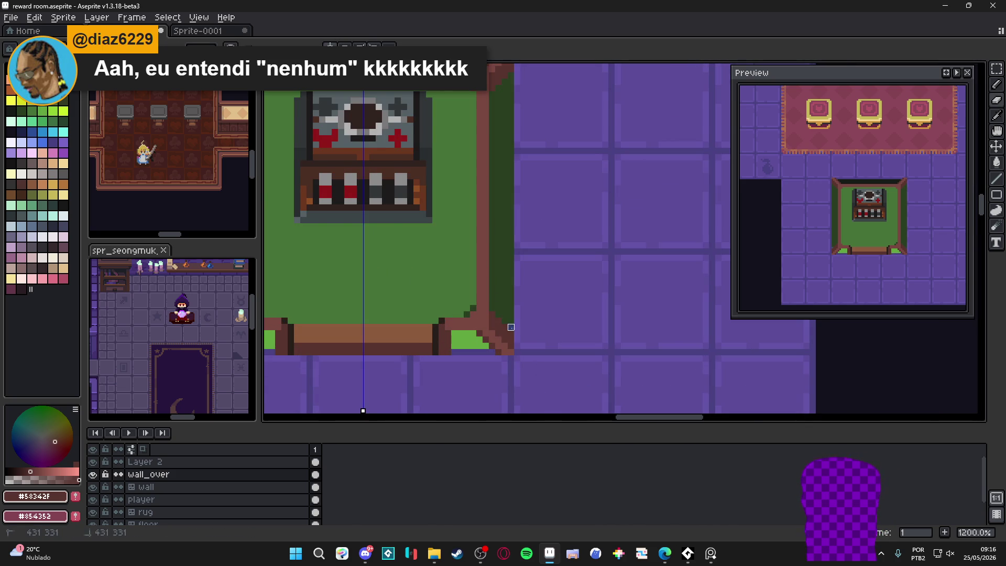
pyautogui.scroll(2, 535, 265)
pyautogui.moveTo(510, 401); pyautogui.dragTo(504, 156)
pyautogui.scroll(-4, 446, 241)
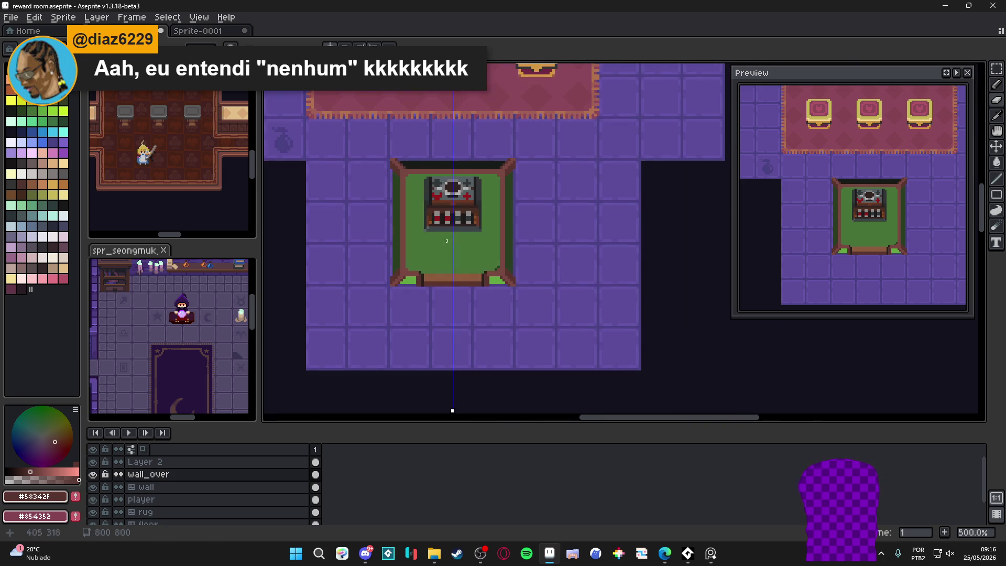
# Switch to the Pencil and sample the dark green #293F21 from the mat.
pyautogui.press('b')
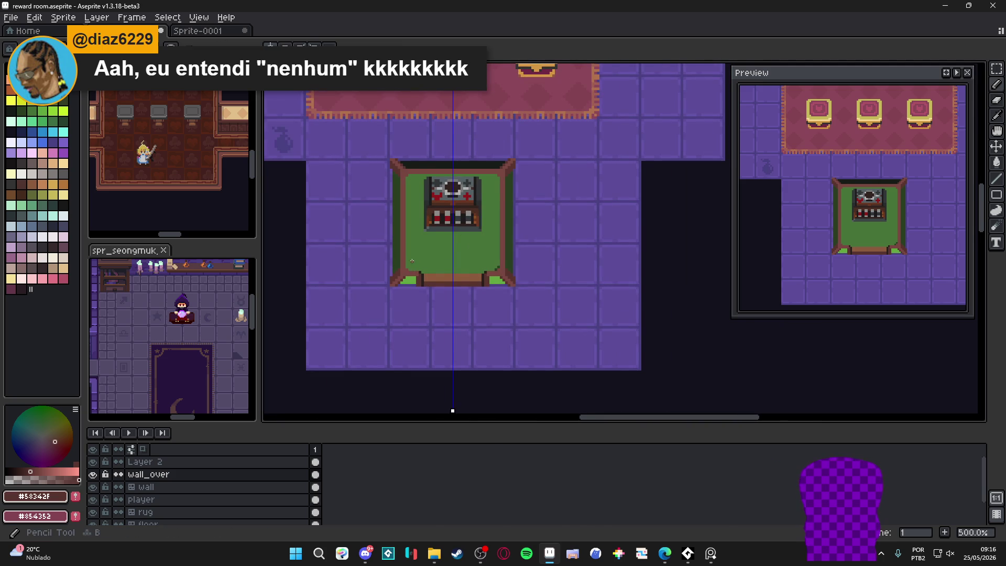
pyautogui.scroll(-1, 412, 260)
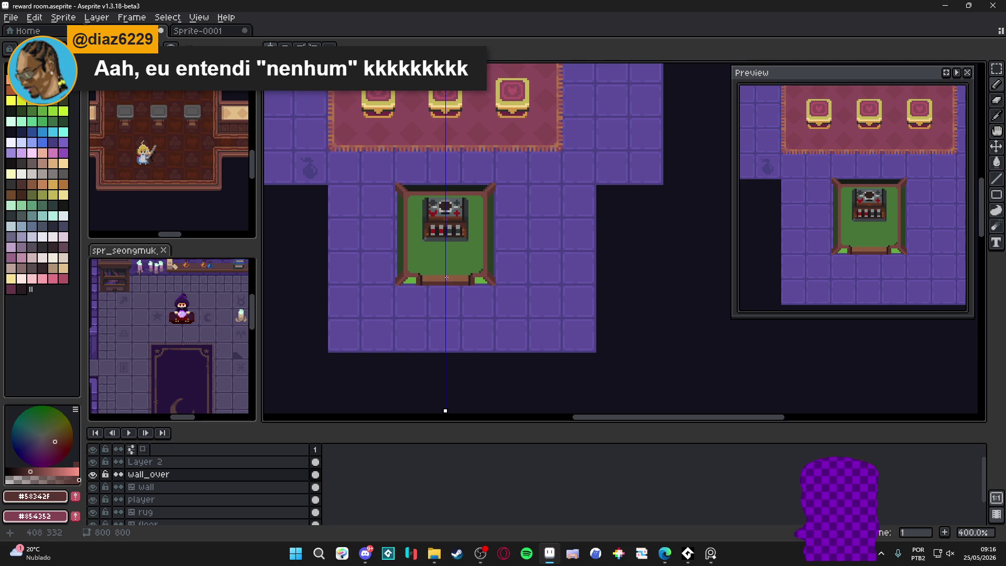
pyautogui.moveTo(446, 277); pyautogui.dragTo(446, 285)
pyautogui.scroll(2, 445, 282)
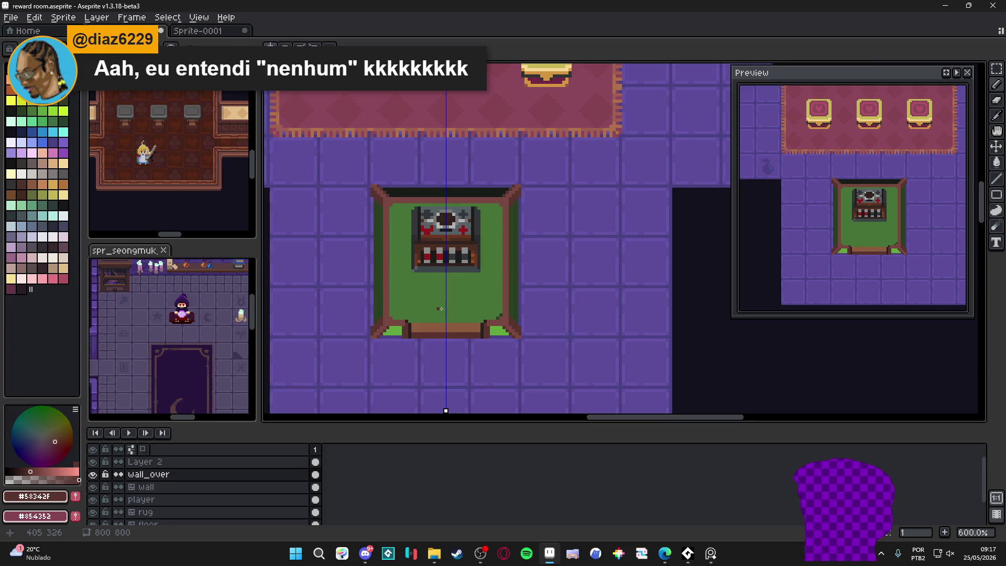
pyautogui.scroll(3, 440, 309)
pyautogui.keyDown('alt'); pyautogui.click(539, 307); pyautogui.keyUp('alt')
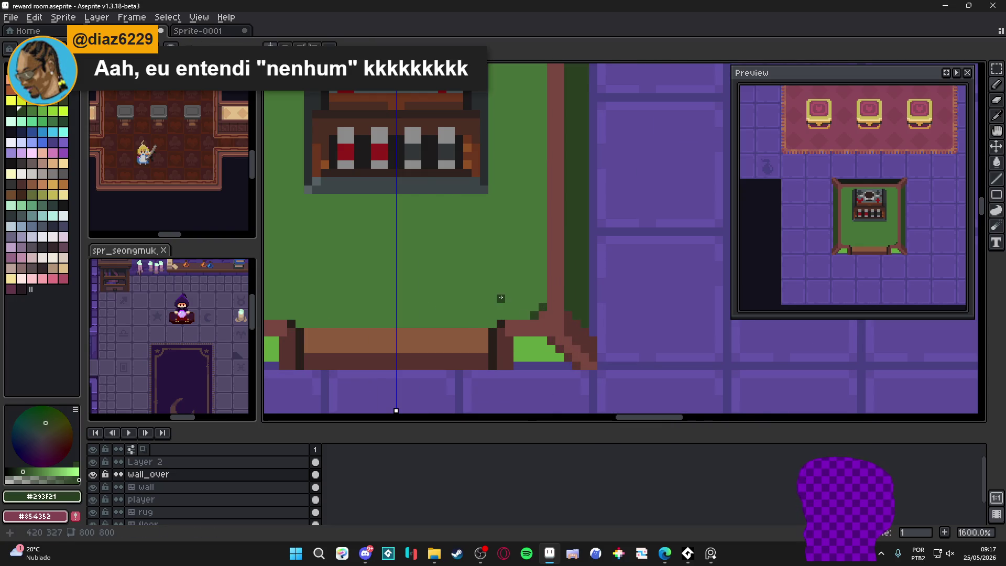
# Sample the frame brown and paint mirrored bevel pixels in both lower inner corners.
pyautogui.scroll(-3, 500, 297)
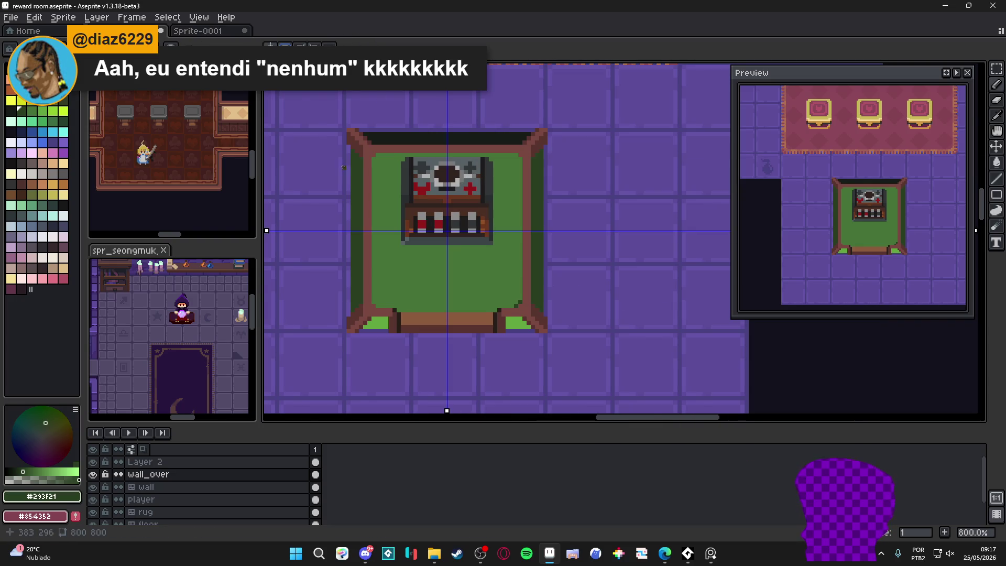
pyautogui.scroll(3, 343, 167)
pyautogui.scroll(-1, 382, 220)
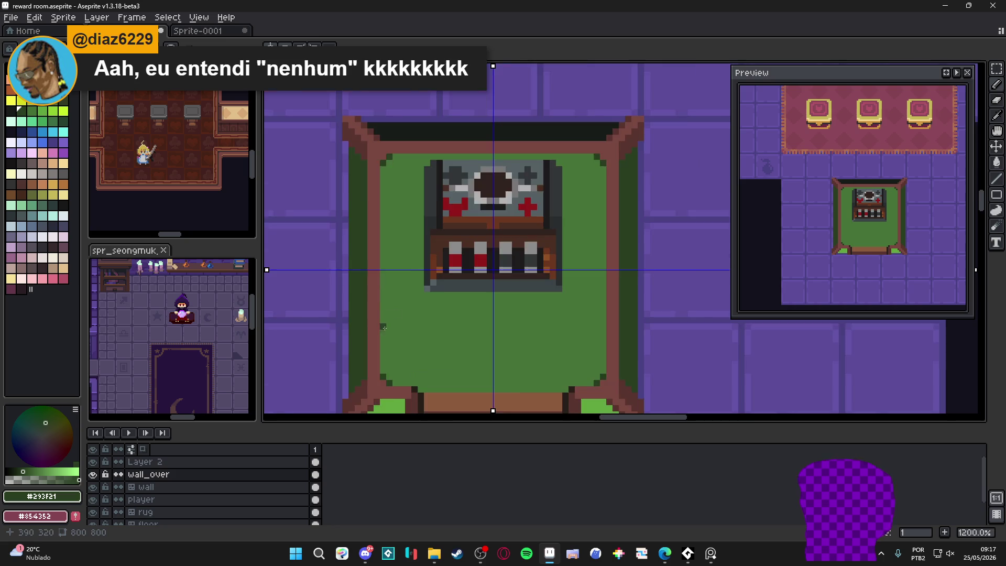
pyautogui.scroll(-3, 391, 275)
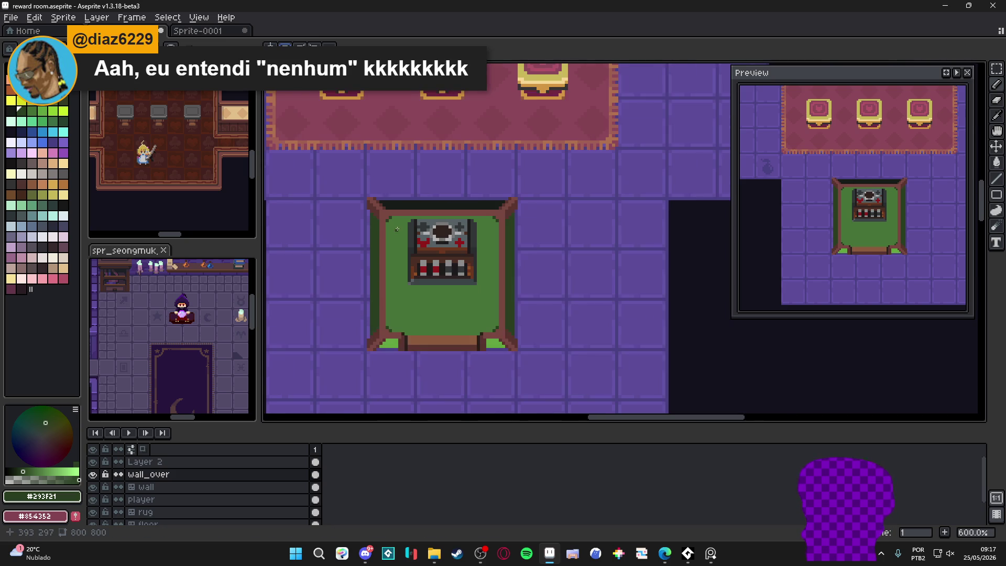
pyautogui.scroll(3, 392, 309)
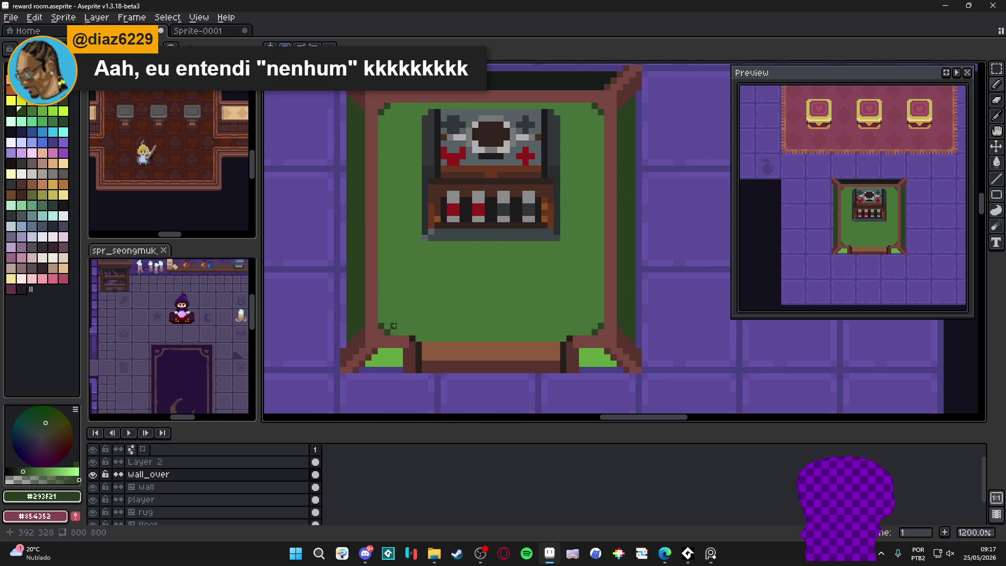
pyautogui.scroll(-3, 393, 325)
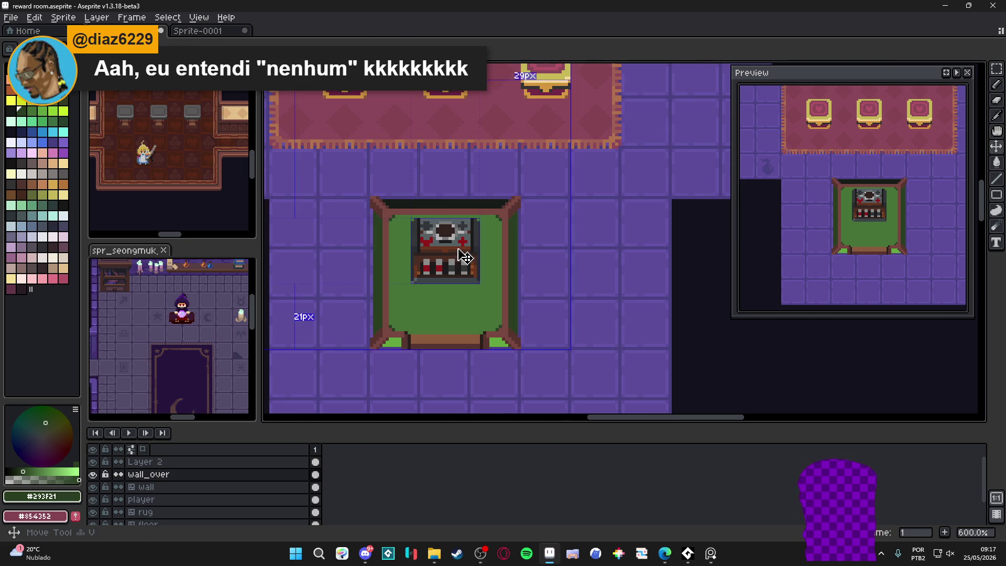
pyautogui.scroll(-3, 487, 278)
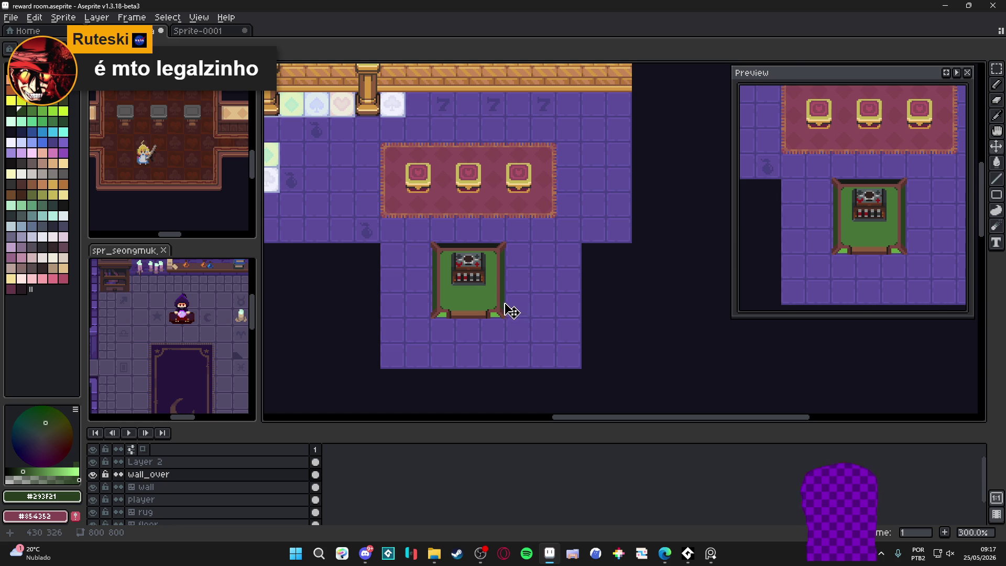
pyautogui.scroll(2, 465, 321)
pyautogui.scroll(2, 453, 322)
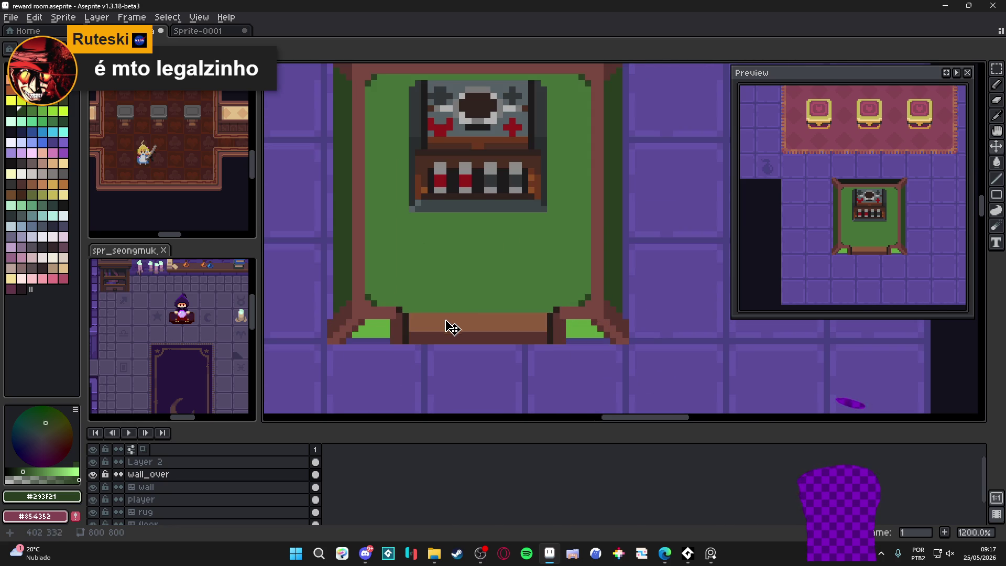
pyautogui.keyDown('alt'); pyautogui.click(363, 314); pyautogui.keyUp('alt')
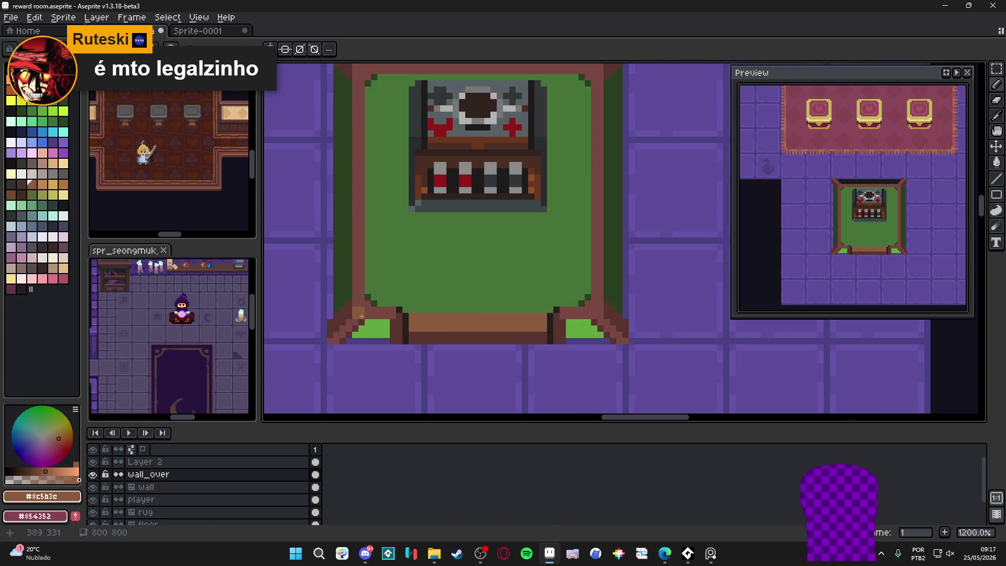
pyautogui.moveTo(362, 314); pyautogui.dragTo(372, 311)
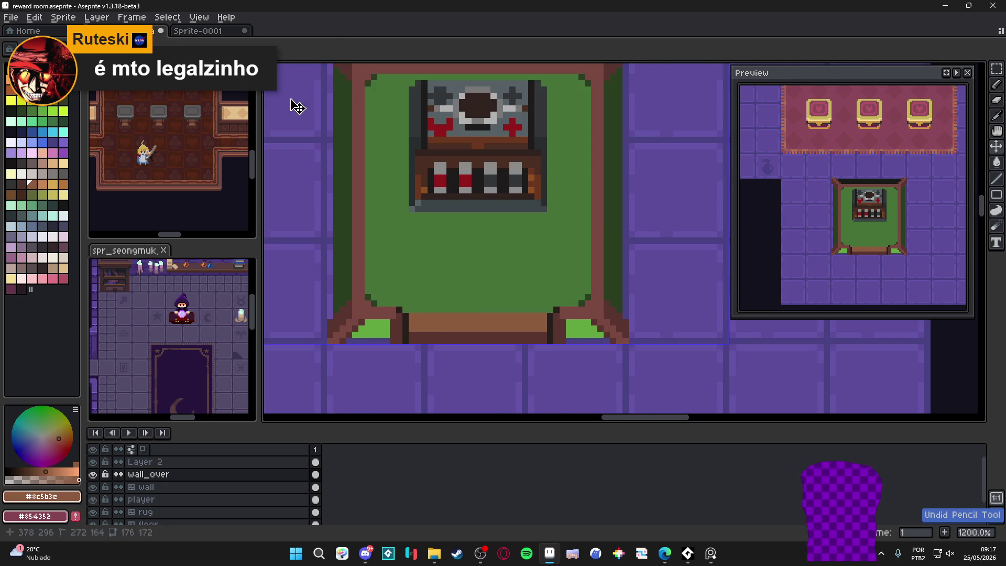
pyautogui.click(270, 49)
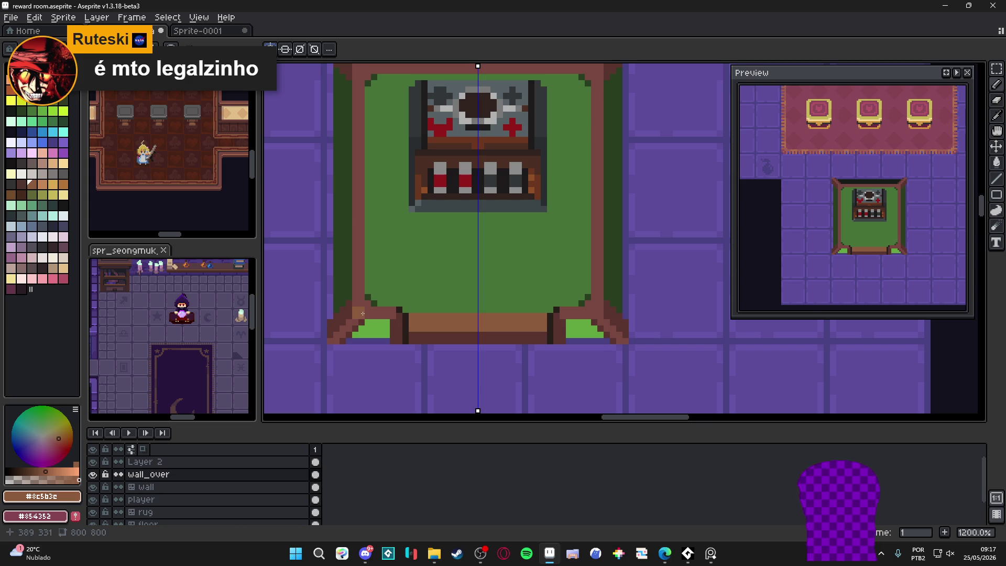
pyautogui.moveTo(361, 314); pyautogui.dragTo(358, 285)
# Paint light-brown bevel pixels at the top-left corner, along the top edge and down the inner corner.
pyautogui.scroll(-2, 375, 314)
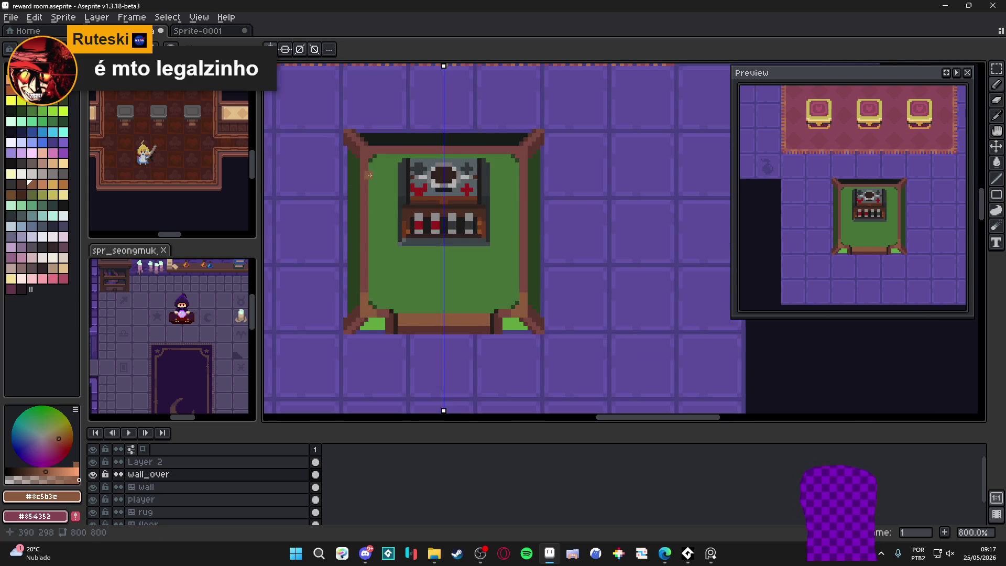
pyautogui.scroll(3, 360, 147)
pyautogui.click(360, 141)
pyautogui.moveTo(361, 141)
pyautogui.mouseDown()
pyautogui.moveTo(361, 128)
pyautogui.moveTo(387, 131)
pyautogui.mouseUp()
pyautogui.click(354, 147)
pyautogui.click(361, 152)
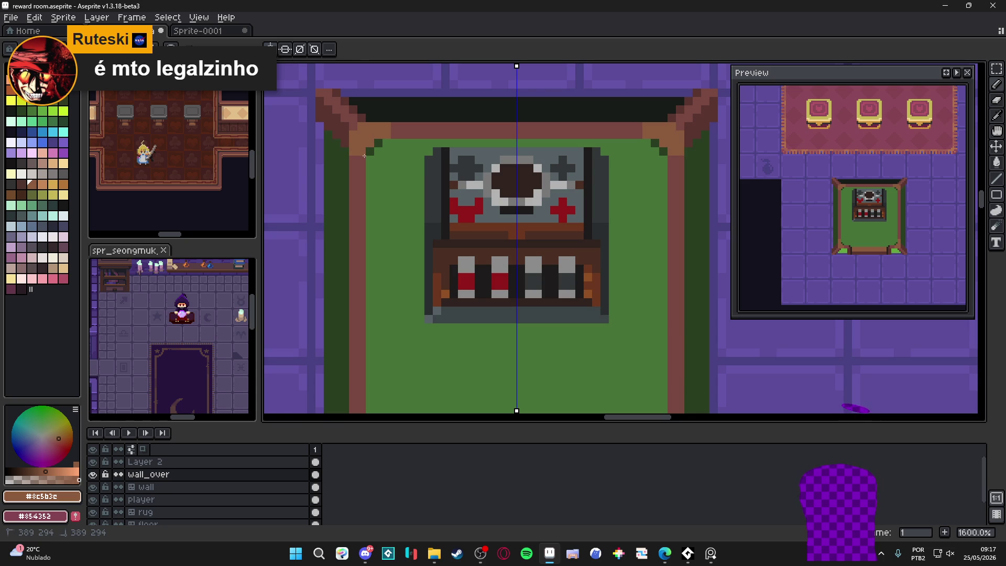
pyautogui.click(362, 159)
pyautogui.click(394, 136)
pyautogui.click(362, 168)
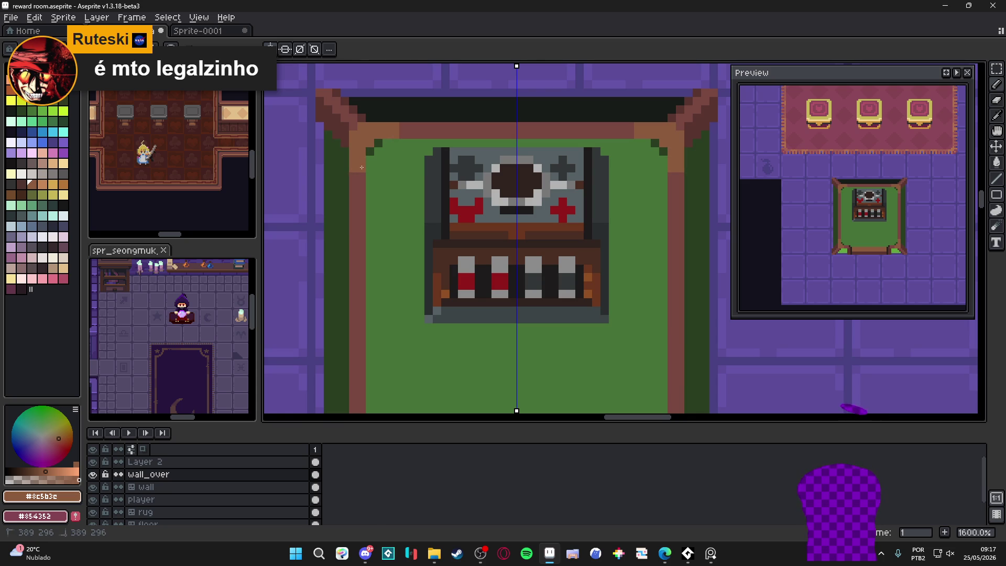
# Sample the dark brown #58342f from the frame.
pyautogui.scroll(-5, 411, 191)
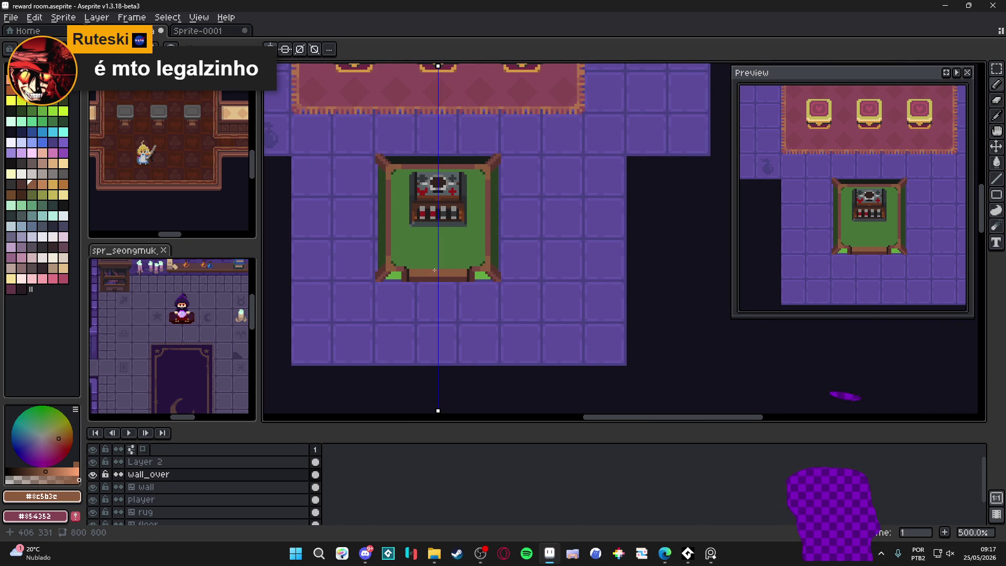
pyautogui.scroll(5, 410, 278)
pyautogui.keyDown('alt'); pyautogui.click(394, 284); pyautogui.keyUp('alt')
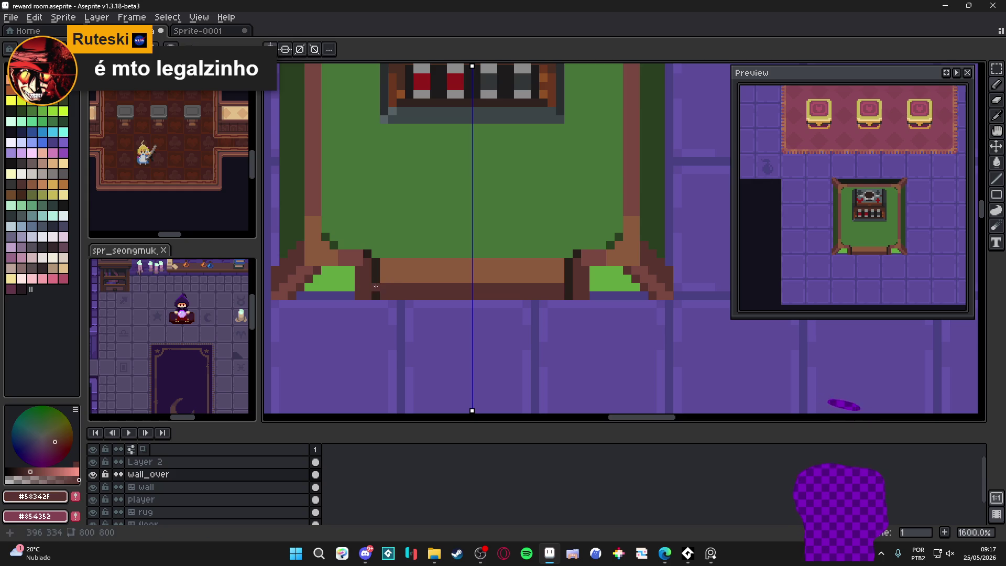
pyautogui.scroll(2, 379, 273)
pyautogui.press('m')
pyautogui.scroll(-5, 453, 304)
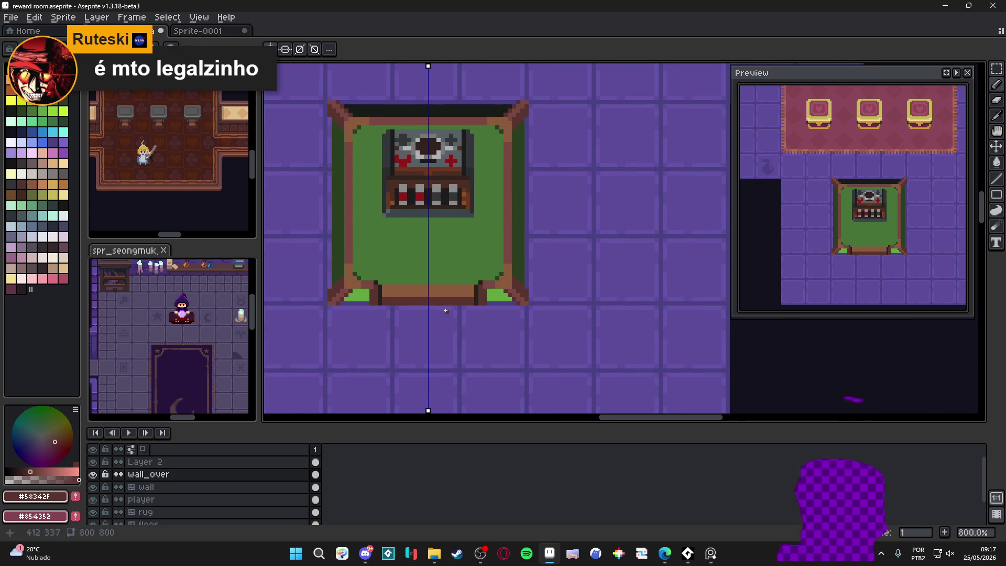
pyautogui.scroll(-1, 440, 312)
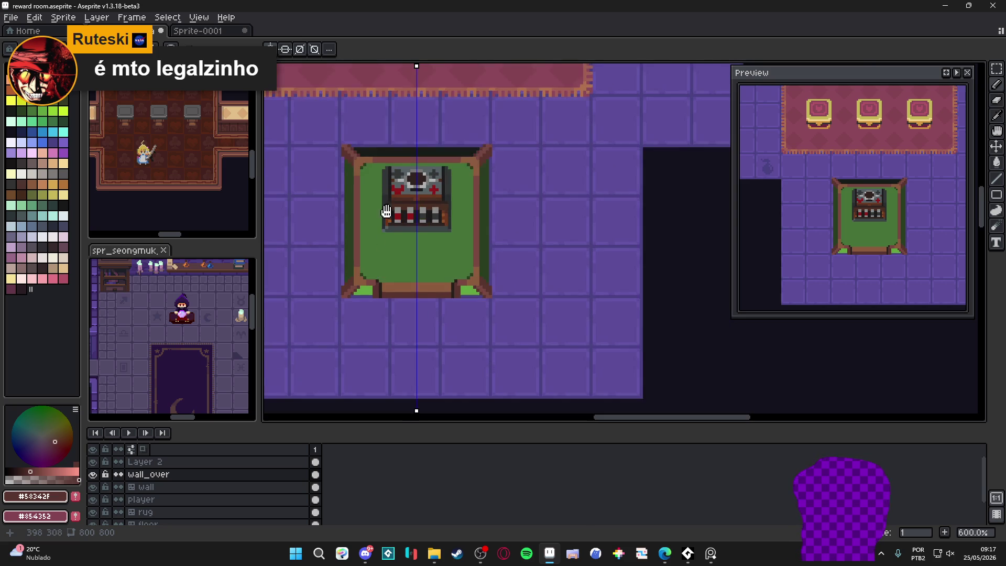
pyautogui.scroll(3, 424, 210)
# Try gold #d39741 pixels in the lower mat corners, then undo that stroke.
pyautogui.keyDown('alt'); pyautogui.click(419, 142); pyautogui.keyUp('alt')
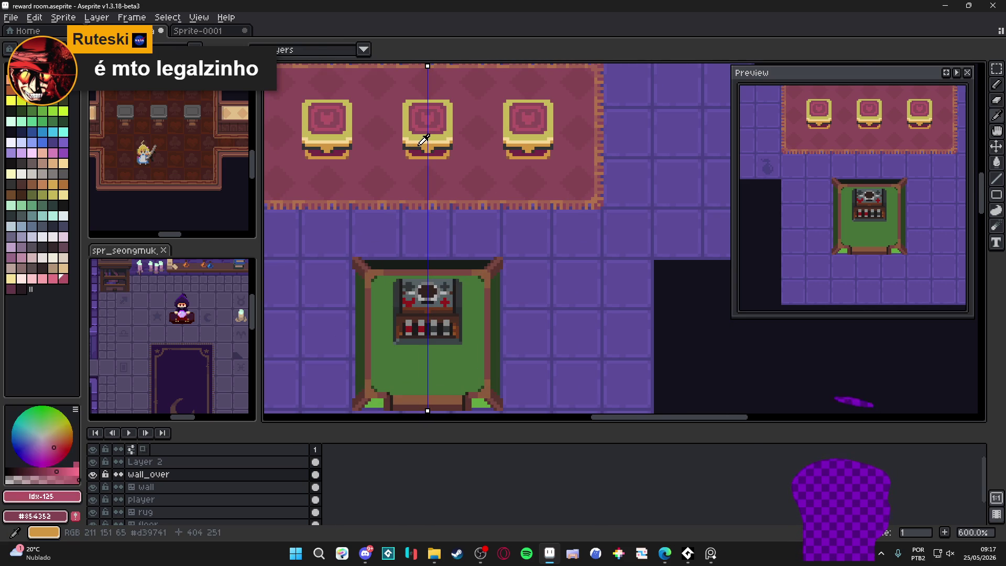
pyautogui.scroll(-2, 396, 267)
pyautogui.scroll(4, 396, 267)
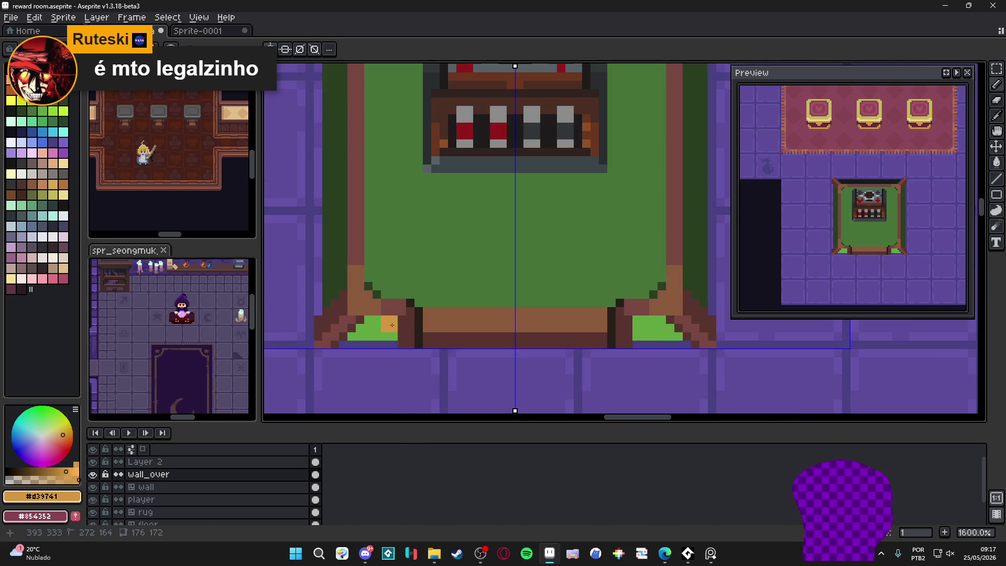
pyautogui.moveTo(388, 323); pyautogui.dragTo(352, 338)
pyautogui.scroll(-3, 354, 333)
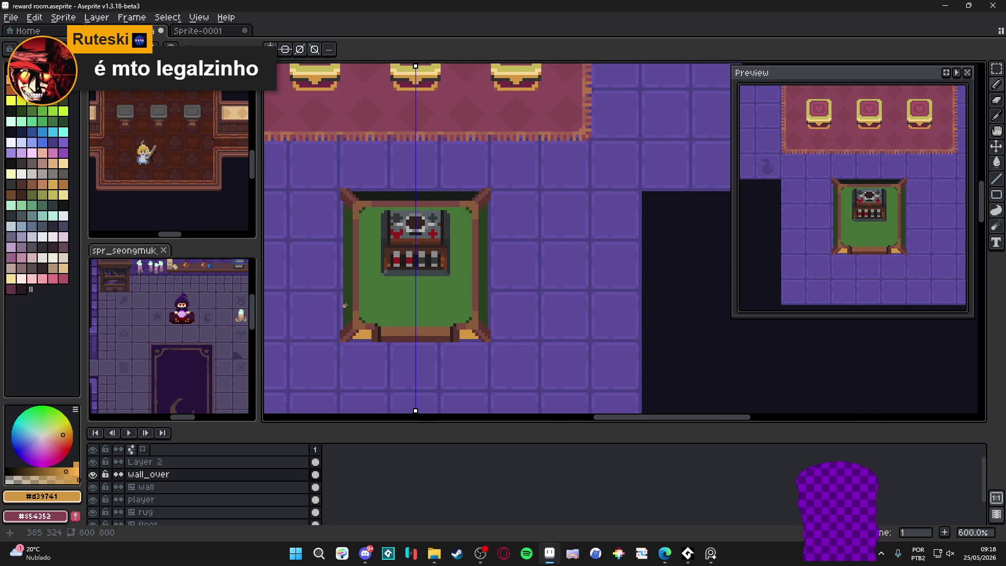
pyautogui.scroll(3, 354, 312)
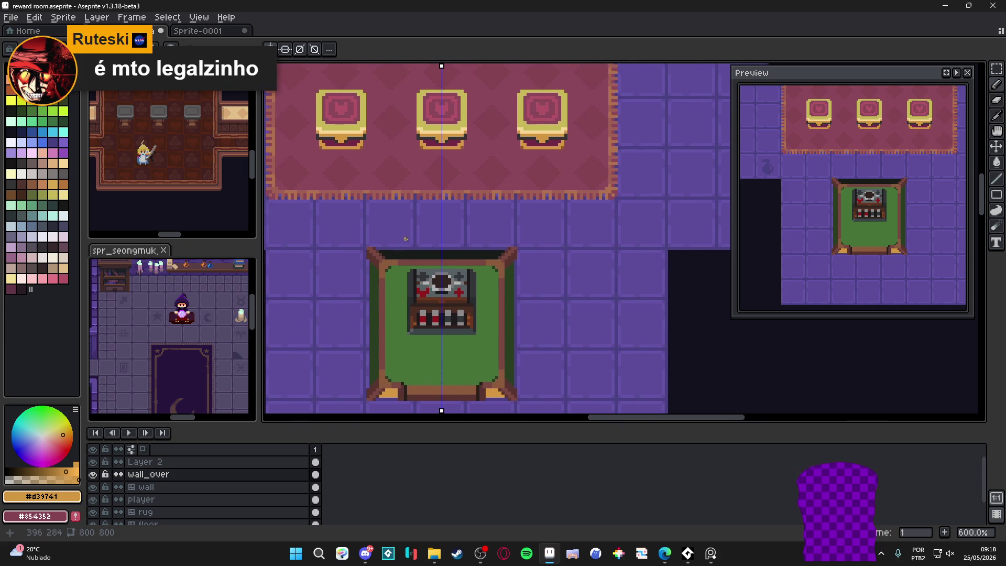
pyautogui.scroll(1, 379, 210)
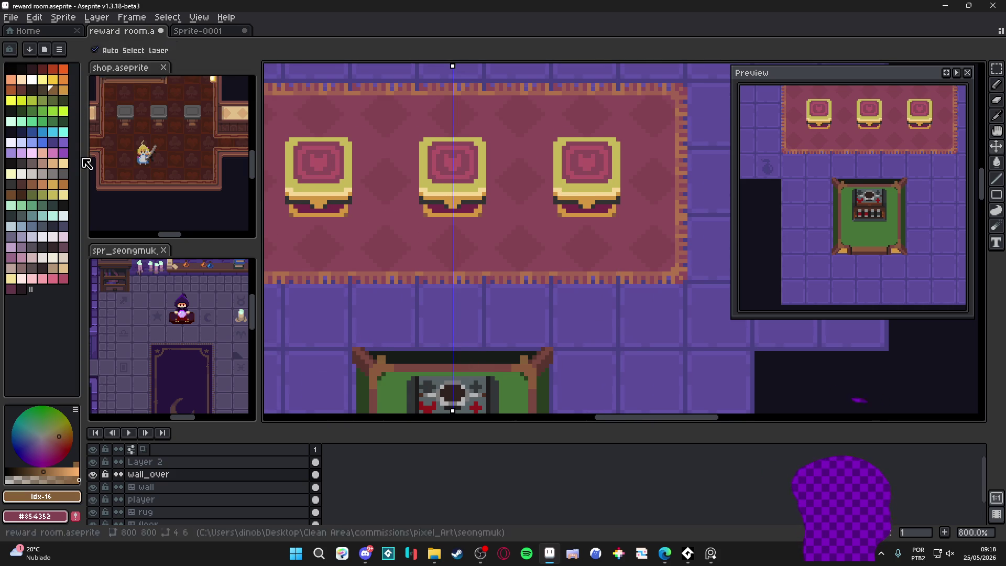
pyautogui.hotkey('ctrl', 'z')
pyautogui.scroll(-2, 363, 334)
pyautogui.moveTo(363, 334); pyautogui.dragTo(380, 277)
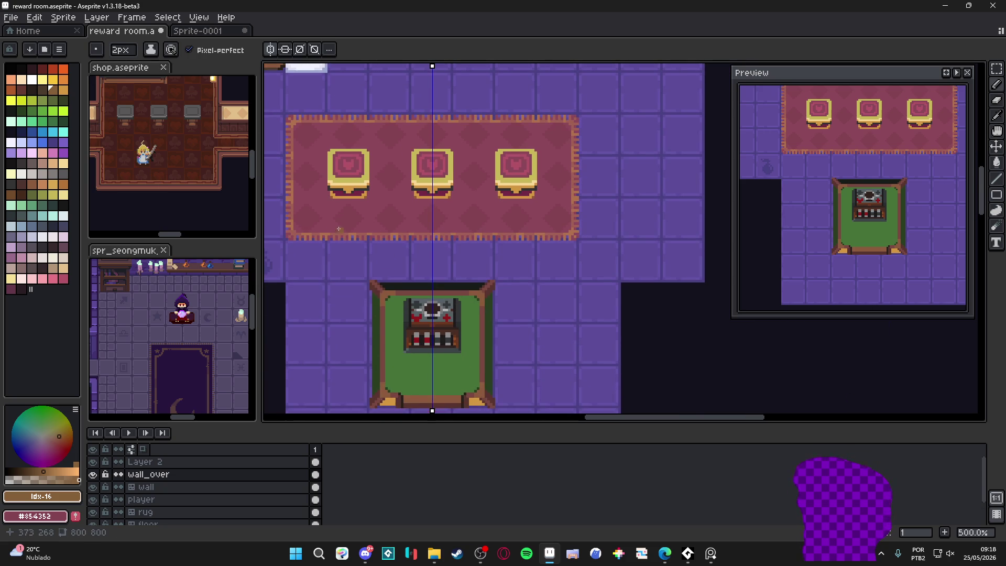
# Choose a brown palette shade and paint over the dark strip along the frame's top.
pyautogui.click(32, 184)
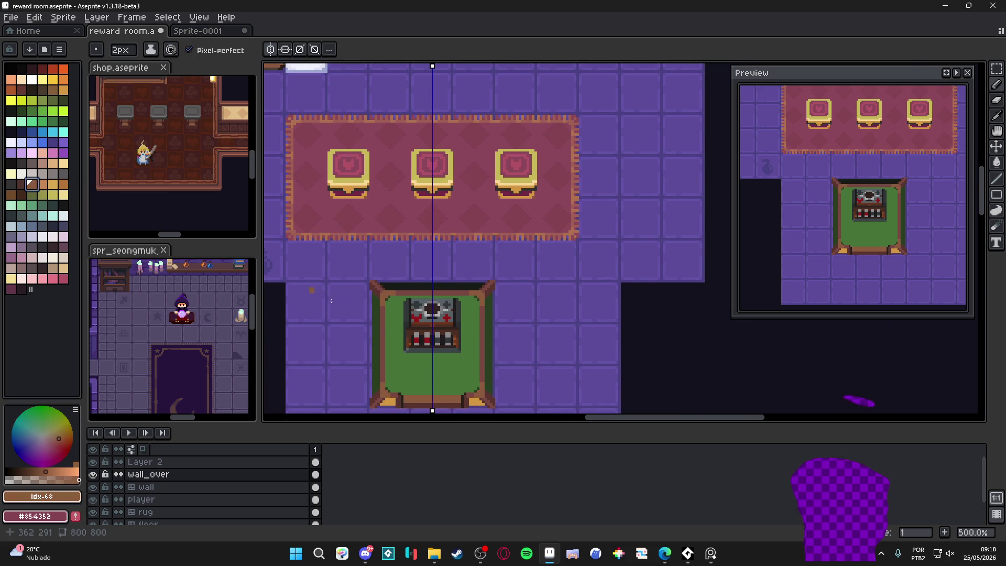
pyautogui.scroll(7, 403, 269)
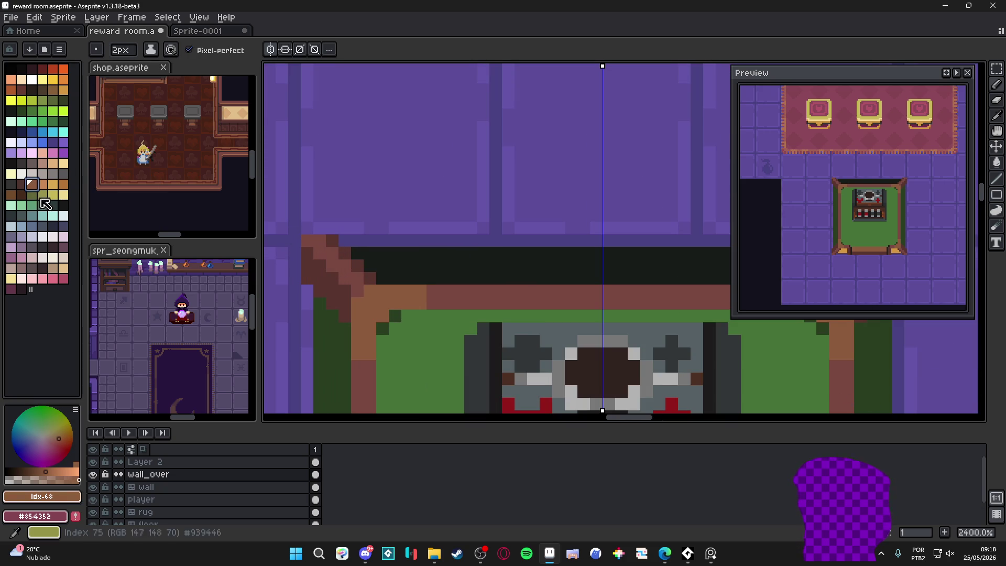
pyautogui.press('[')
pyautogui.moveTo(392, 278); pyautogui.dragTo(725, 272)
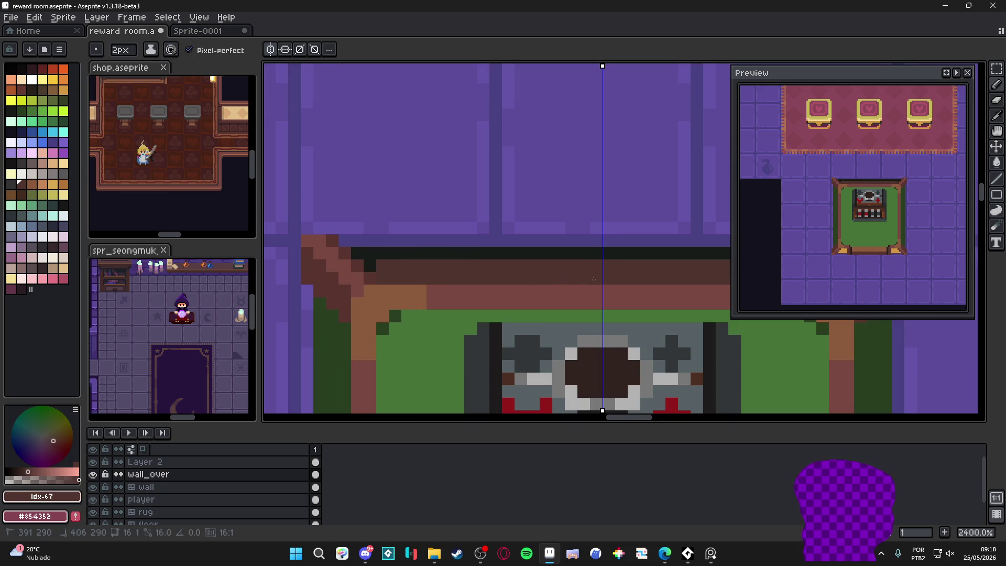
pyautogui.moveTo(577, 253)
pyautogui.mouseDown()
pyautogui.moveTo(628, 253)
pyautogui.moveTo(398, 253)
pyautogui.moveTo(380, 269)
pyautogui.mouseUp()
# Shrink the brush to 1px and cover the leftover dark pixels in the brown strip.
pyautogui.click(356, 252)
pyautogui.press('-')
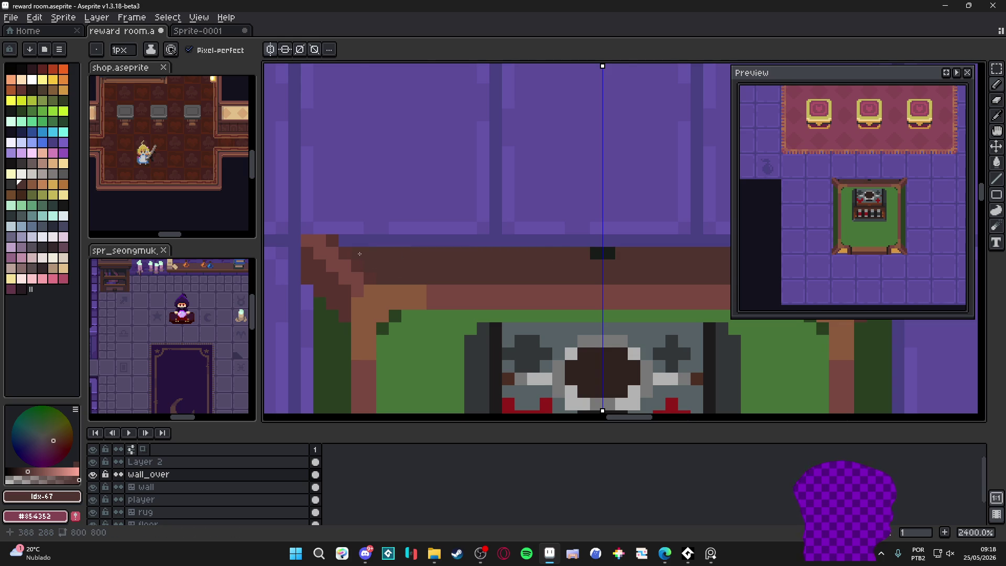
pyautogui.scroll(-6, 395, 256)
pyautogui.scroll(4, 450, 265)
pyautogui.moveTo(443, 262); pyautogui.dragTo(456, 266)
pyautogui.scroll(-5, 456, 265)
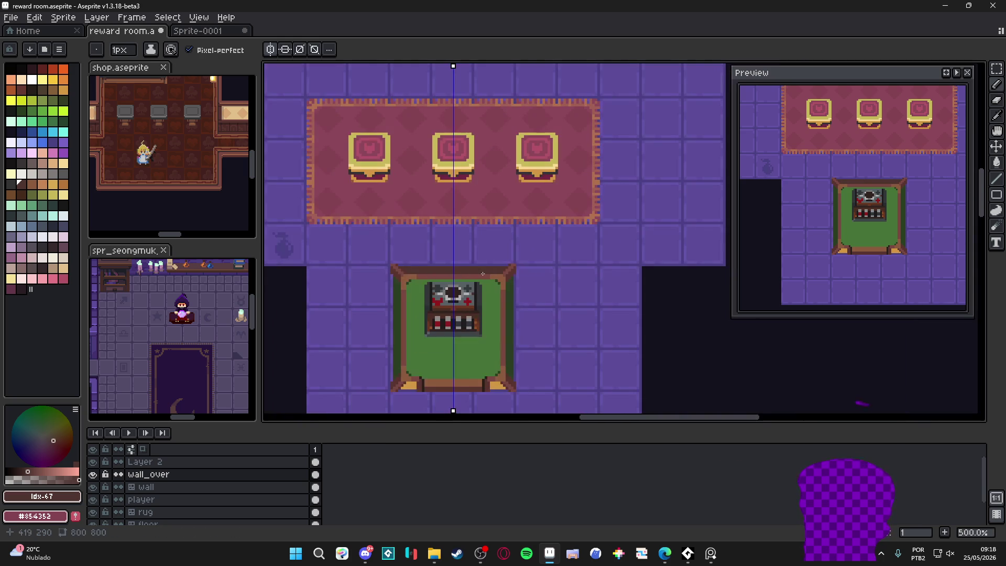
pyautogui.moveTo(393, 303)
pyautogui.mouseDown()
pyautogui.moveTo(378, 298)
pyautogui.moveTo(381, 261)
pyautogui.mouseUp()
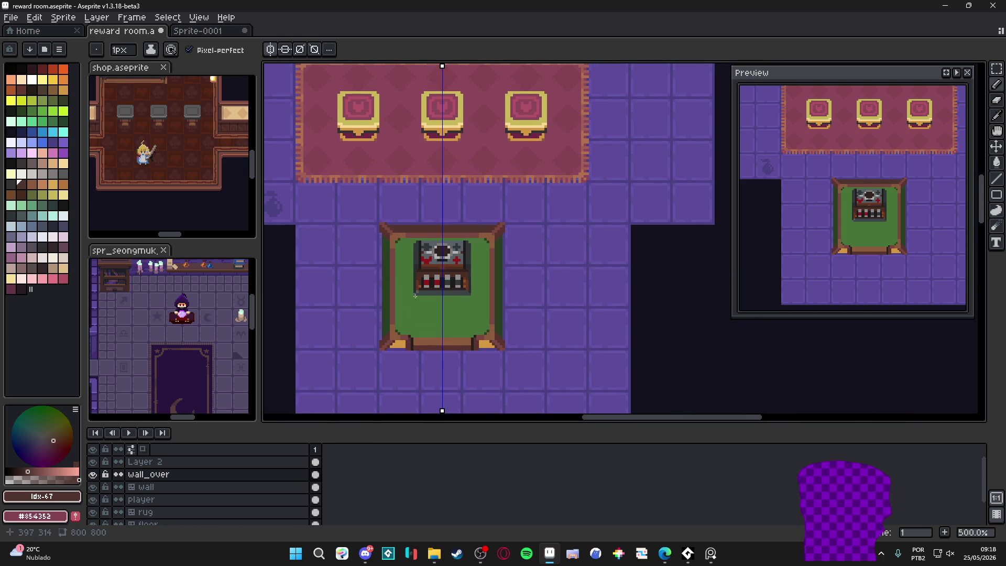
# Sample the chest gold and bucket-fill the frame's side borders with it.
pyautogui.keyDown('alt'); pyautogui.click(361, 129); pyautogui.keyUp('alt')
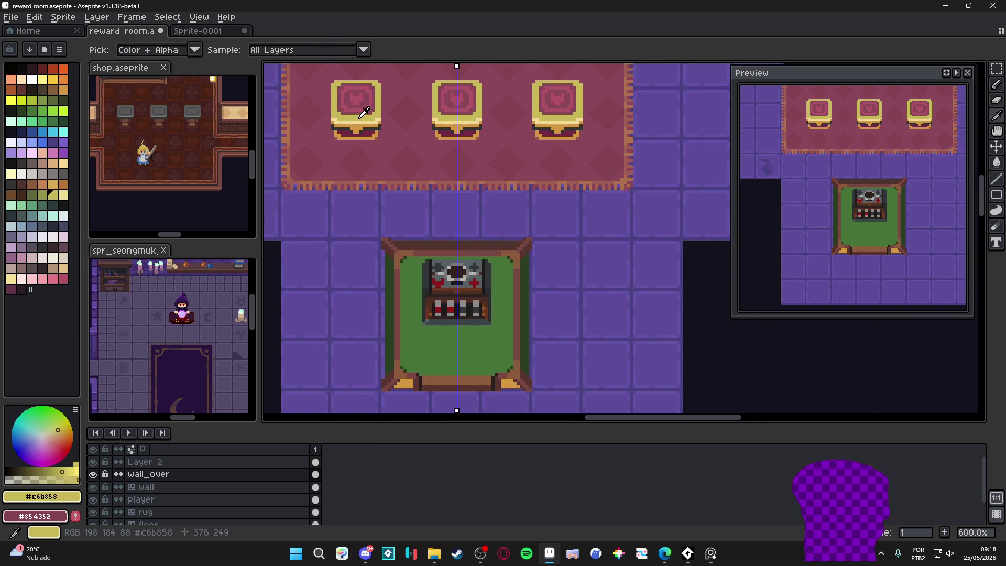
pyautogui.scroll(4, 397, 307)
pyautogui.press('g')
pyautogui.click(375, 365)
pyautogui.scroll(-4, 377, 365)
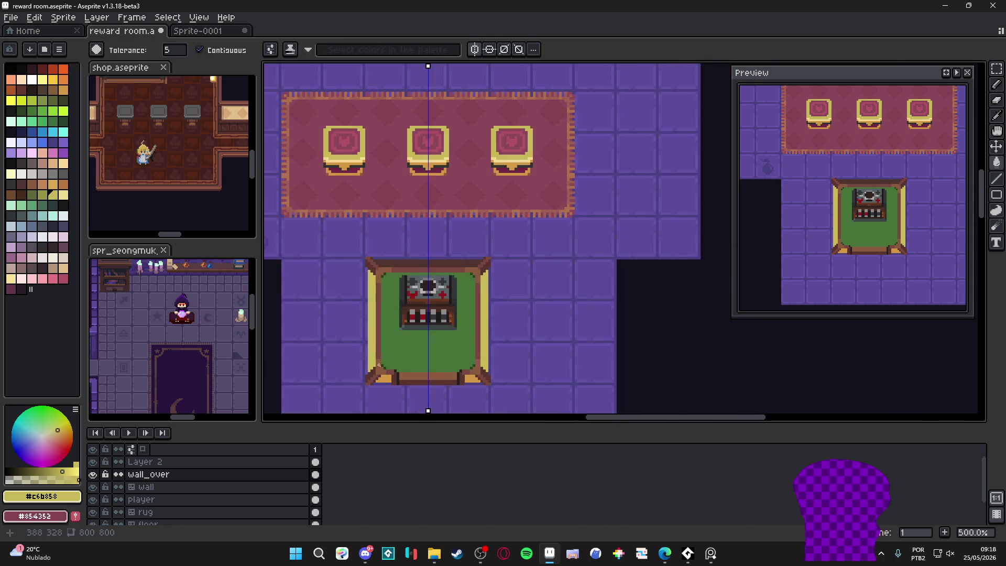
pyautogui.scroll(2, 372, 379)
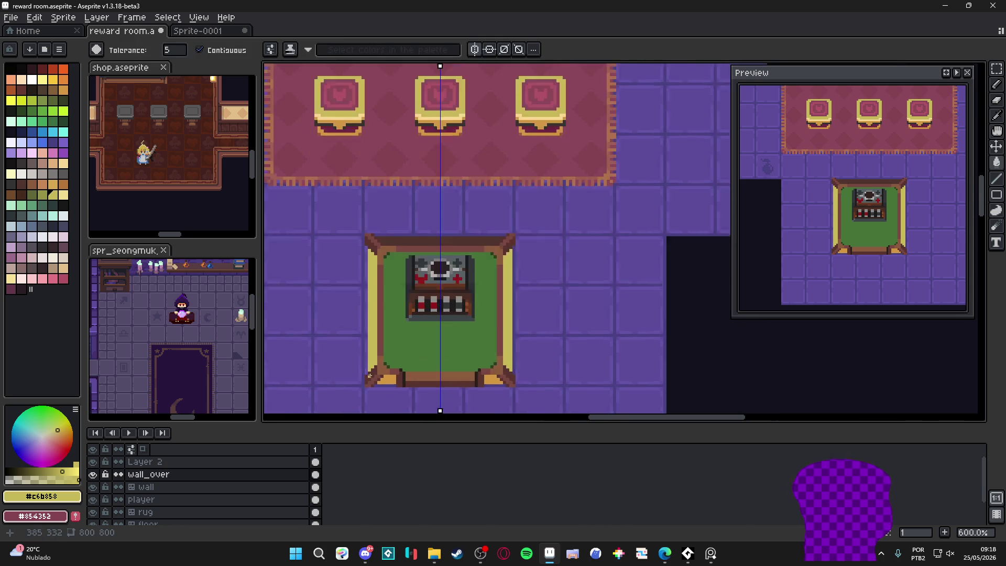
# Try orange and brown tones for the frame sides, sampling orange from a chest's trim.
pyautogui.keyDown('alt'); pyautogui.click(397, 380); pyautogui.keyUp('alt')
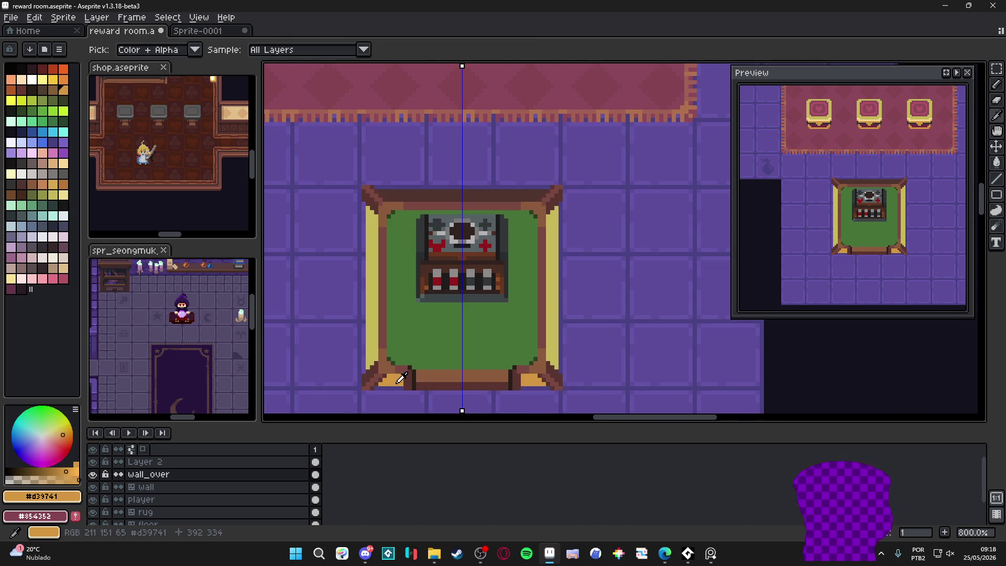
pyautogui.click(53, 90)
pyautogui.scroll(-3, 367, 308)
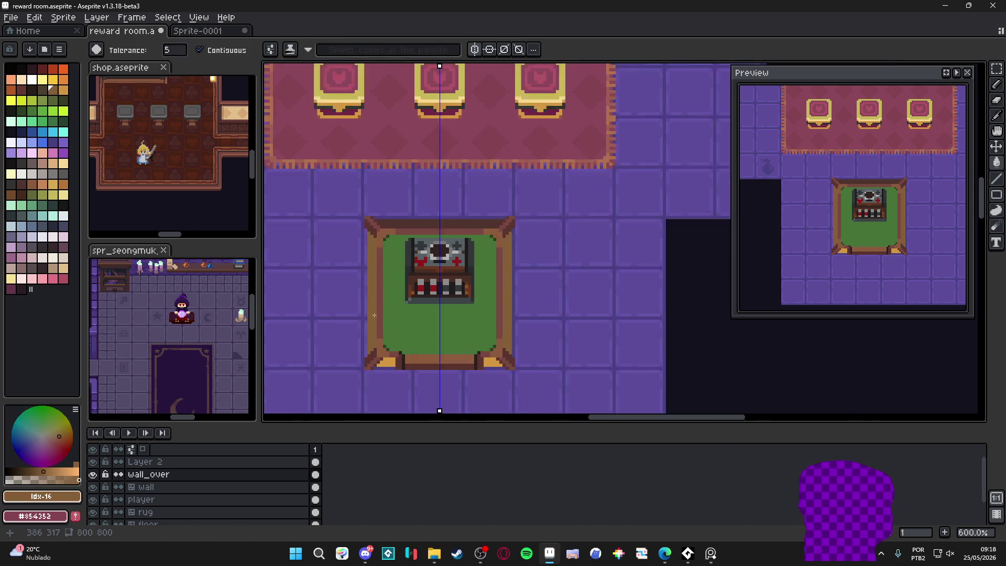
pyautogui.scroll(2, 434, 152)
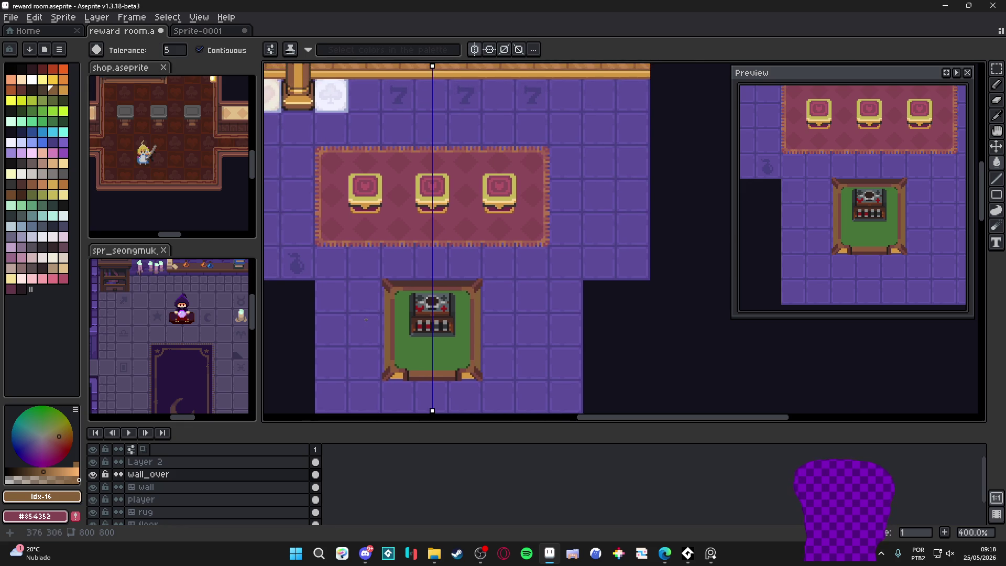
pyautogui.press('i')
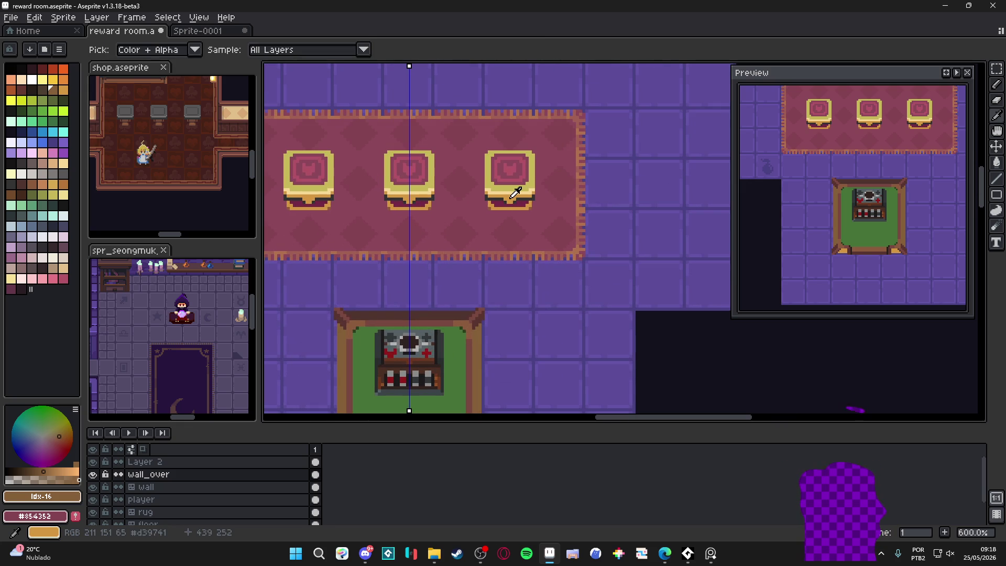
pyautogui.click(515, 193)
pyautogui.press('w')
pyautogui.scroll(-1, 386, 247)
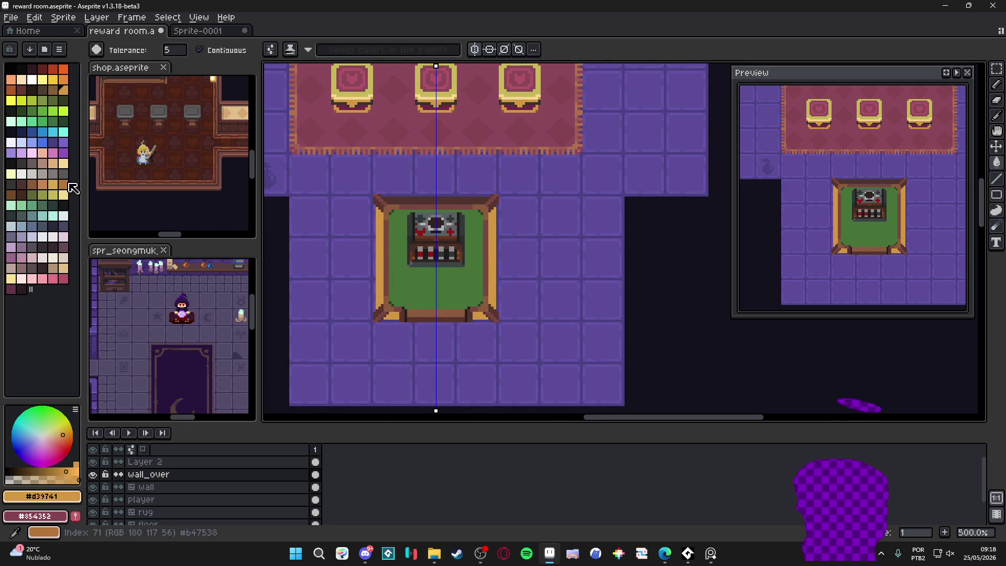
# Sample the wall brown, recentre on the table and zoom out to check the frame.
pyautogui.moveTo(297, 194); pyautogui.dragTo(331, 338)
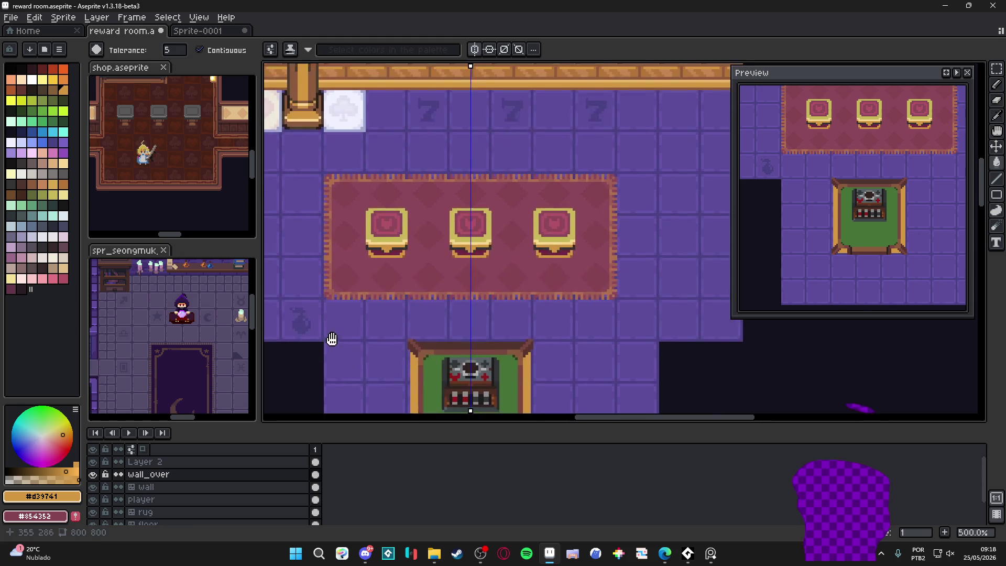
pyautogui.scroll(1, 515, 109)
pyautogui.keyDown('alt'); pyautogui.click(414, 76); pyautogui.keyUp('alt')
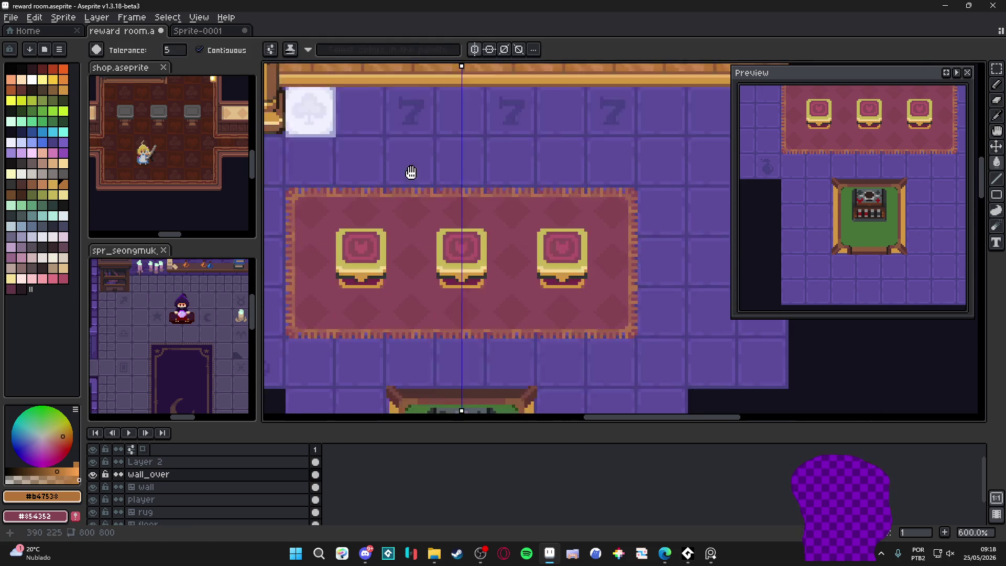
pyautogui.scroll(1, 410, 173)
pyautogui.scroll(-2, 410, 173)
pyautogui.moveTo(407, 350); pyautogui.dragTo(419, 216)
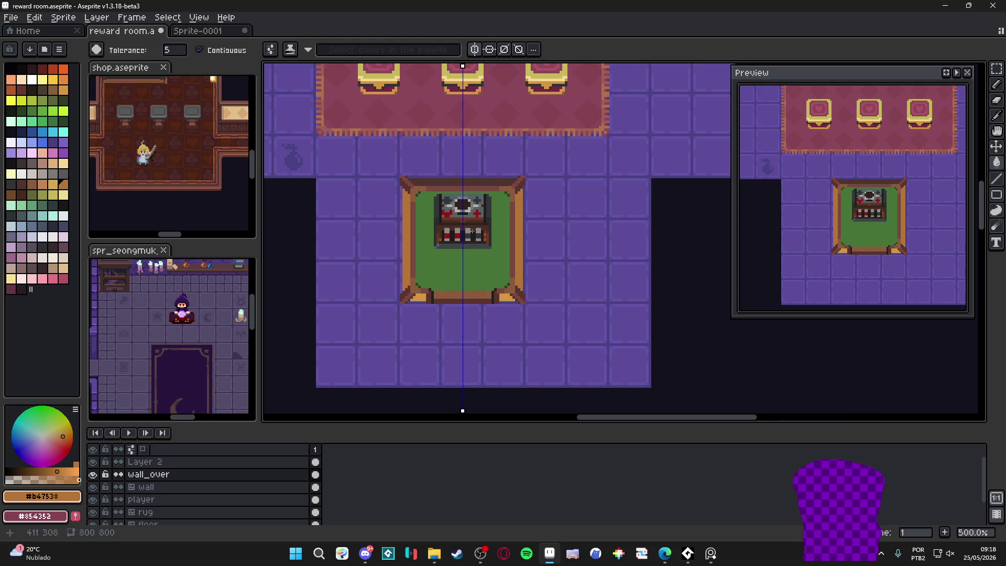
pyautogui.scroll(-1, 472, 232)
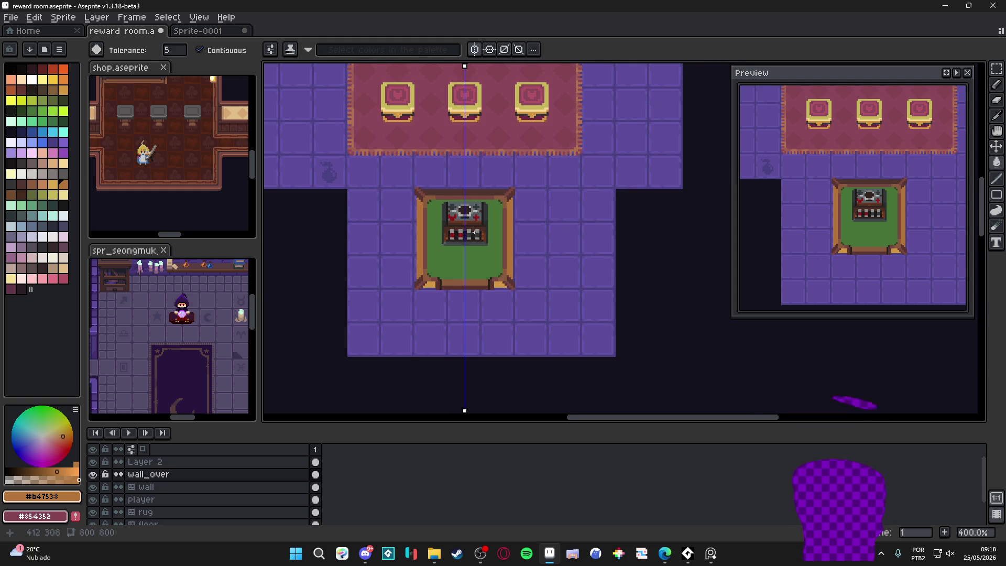
pyautogui.scroll(-1, 473, 232)
pyautogui.scroll(-1, 472, 233)
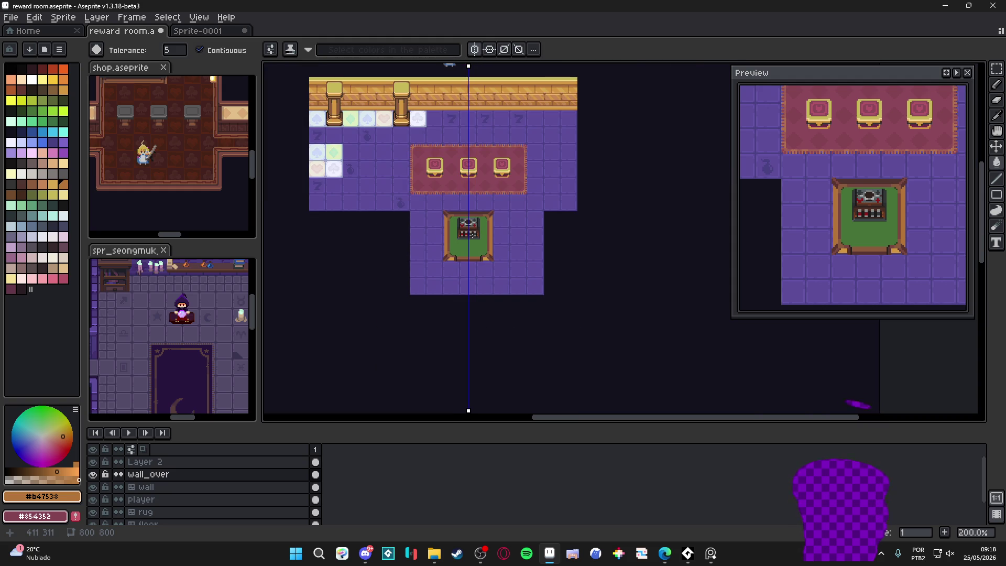
pyautogui.scroll(1, 472, 234)
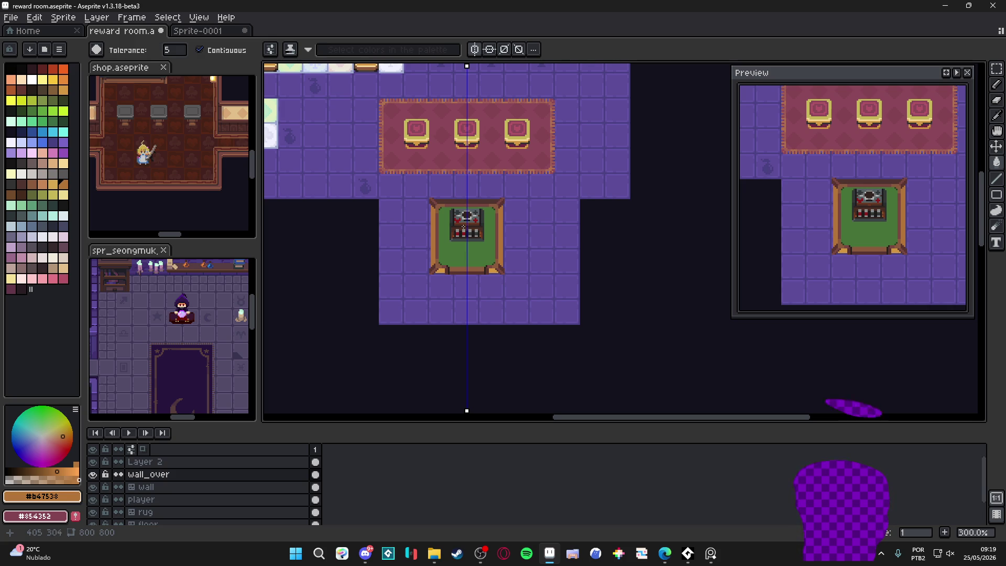
pyautogui.scroll(2, 463, 227)
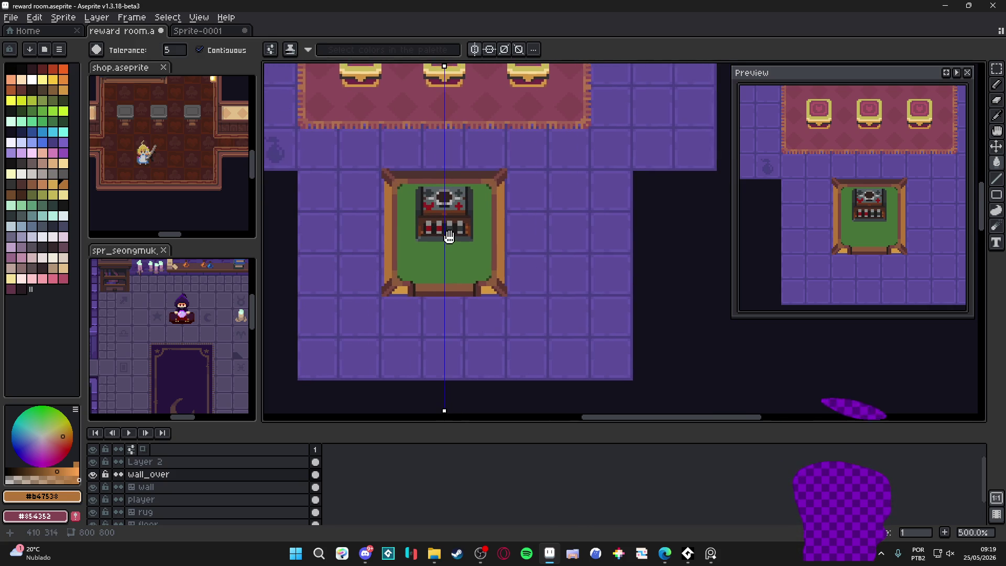
pyautogui.scroll(-3, 449, 236)
pyautogui.scroll(1, 415, 195)
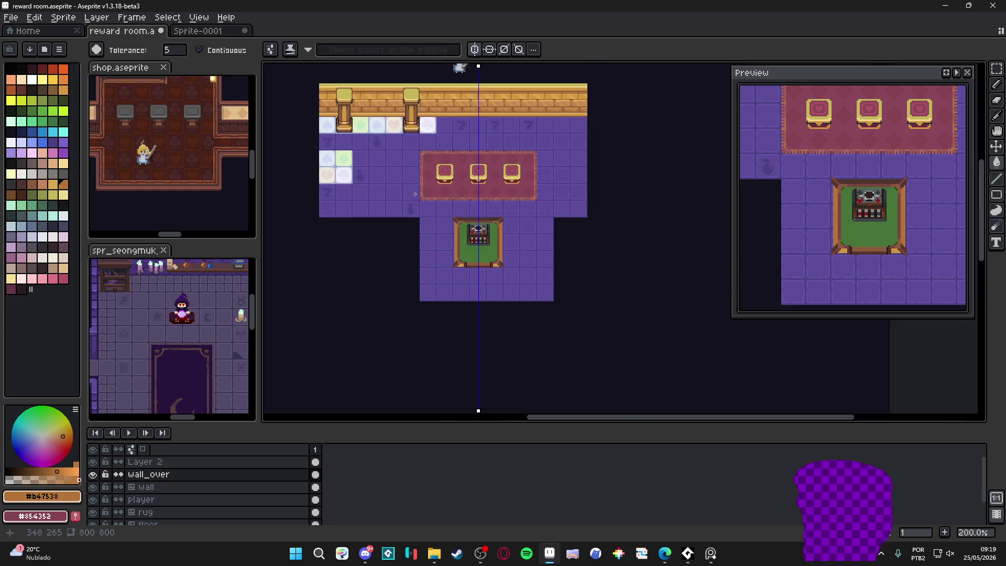
pyautogui.scroll(-1, 434, 127)
# Make the player layer active and turn off the mirror symmetry.
pyautogui.scroll(1, 429, 103)
pyautogui.press('v')
pyautogui.keyDown('ctrl'); pyautogui.click(432, 106); pyautogui.keyUp('ctrl')
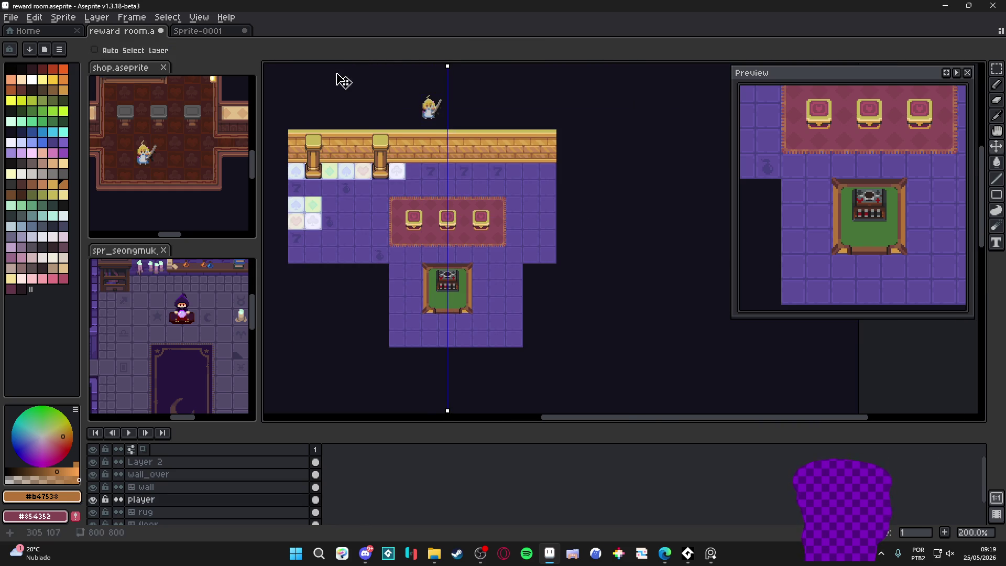
pyautogui.press('b')
pyautogui.click(276, 48)
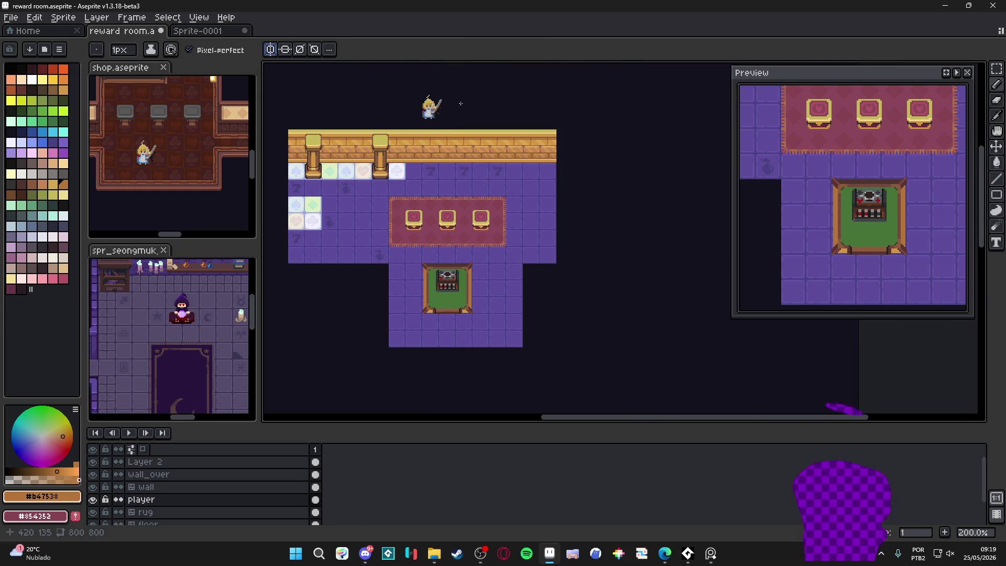
# Marquee the player sprite, drop it beside the table and move its layer to the top.
pyautogui.press('m')
pyautogui.moveTo(410, 76)
pyautogui.mouseDown()
pyautogui.moveTo(462, 132)
pyautogui.moveTo(479, 288)
pyautogui.moveTo(466, 330)
pyautogui.moveTo(516, 318)
pyautogui.mouseUp()
pyautogui.click(163, 500)
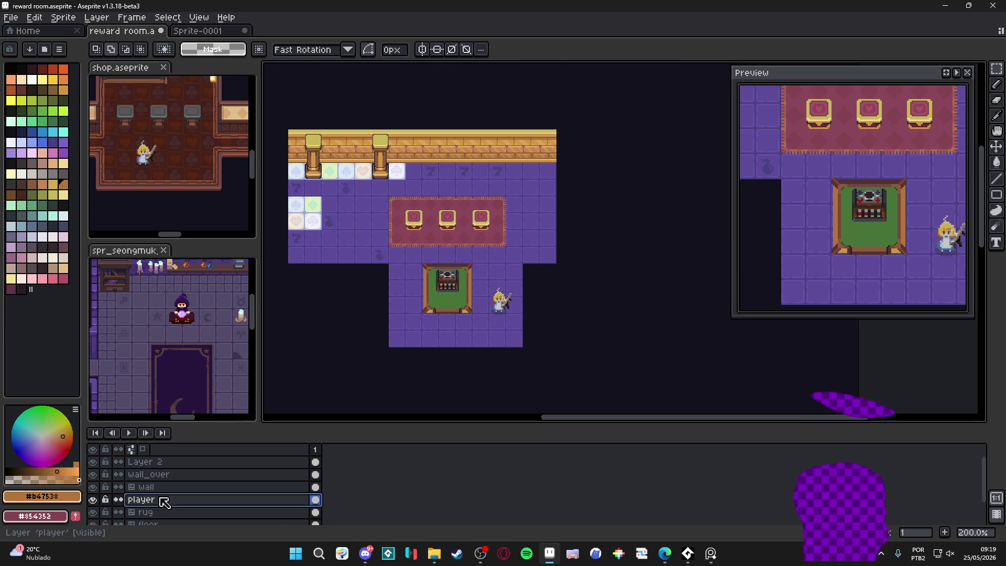
pyautogui.moveTo(164, 500); pyautogui.dragTo(156, 461)
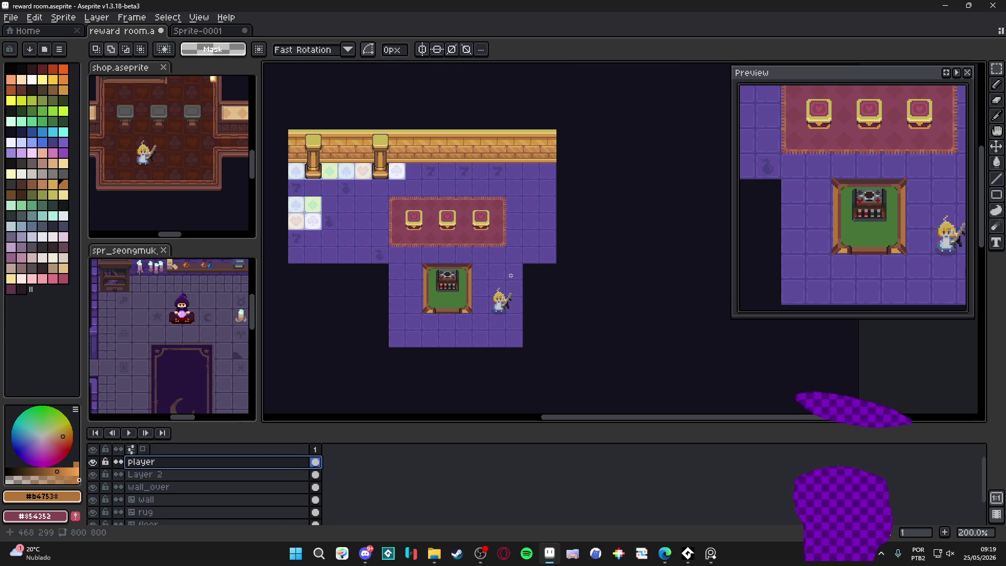
# Reposition the player off the mat onto the floor just right of the table.
pyautogui.moveTo(524, 321)
pyautogui.mouseDown()
pyautogui.moveTo(512, 273)
pyautogui.moveTo(476, 262)
pyautogui.moveTo(464, 307)
pyautogui.moveTo(443, 279)
pyautogui.mouseUp()
pyautogui.scroll(3, 456, 302)
pyautogui.scroll(1, 455, 299)
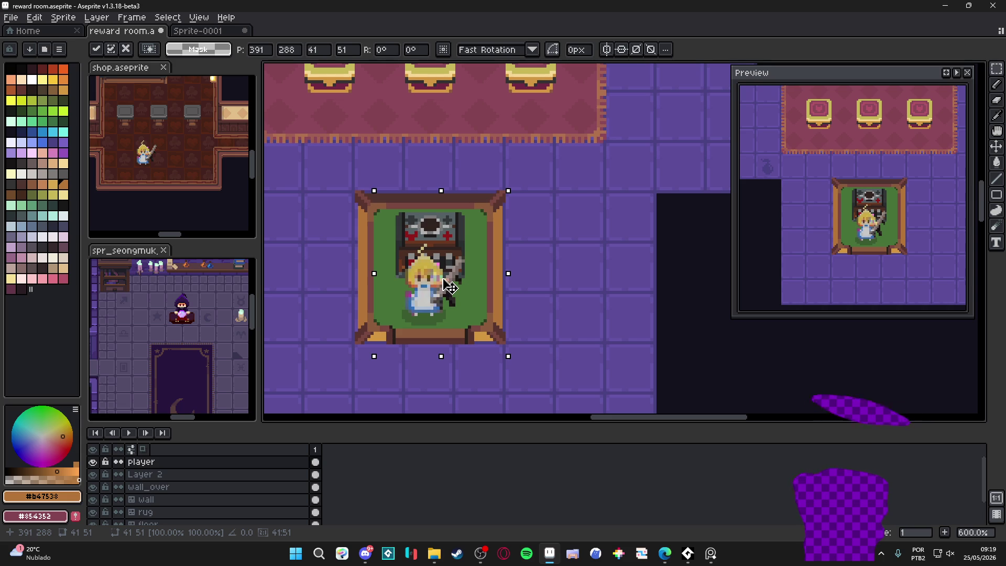
pyautogui.scroll(-2, 471, 301)
pyautogui.moveTo(475, 303)
pyautogui.mouseDown()
pyautogui.moveTo(489, 293)
pyautogui.moveTo(496, 308)
pyautogui.moveTo(547, 321)
pyautogui.moveTo(555, 308)
pyautogui.mouseUp()
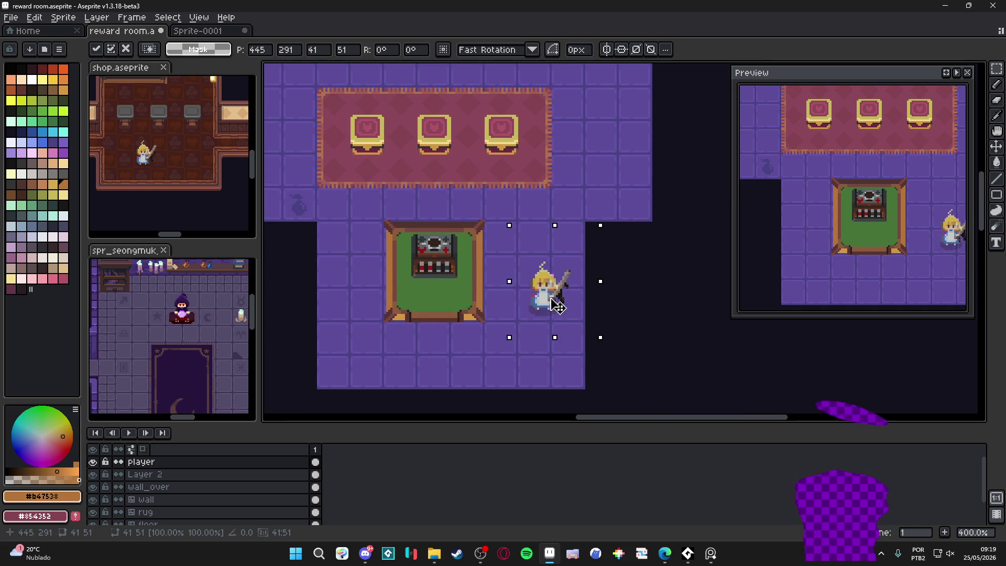
pyautogui.click(420, 302)
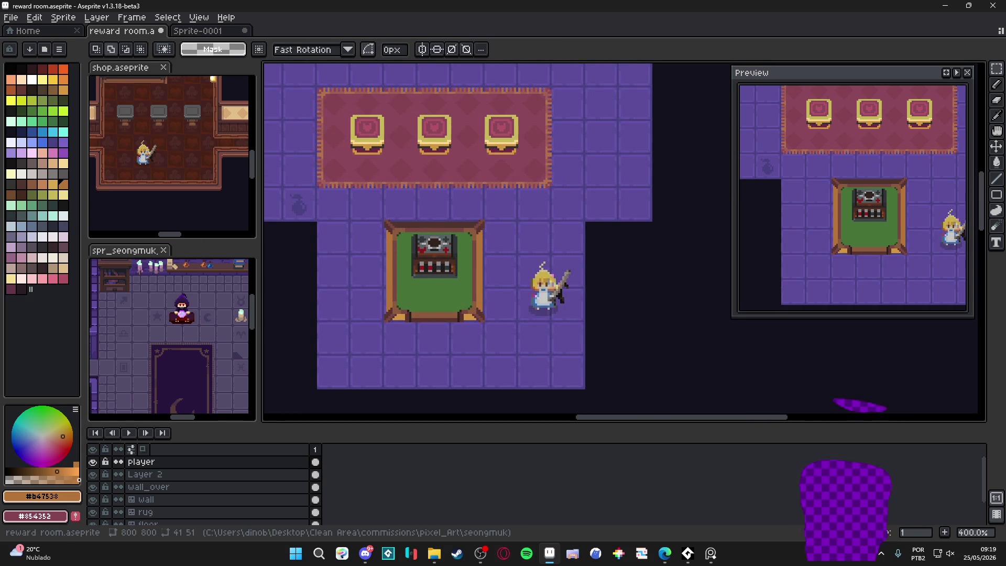
pyautogui.click(664, 552)
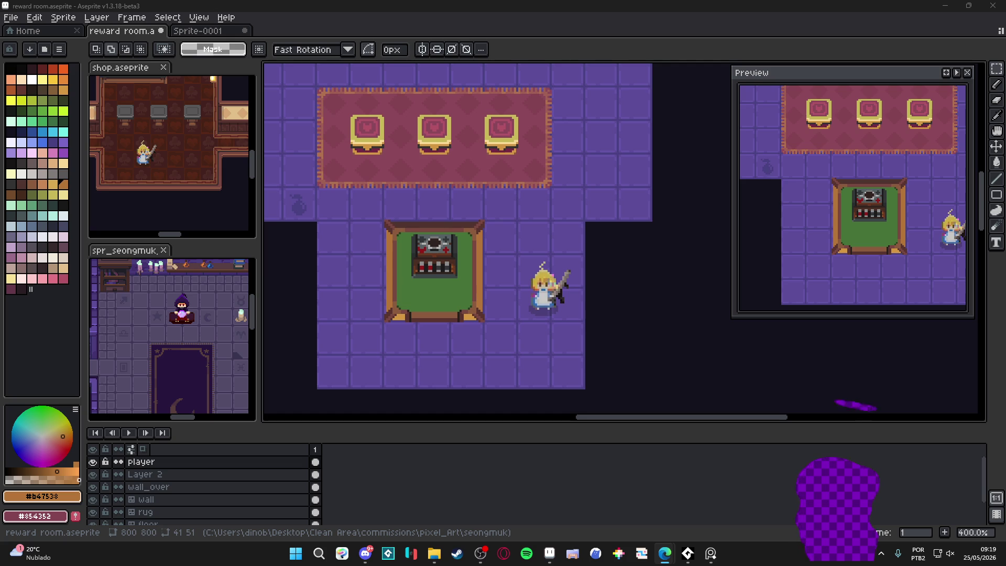
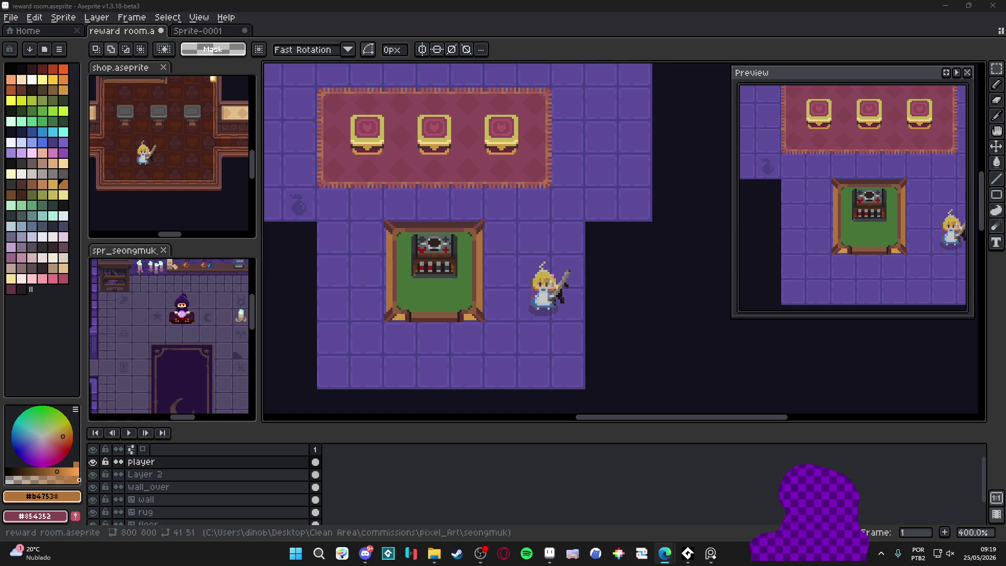
# Switch to the Pencil and try palette greens, including the mat's #477238 and pale mint #d0ffea.
pyautogui.scroll(3, 418, 312)
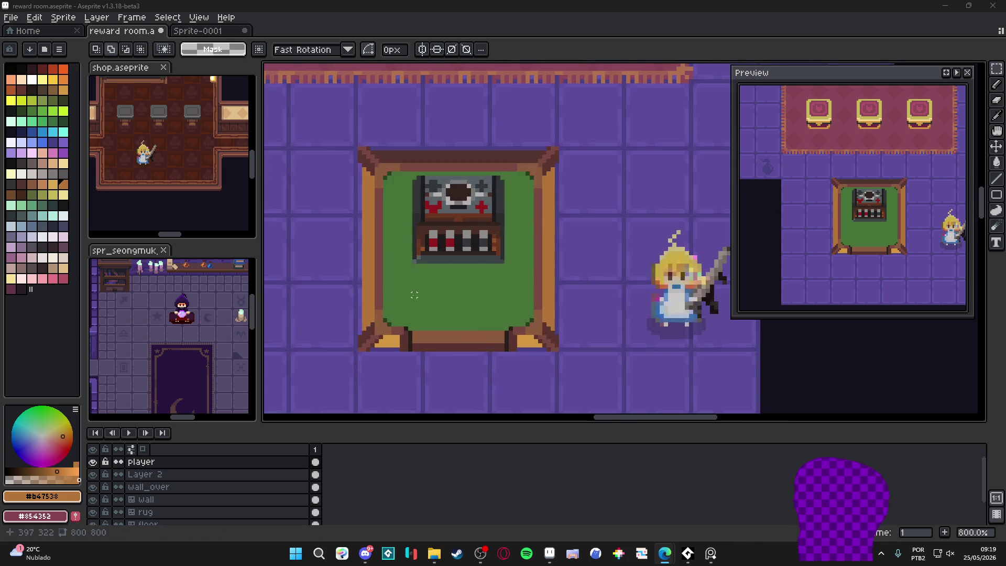
pyautogui.scroll(3, 419, 312)
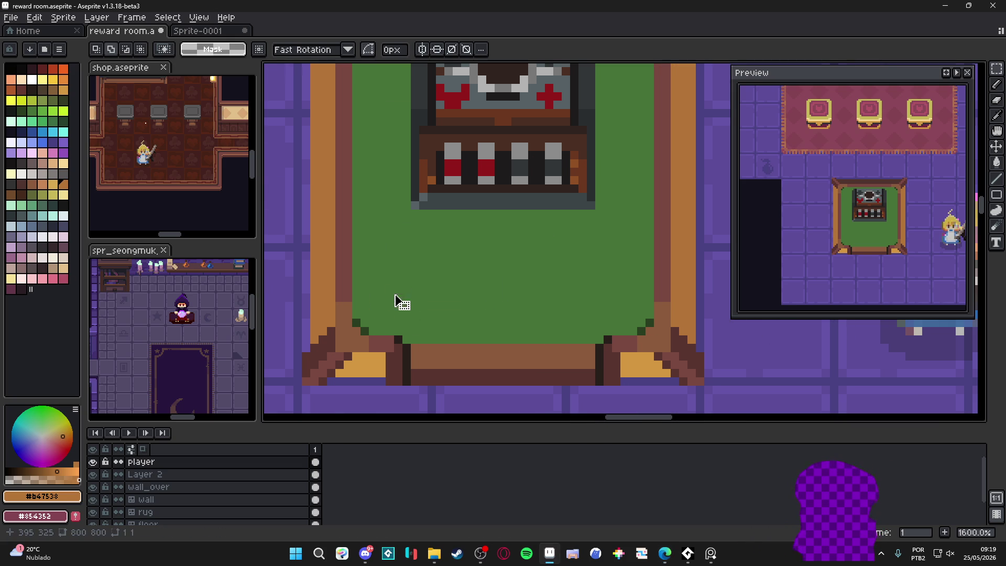
pyautogui.press('b')
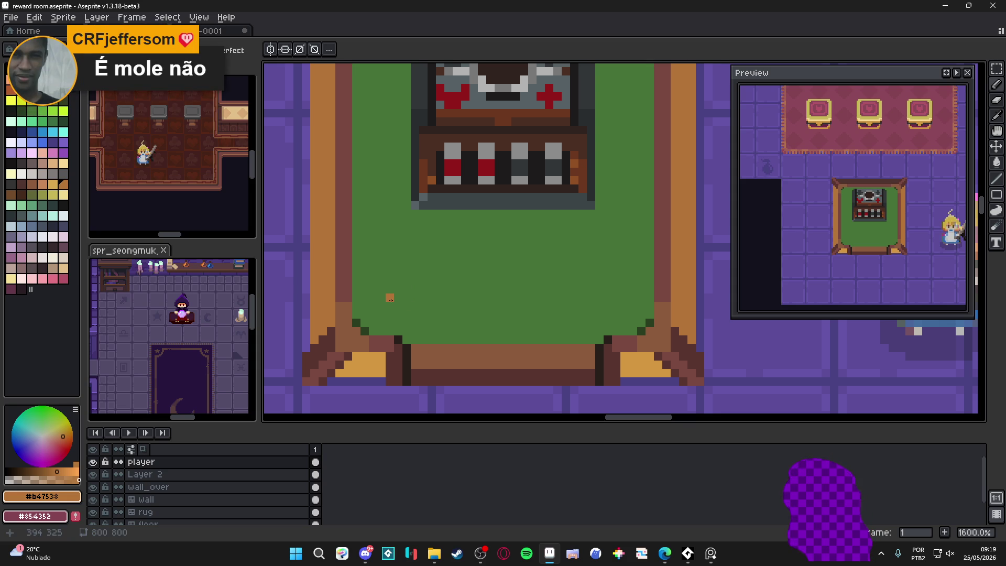
pyautogui.scroll(1, 390, 297)
pyautogui.click(31, 111)
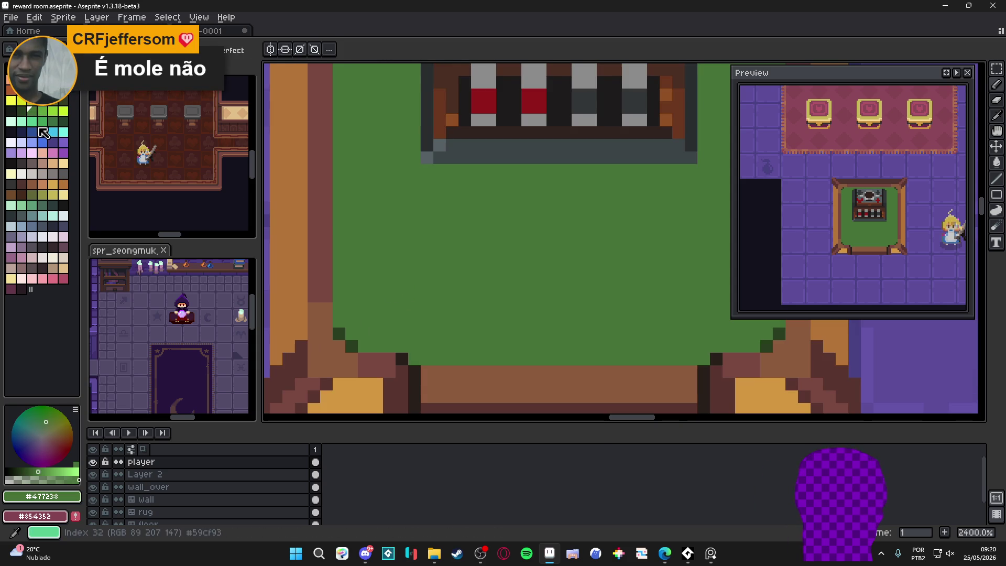
pyautogui.click(11, 122)
pyautogui.scroll(-2, 375, 319)
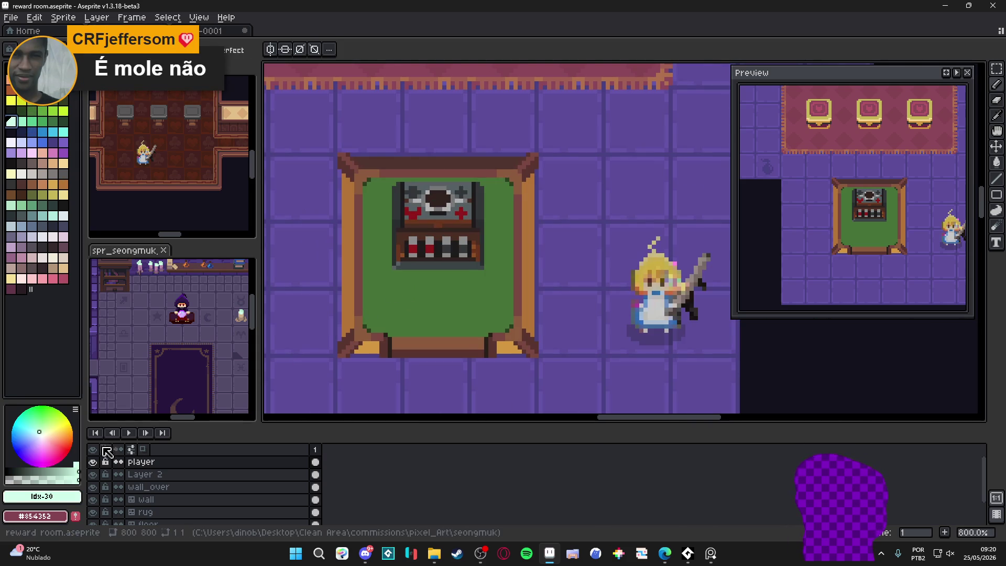
pyautogui.click(27, 478)
# Sample the lighter green #628c5c from the canvas and turn on vertical symmetry.
pyautogui.scroll(2, 382, 319)
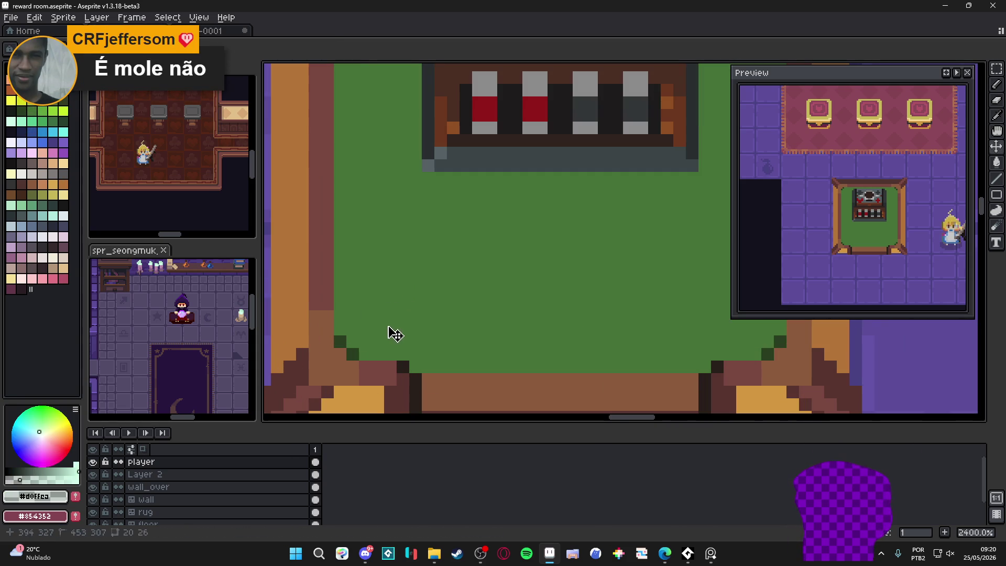
pyautogui.scroll(-2, 382, 317)
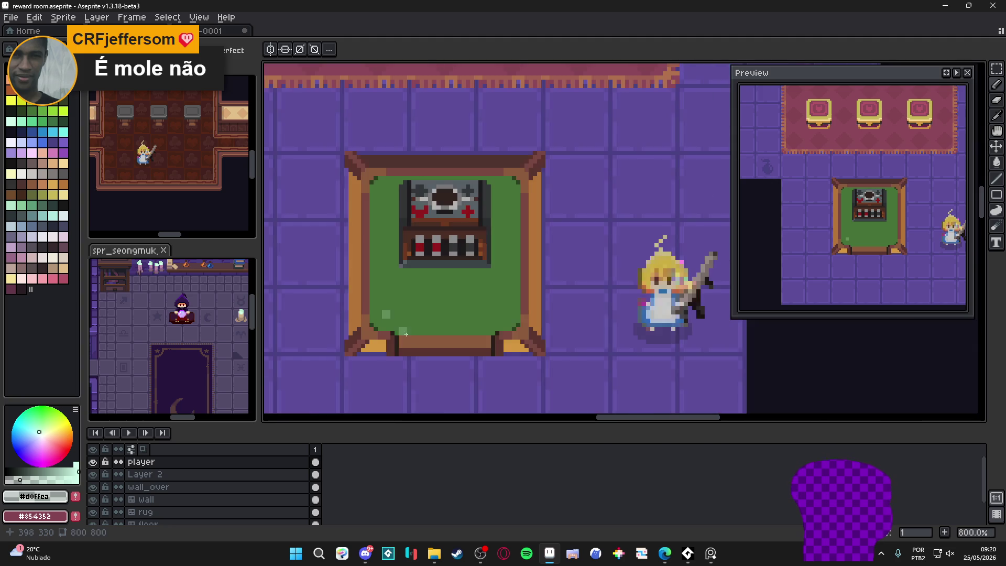
pyautogui.scroll(1, 384, 313)
pyautogui.keyDown('alt'); pyautogui.click(384, 312); pyautogui.keyUp('alt')
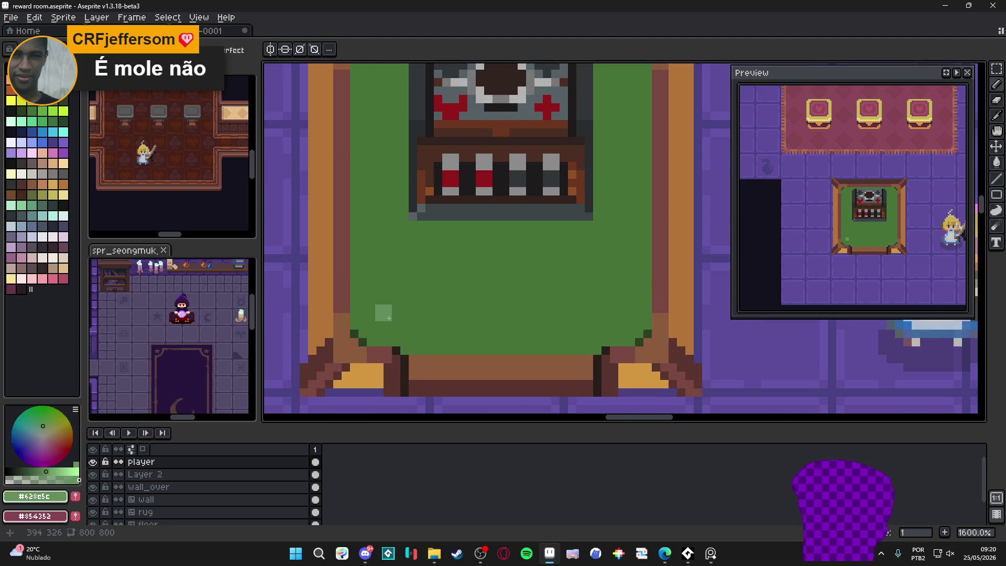
pyautogui.click(270, 50)
# Undo the test square, then try and undo a mirrored light green line on wall_over.
pyautogui.scroll(-1, 409, 199)
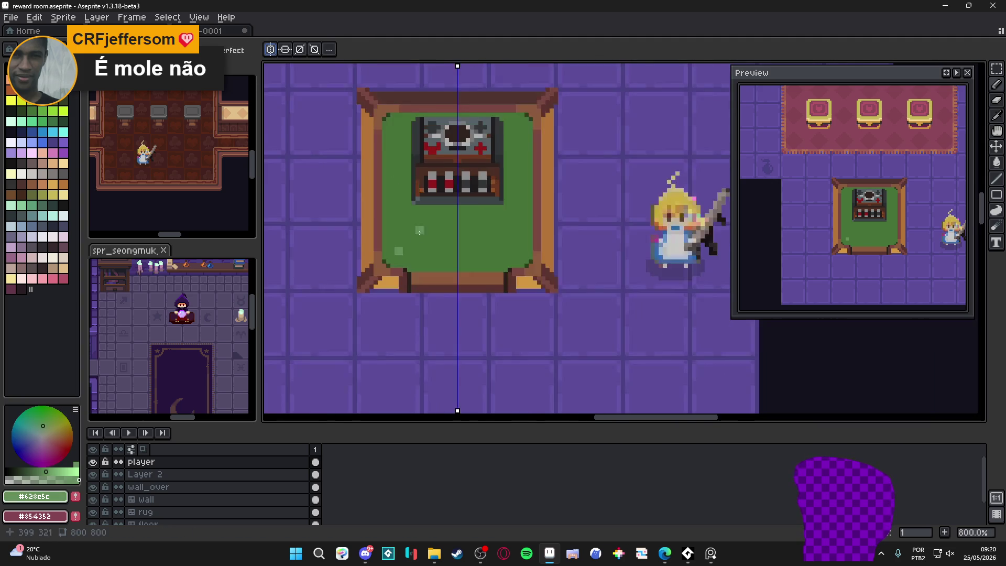
pyautogui.scroll(1, 424, 273)
pyautogui.press('v')
pyautogui.hotkey('ctrl', 'z')
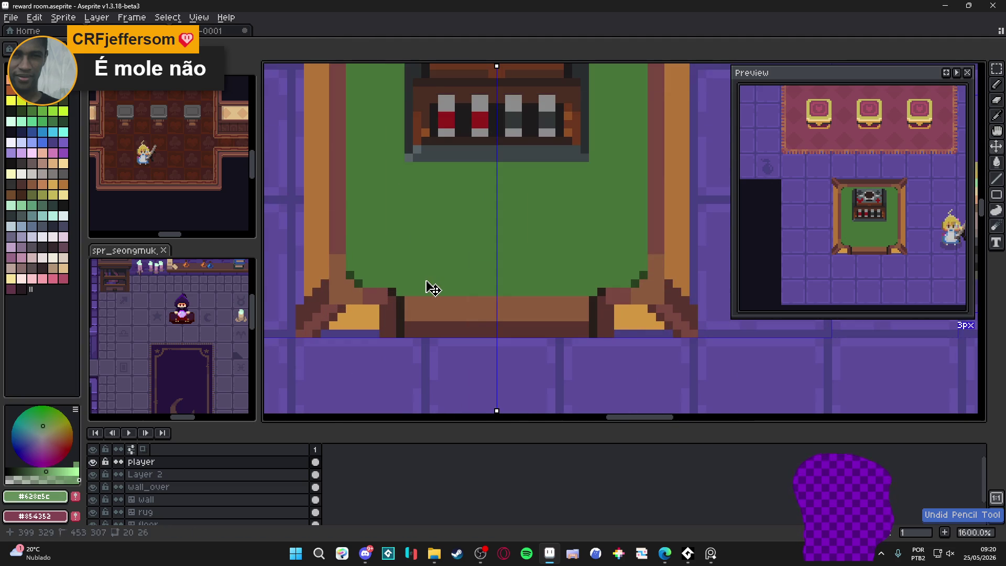
pyautogui.keyDown('ctrl'); pyautogui.click(414, 259); pyautogui.keyUp('ctrl')
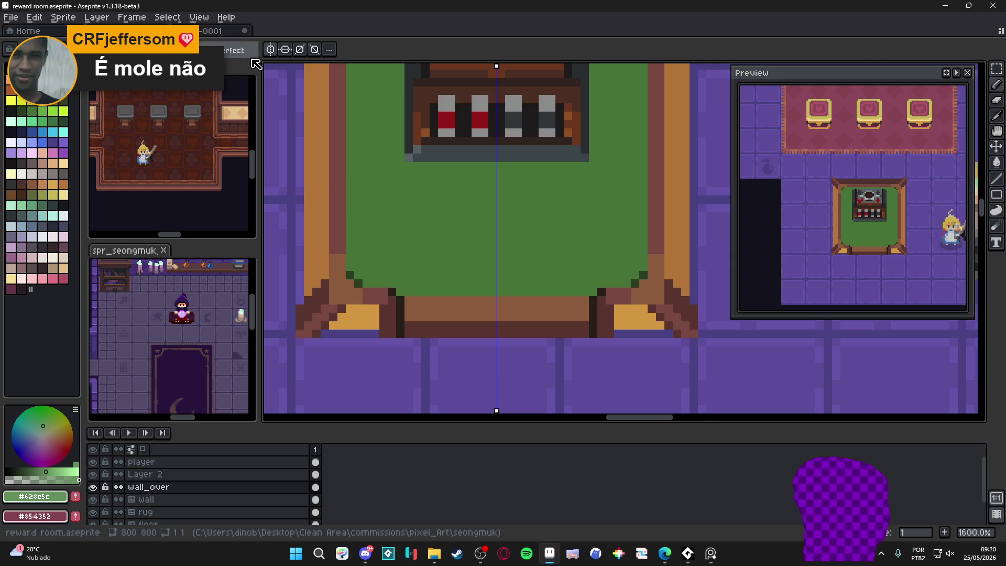
pyautogui.moveTo(375, 255); pyautogui.dragTo(548, 260)
pyautogui.scroll(-1, 366, 157)
pyautogui.hotkey('ctrl', 'z')
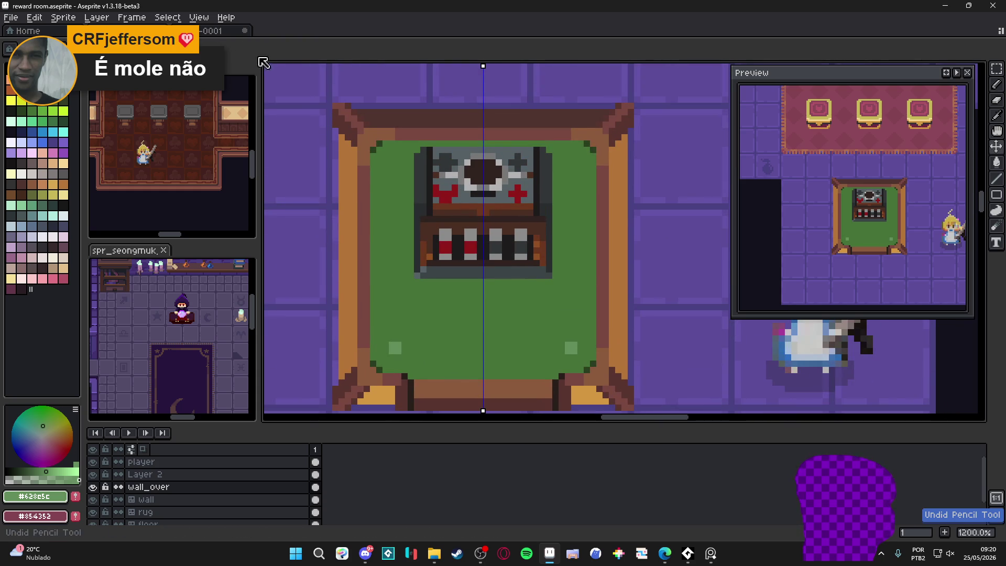
# Add horizontal symmetry, draw the light green inner outline, then pick the darker green #477238.
pyautogui.click(285, 49)
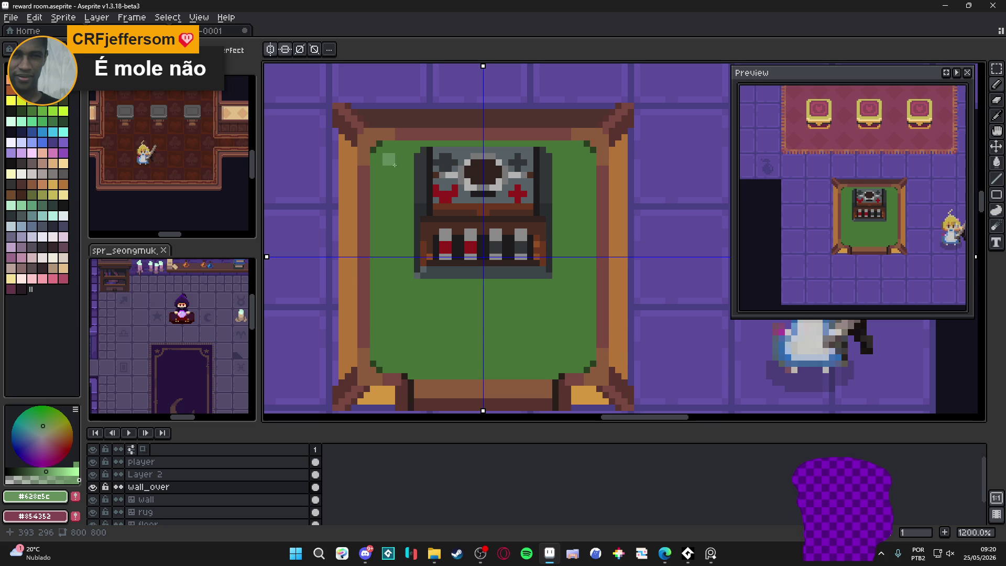
pyautogui.moveTo(393, 164)
pyautogui.mouseDown()
pyautogui.moveTo(571, 165)
pyautogui.moveTo(574, 327)
pyautogui.mouseUp()
pyautogui.press('Escape')
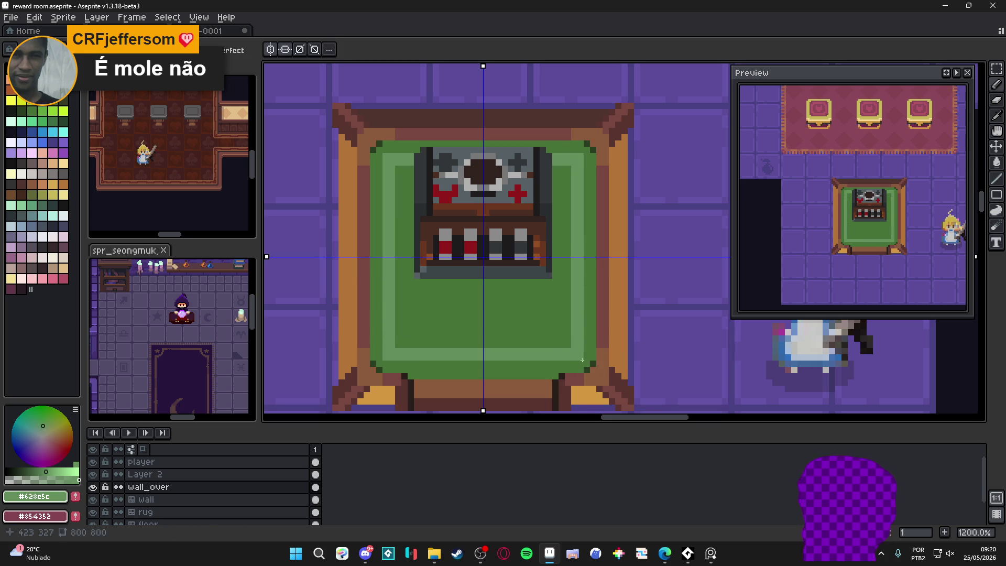
pyautogui.hotkey('ctrl', 'z')
pyautogui.keyDown('alt'); pyautogui.click(594, 348); pyautogui.keyUp('alt')
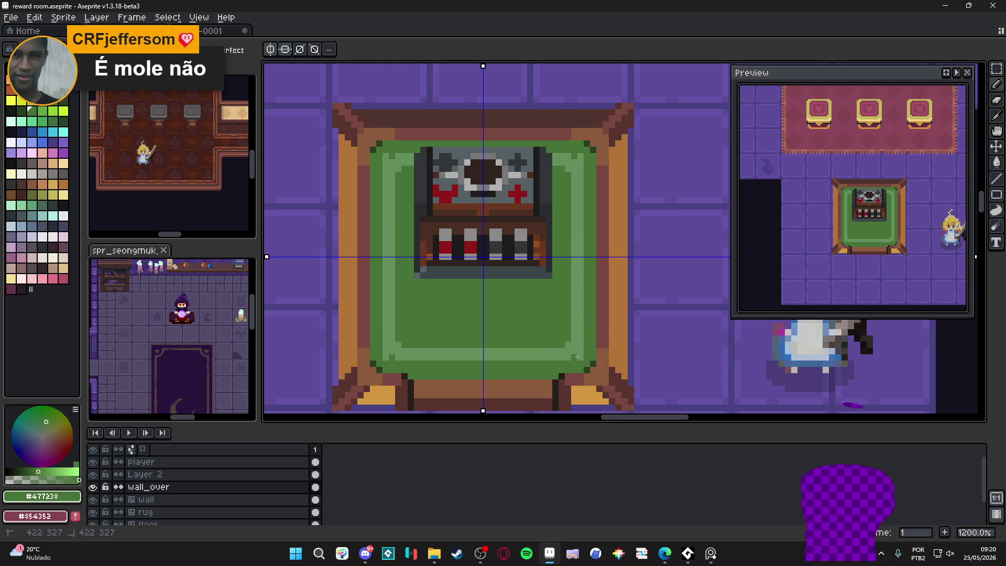
pyautogui.scroll(-3, 560, 244)
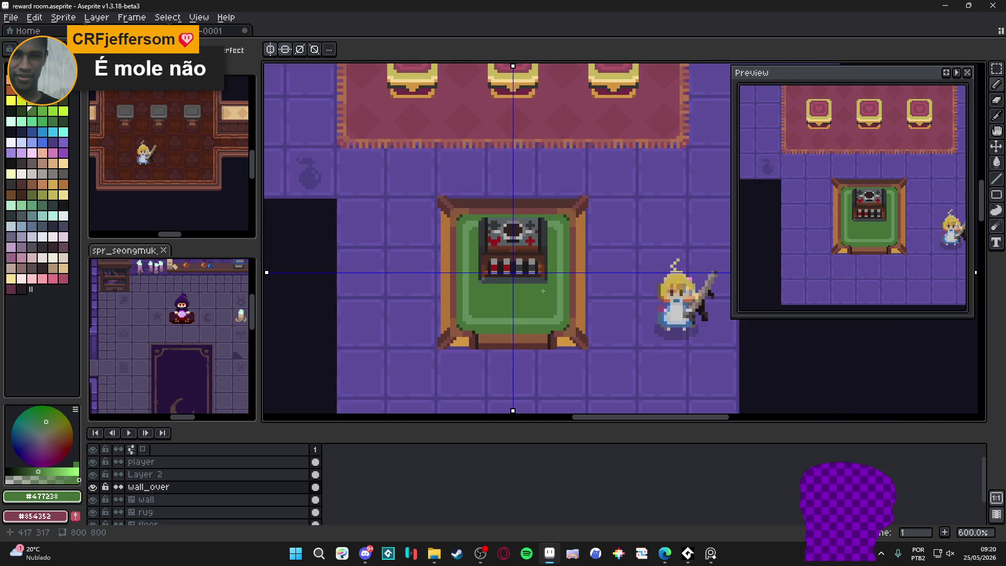
pyautogui.scroll(-1, 543, 289)
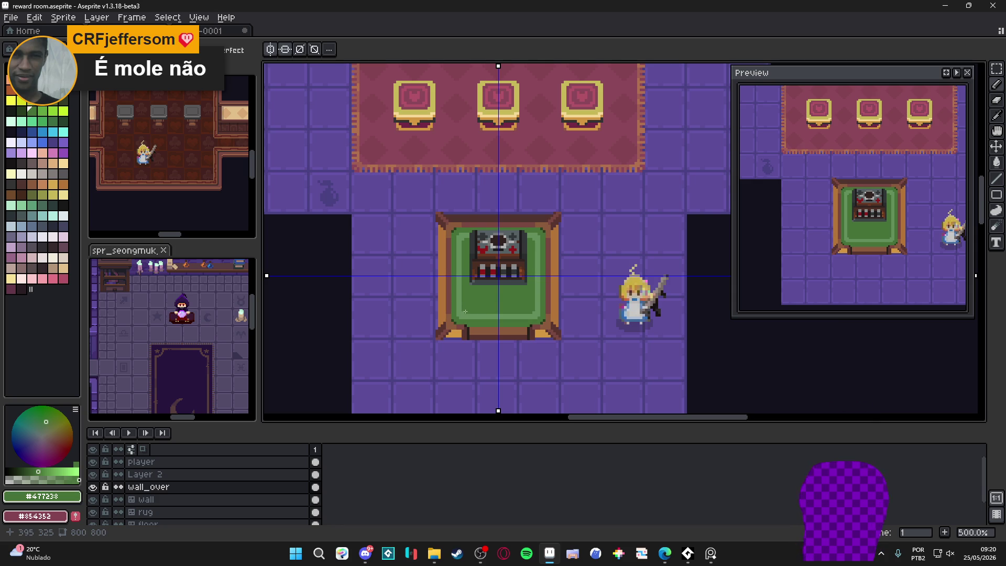
pyautogui.scroll(-1, 465, 298)
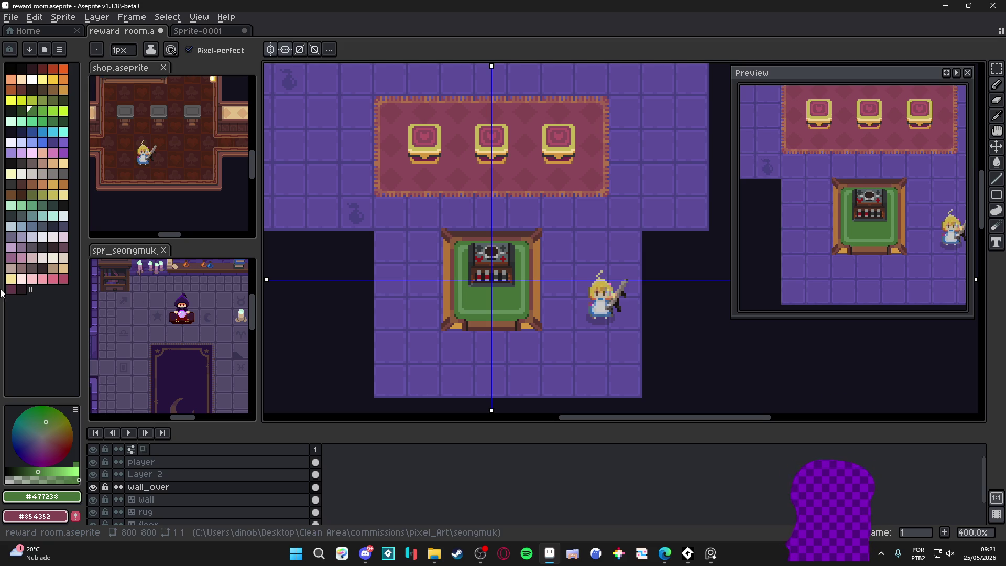
pyautogui.scroll(-1, 459, 341)
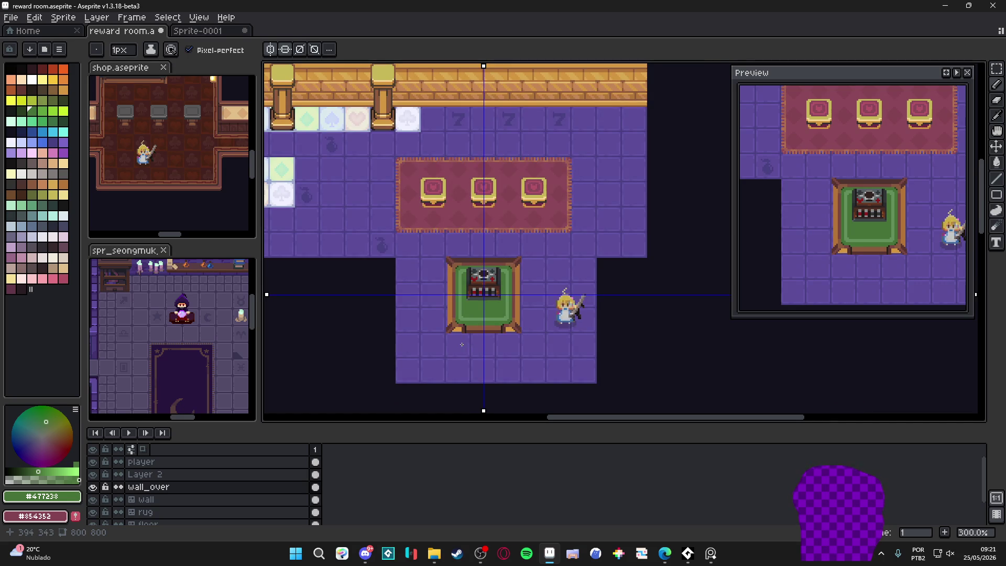